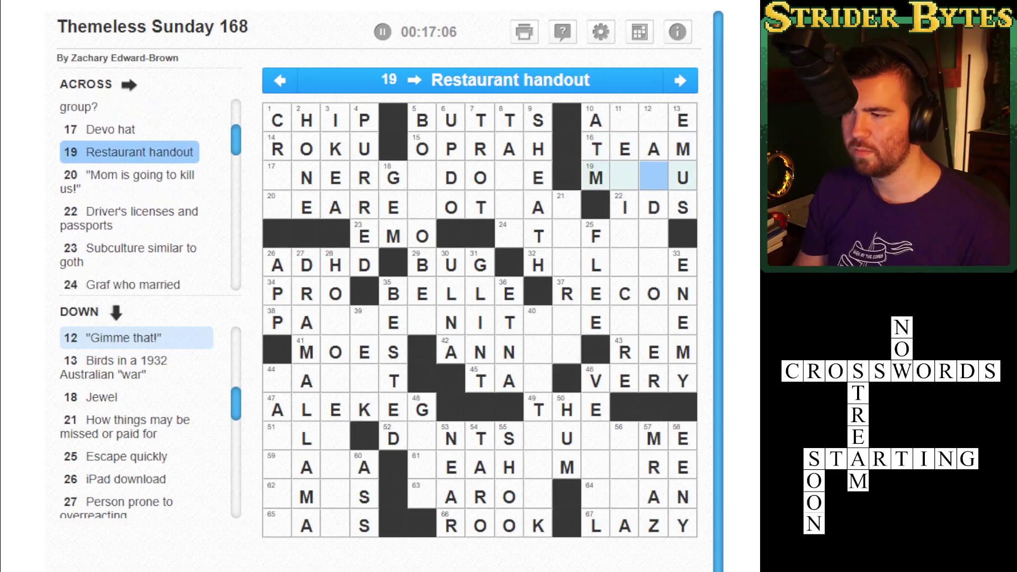
Type EN into 19 Across so it reads MENU
key("Left")
key("Left")
key("Left")
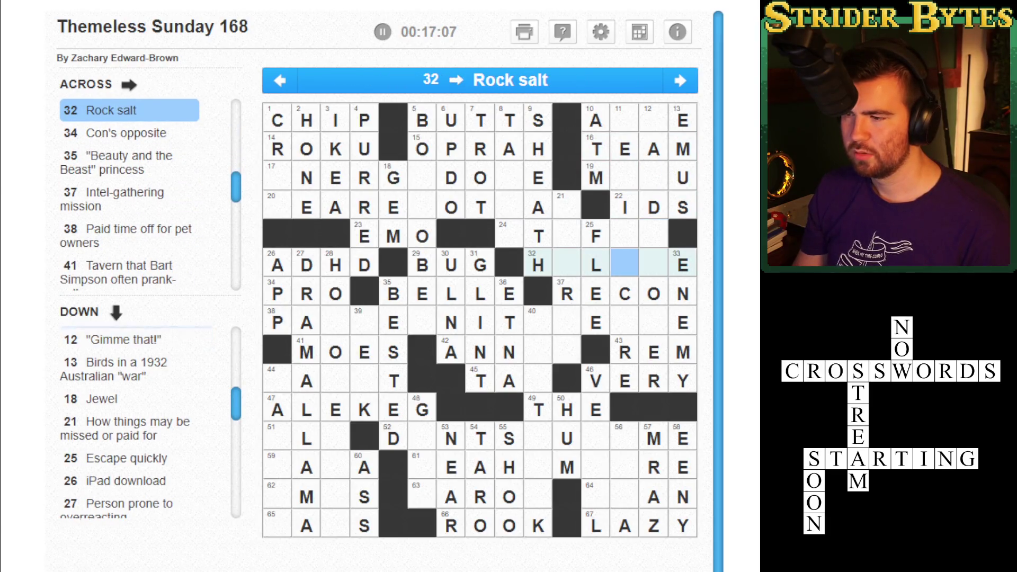
key("Right")
key("Right")
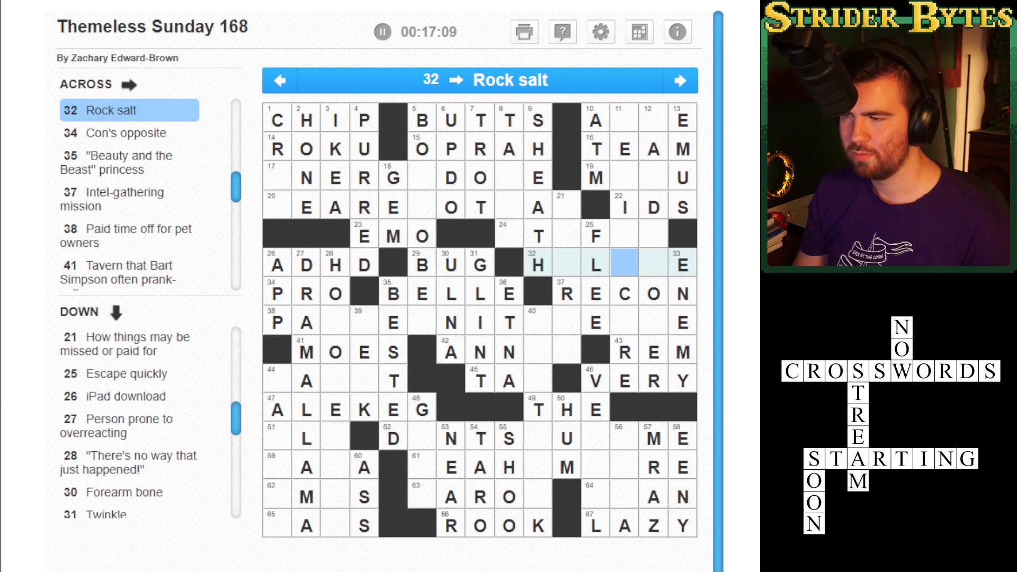
key("Up")
key("Up")
key("Up")
type("EN")
Fill H and ITOV into 12 Down to complete HANDITOVER
key("Left")
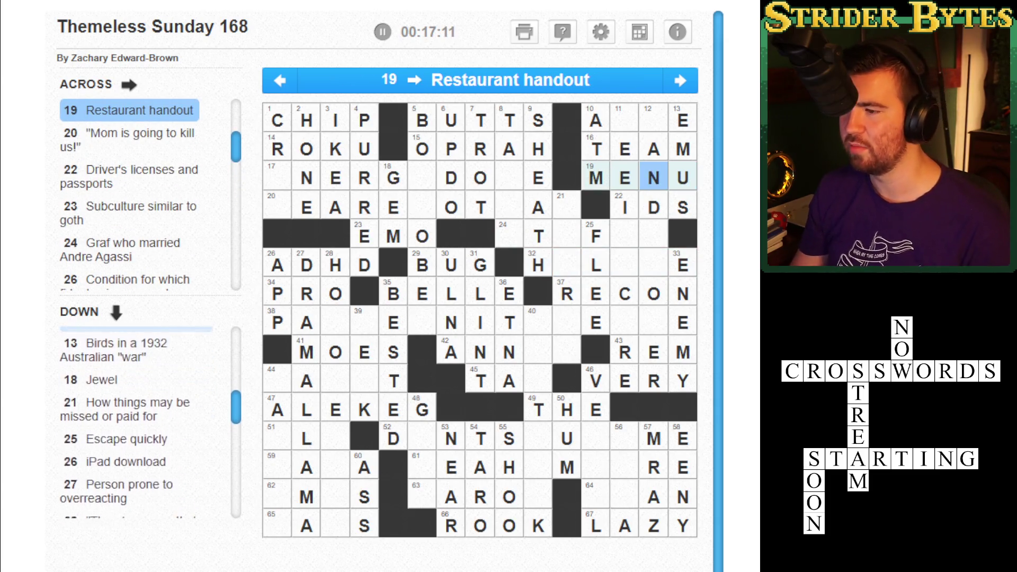
key("Up")
key("Up")
key("Up")
type("H")
key("Down")
key("Down")
key("Down")
type("ITO")
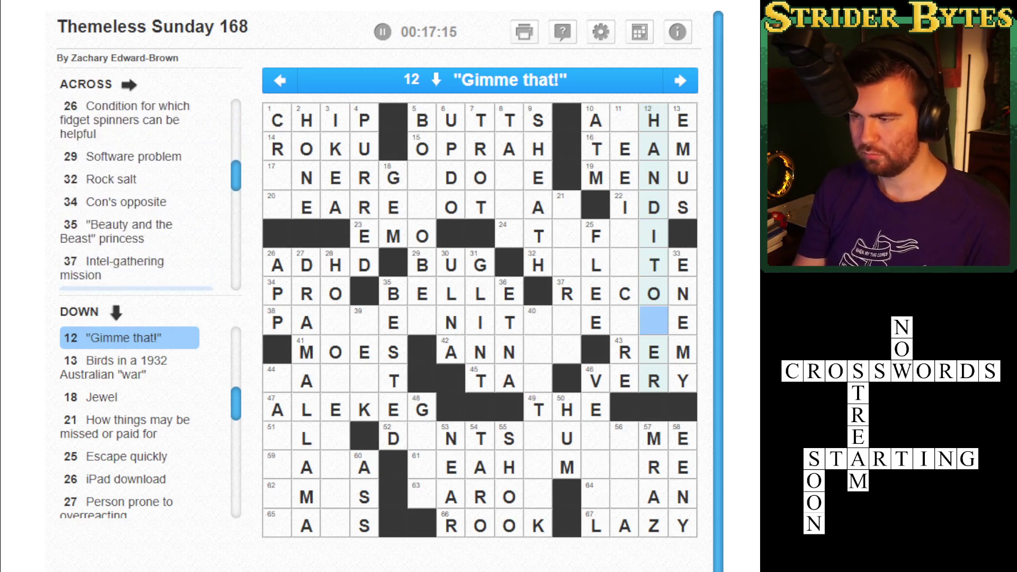
type("V")
key("Up")
key("Up")
key("Up")
key("Down")
key("Down")
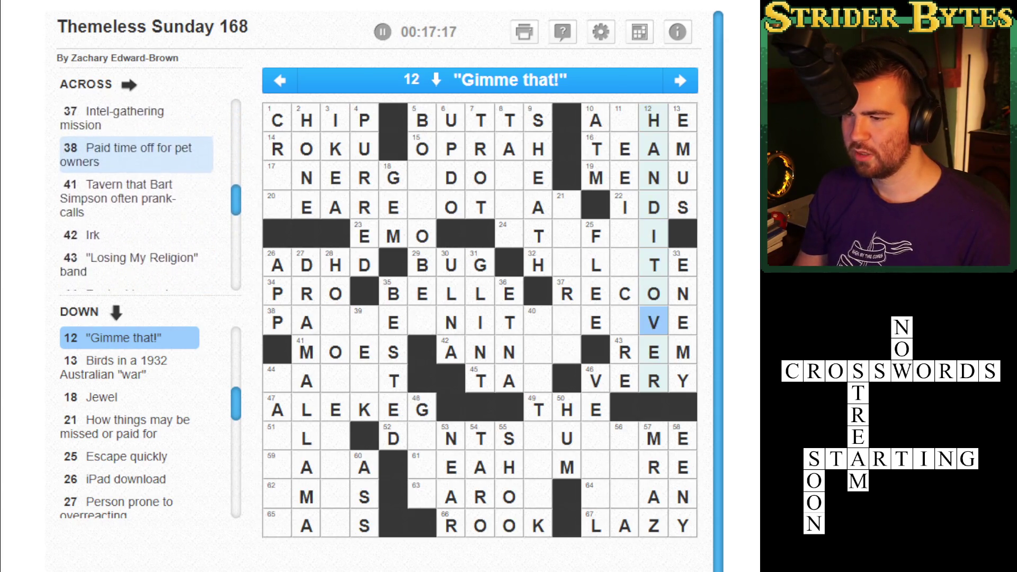
Enter LA in the blanks of 38 Across so it ends in LEAVE
key("Left")
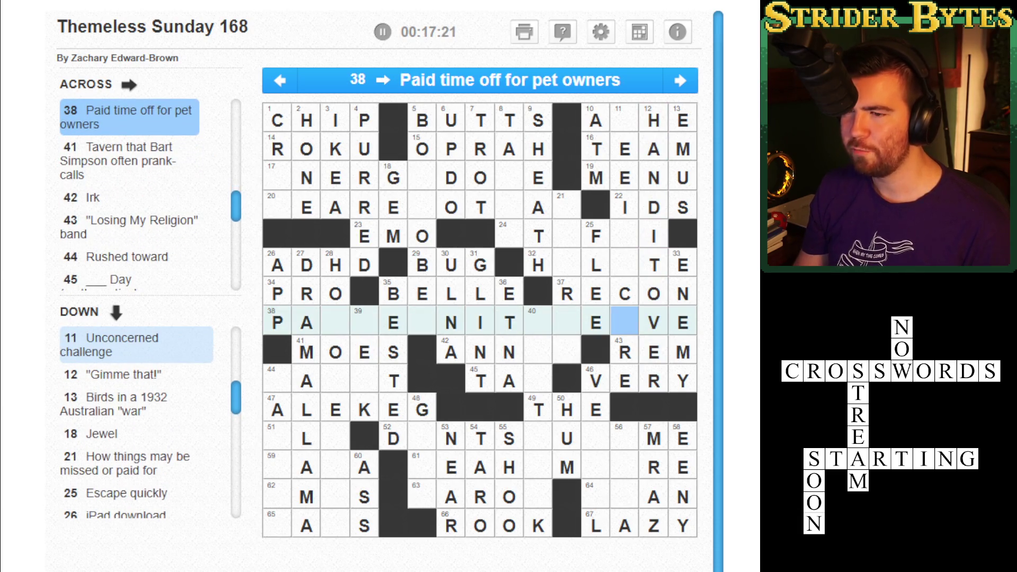
key("Left")
key("Left")
key("Left")
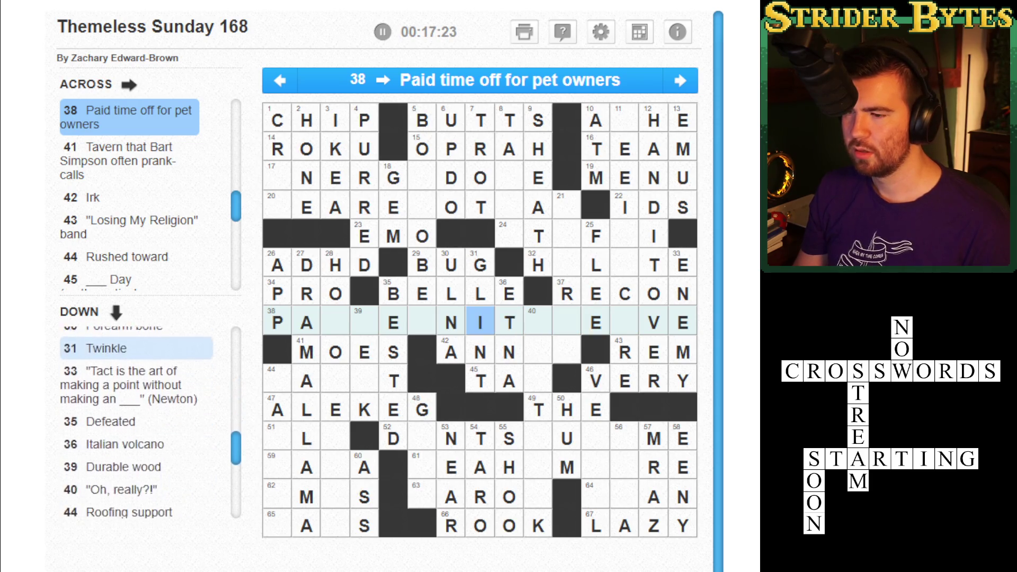
key("Left")
key("Right")
key("Right")
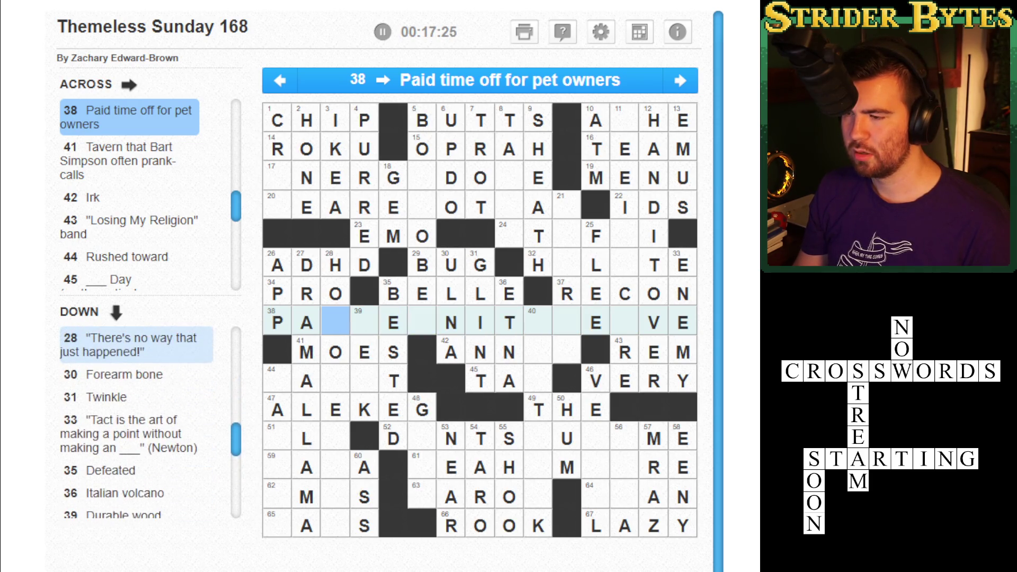
key("Right")
key("Right")
key("Right")
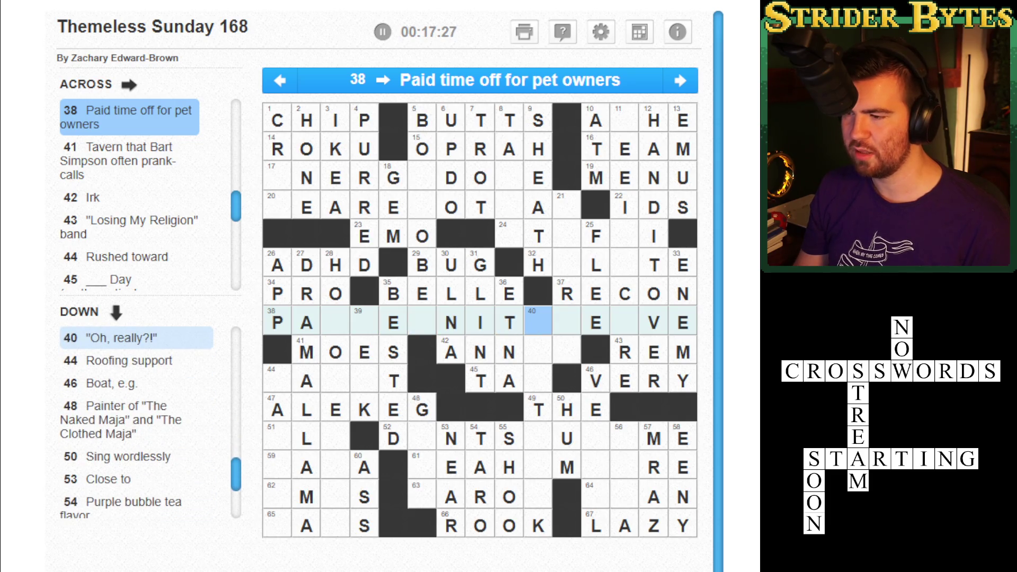
key("Right")
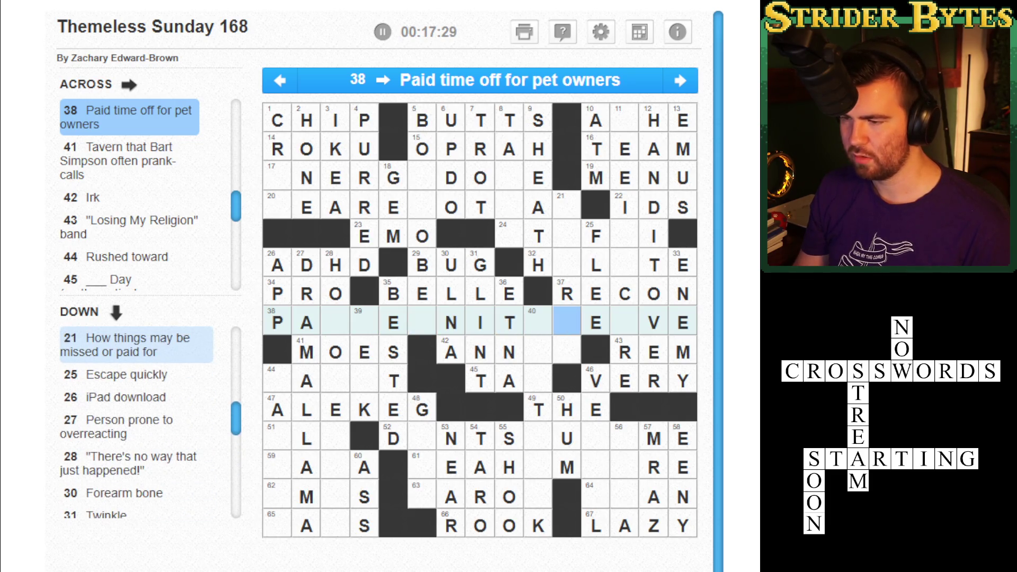
type("la")
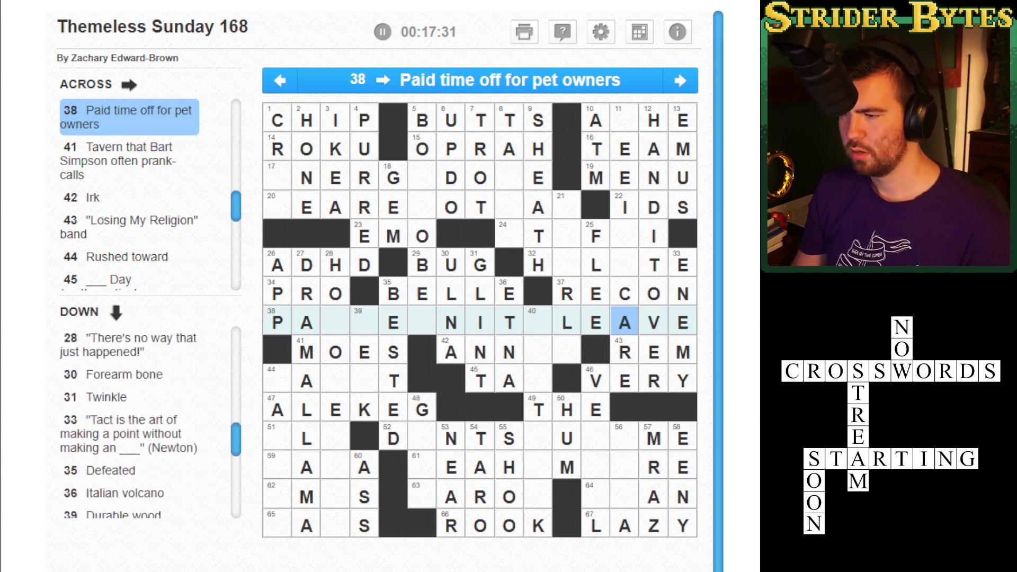
Move up to the top cell of 11 Down, toggling between 10 Across and 11 Down
key("Down")
key("Up")
key("Up")
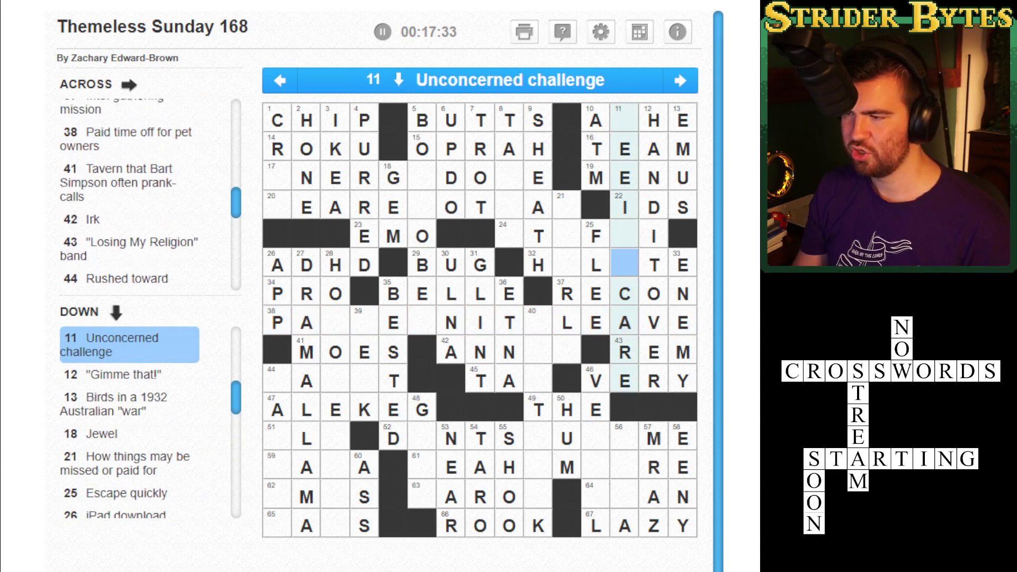
key("Up")
key("Up")
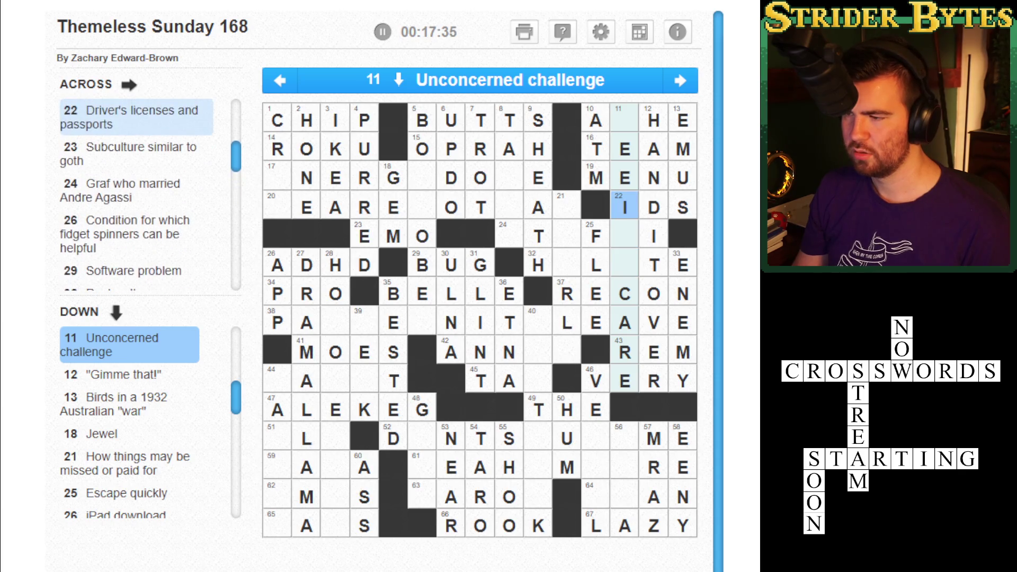
key("Up")
key("Up")
key("Up")
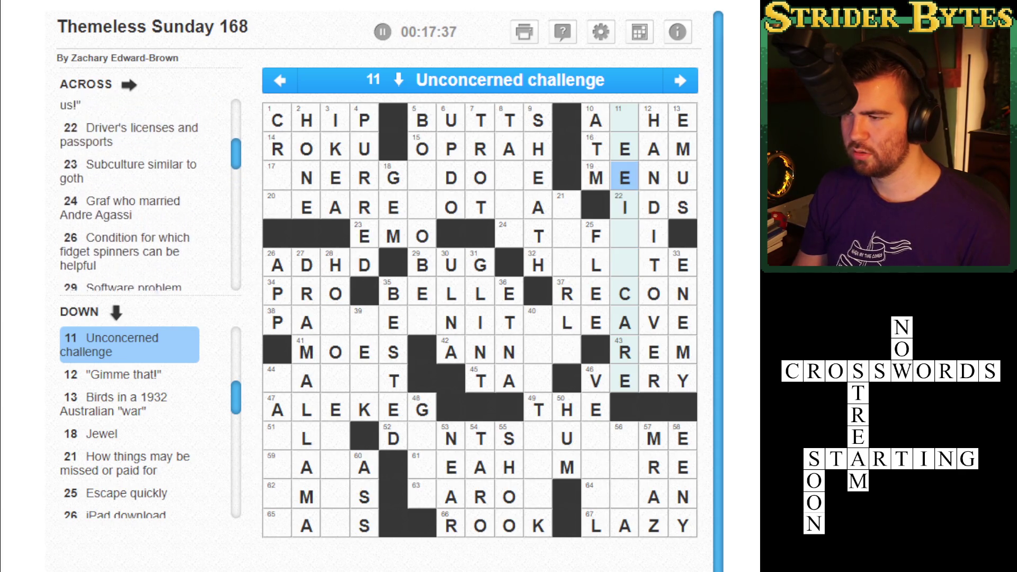
key("Right")
key("Down")
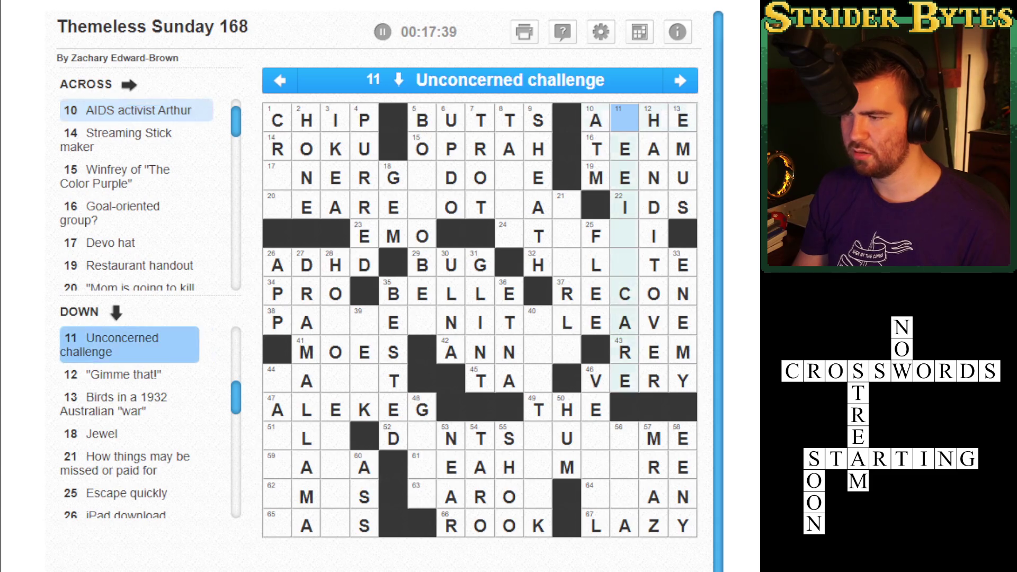
key("Right")
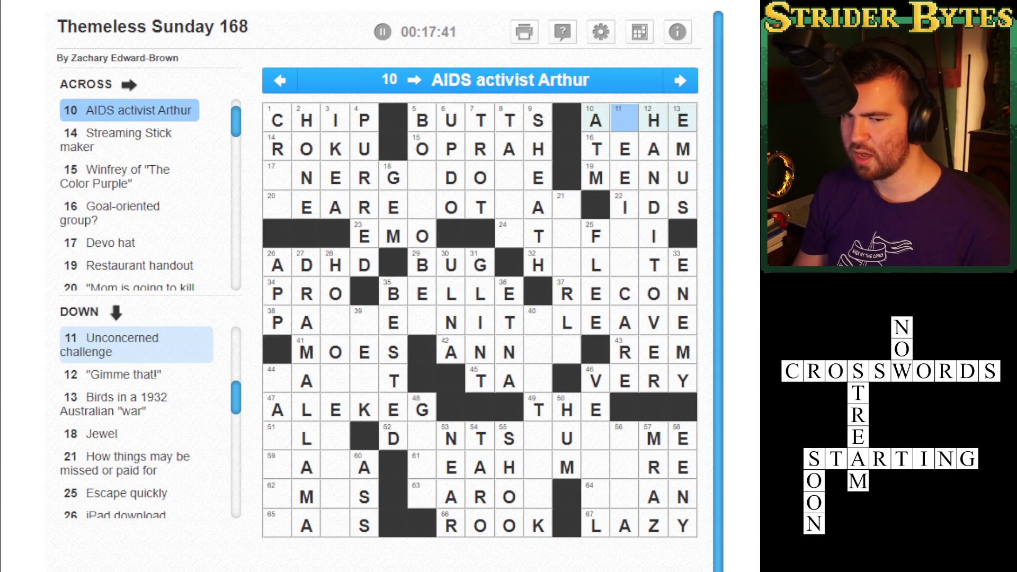
key("Down")
Try TER in the blank cells of 38 Across, then erase it again
left_click(596, 233)
left_click(480, 352)
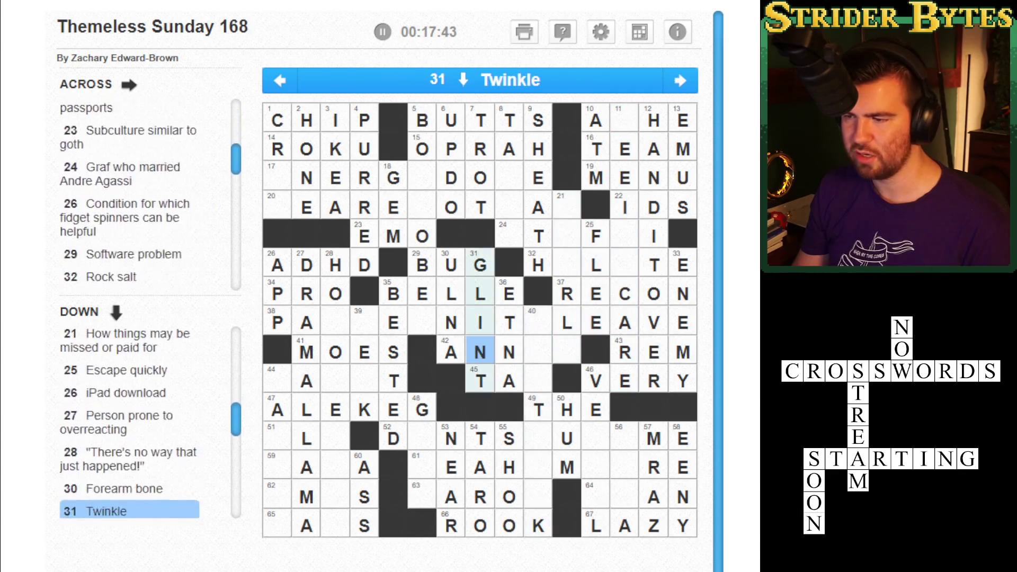
left_click(451, 322)
left_click(451, 322)
left_click(335, 323)
type("TER")
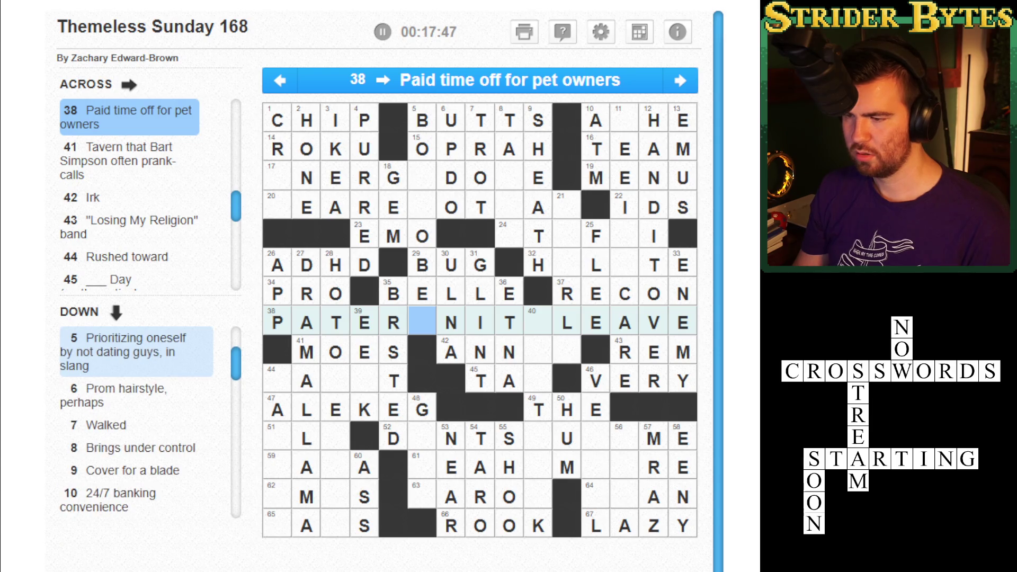
key("Left")
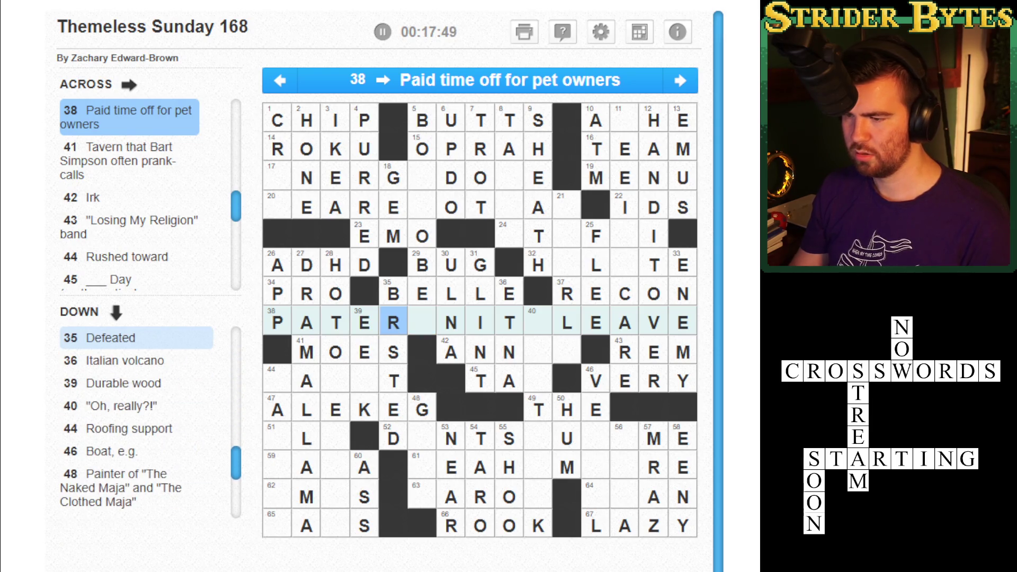
key("BackSpace")
key("BackSpace")
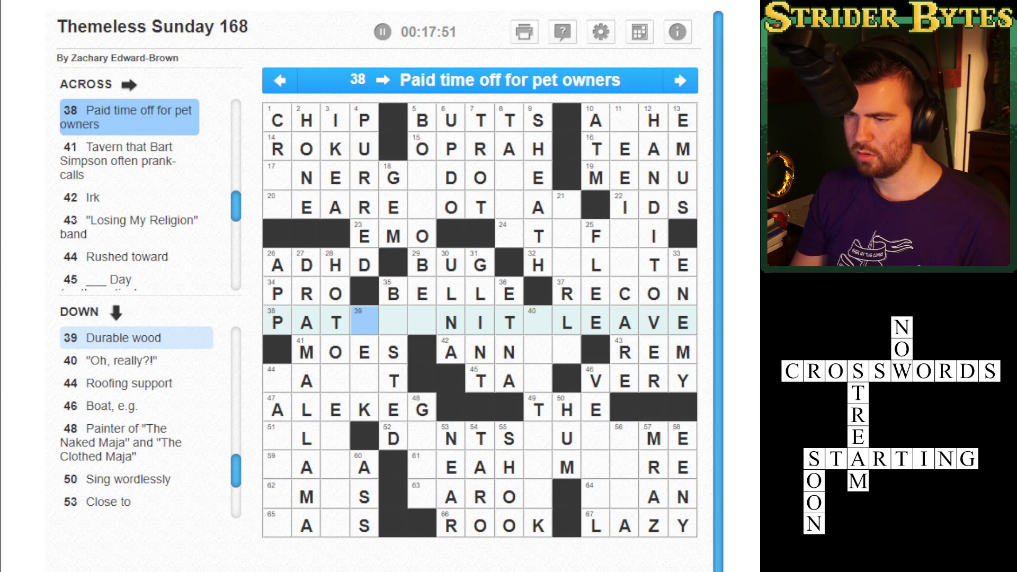
key("BackSpace")
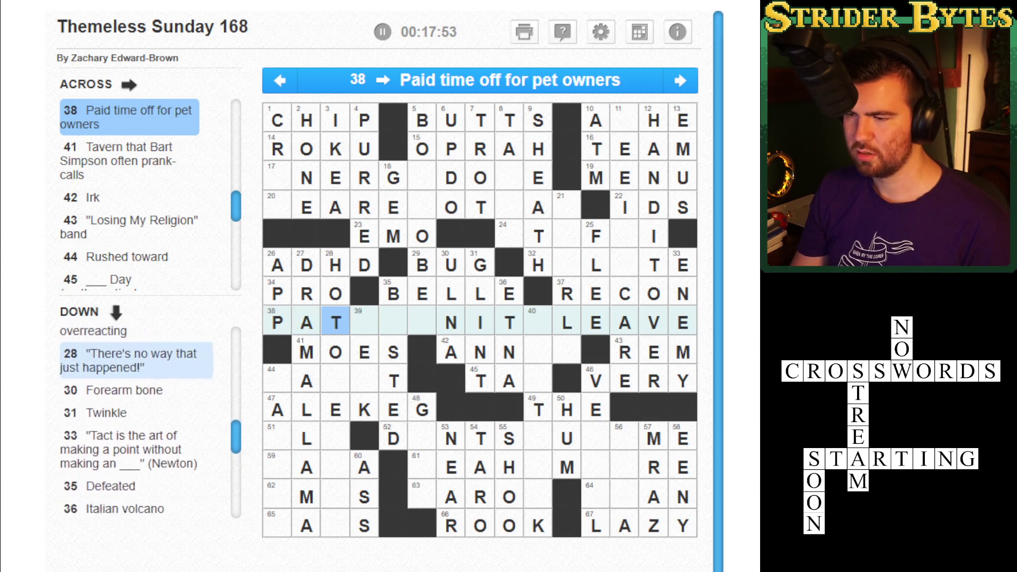
Enter E in 35 Down and OY to complete 42 Across as ANNOY
key("Right")
key("Right")
key("Down")
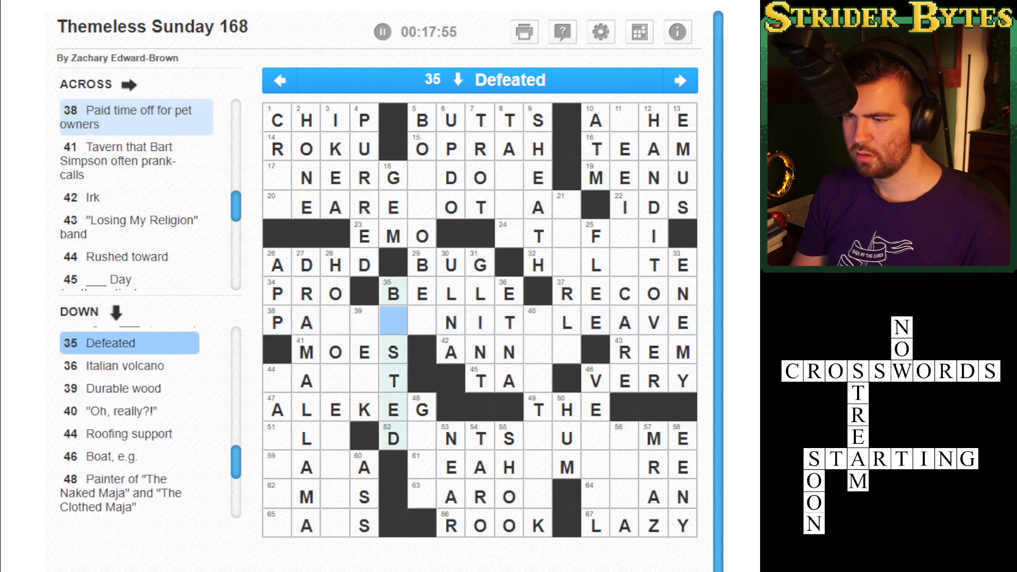
type("E")
left_click(422, 323)
left_click(422, 323)
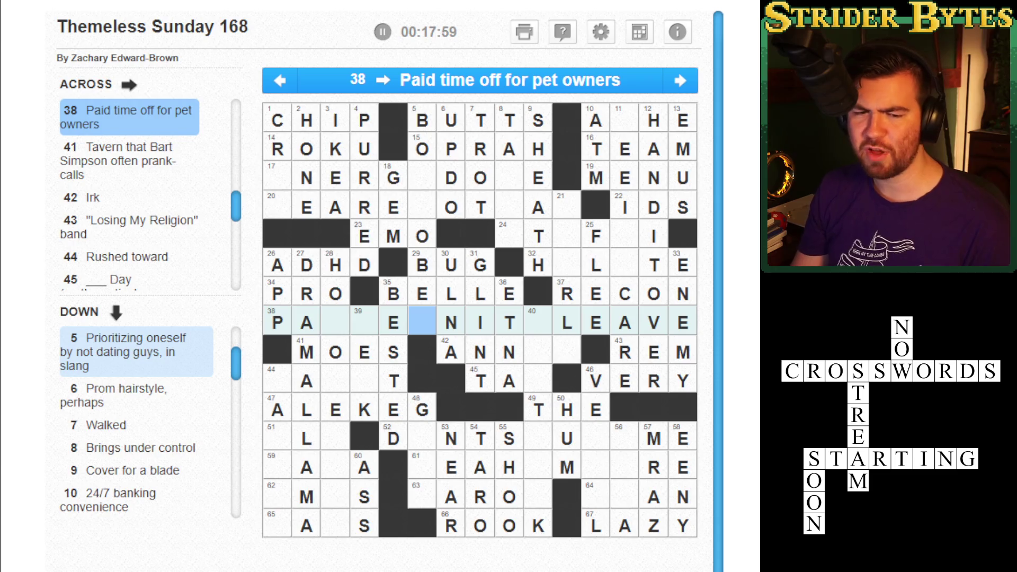
key("Right")
key("Right")
key("Right")
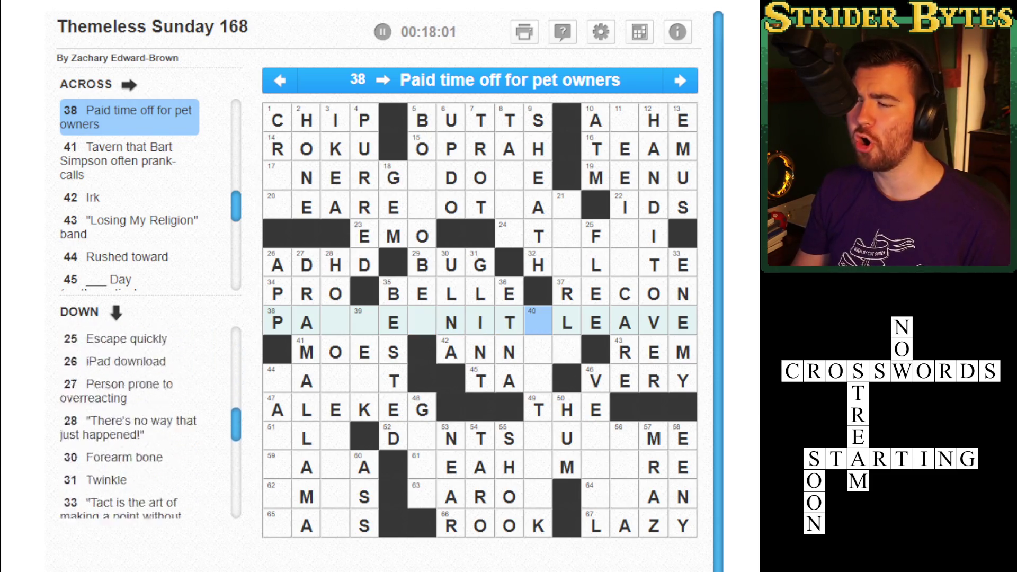
key("Down")
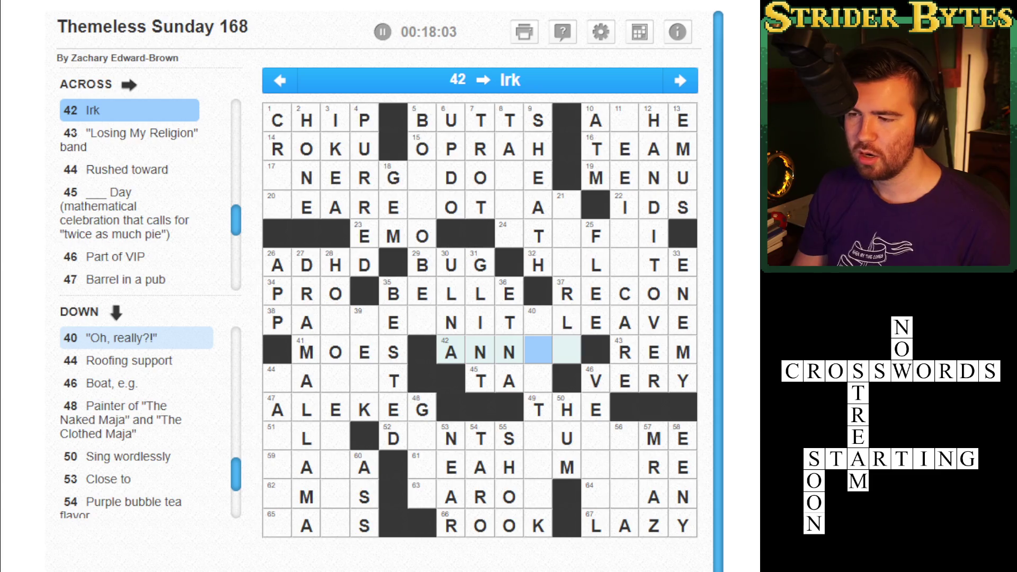
type("oy")
Type DEA at the top of 21 Down so it reads DEARLY
key("Down")
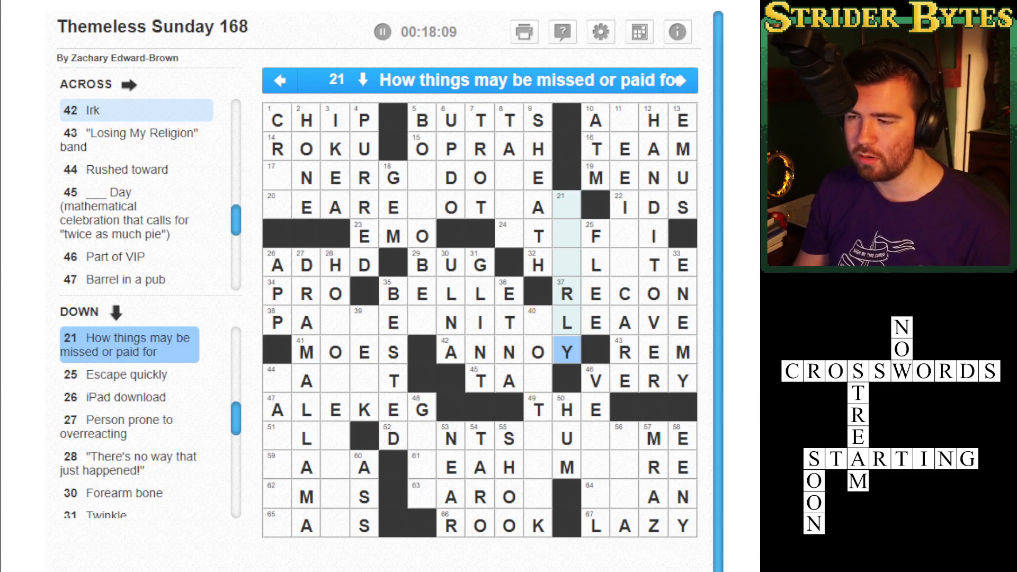
key("Left")
key("Right")
key("Up")
key("Up")
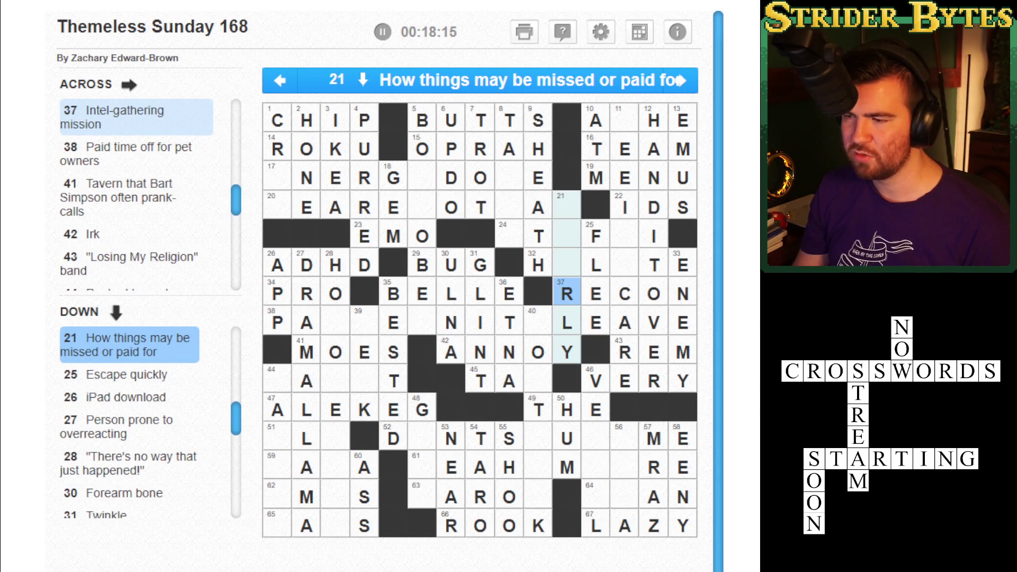
key("Up")
key("Up")
key("Up")
type("DEA")
key("Right")
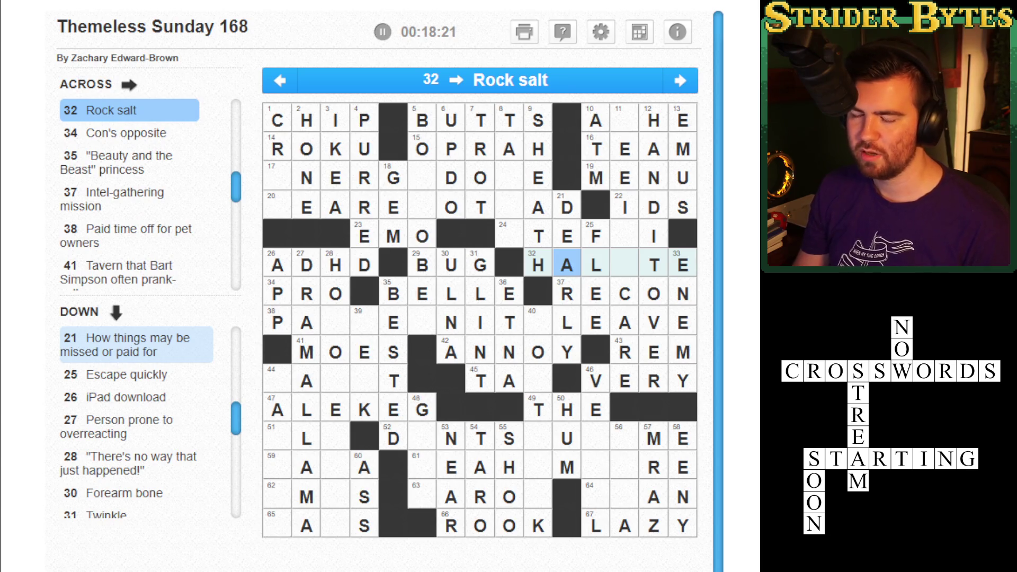
Type U after TA to complete 45 Across as TAU
key("Down")
key("Down")
key("Down")
left_click(538, 380)
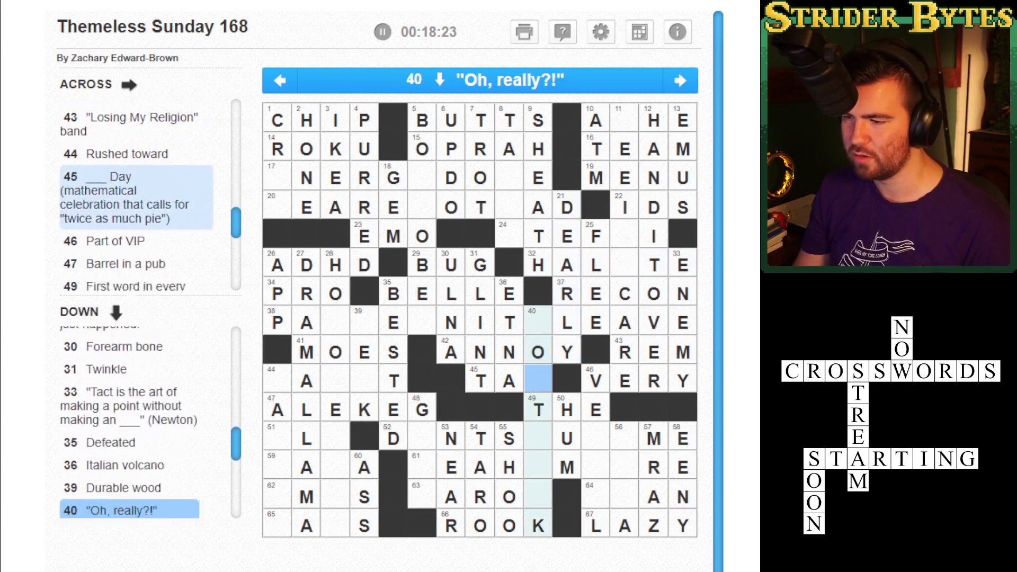
key("Right")
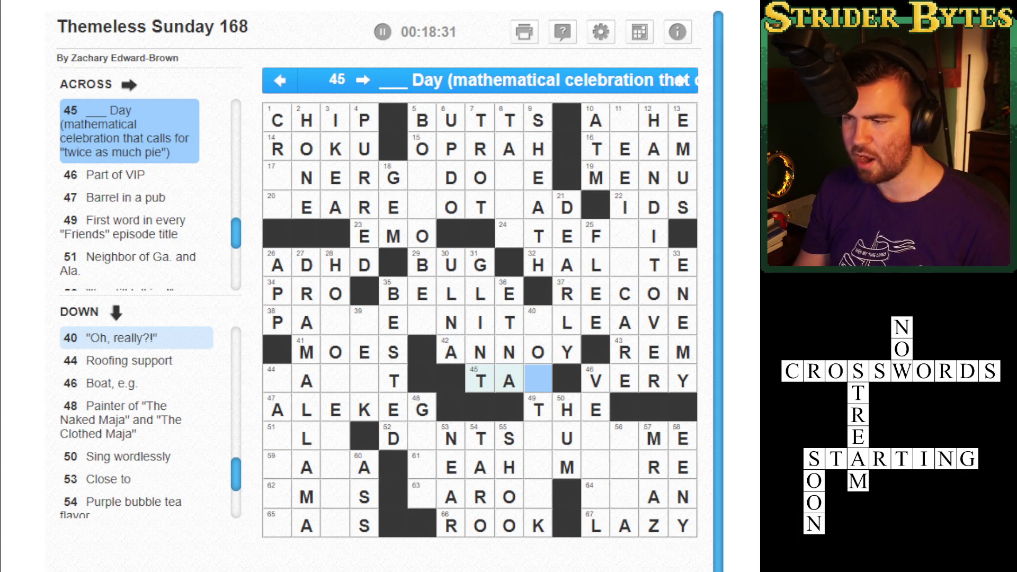
type("U")
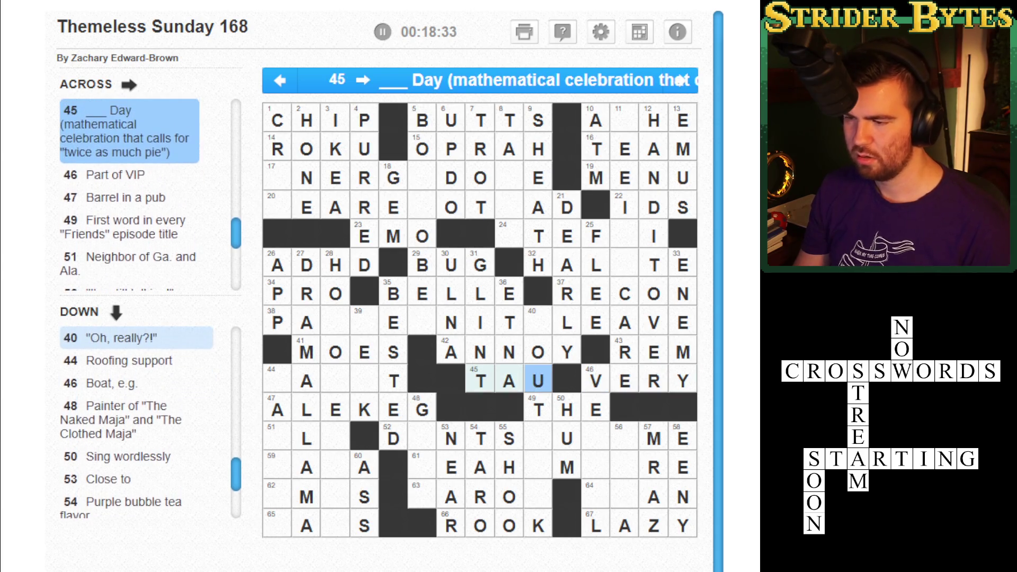
key("Down")
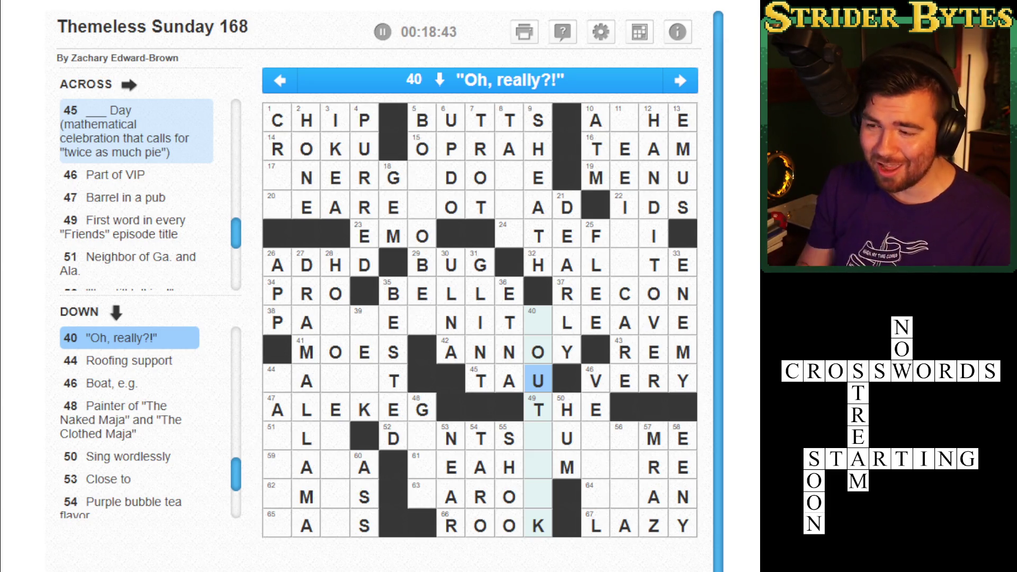
Review the blank squares in 63, 64, 61 and 52 Across
left_click(537, 496)
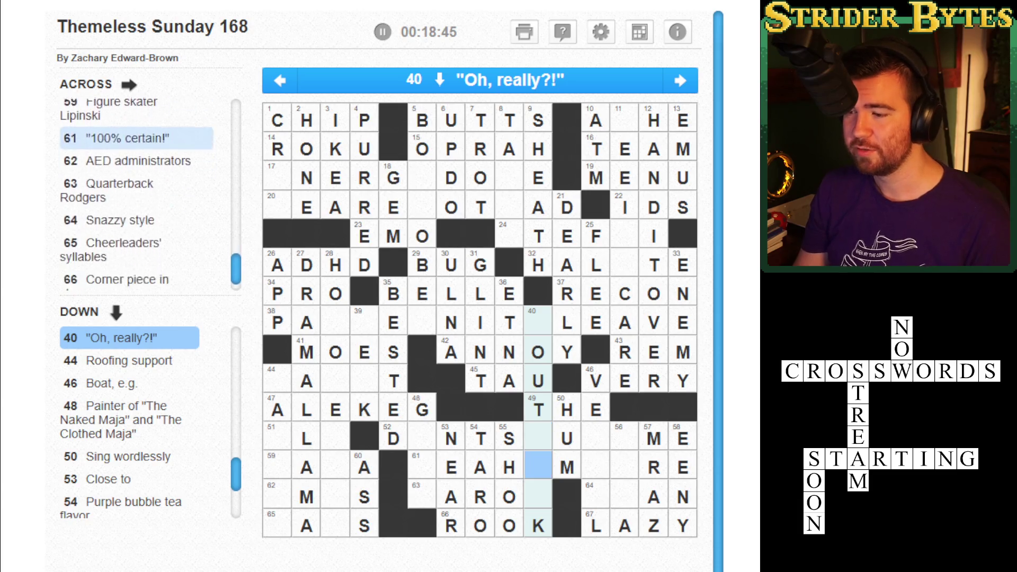
left_click(596, 496)
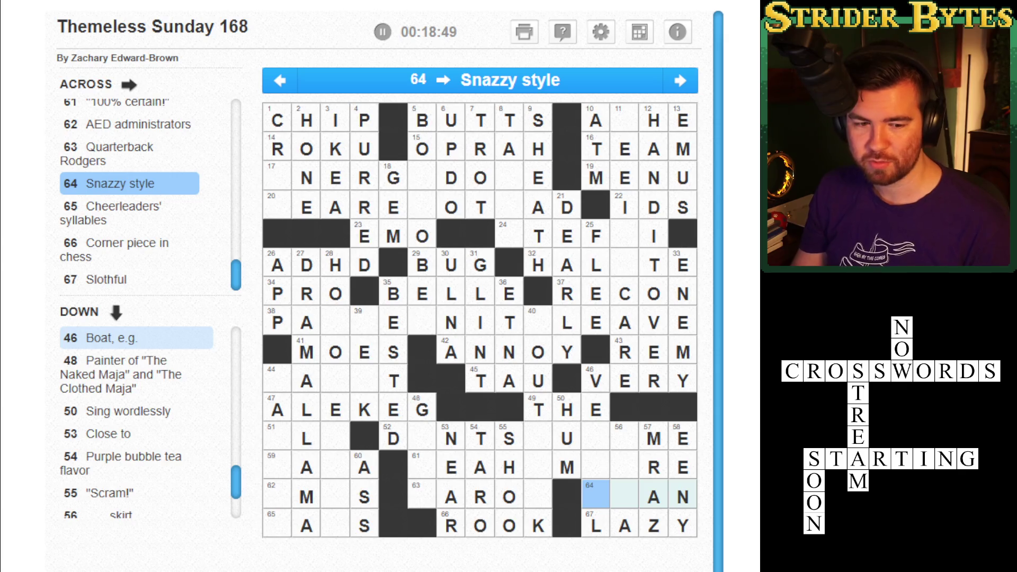
left_click(596, 467)
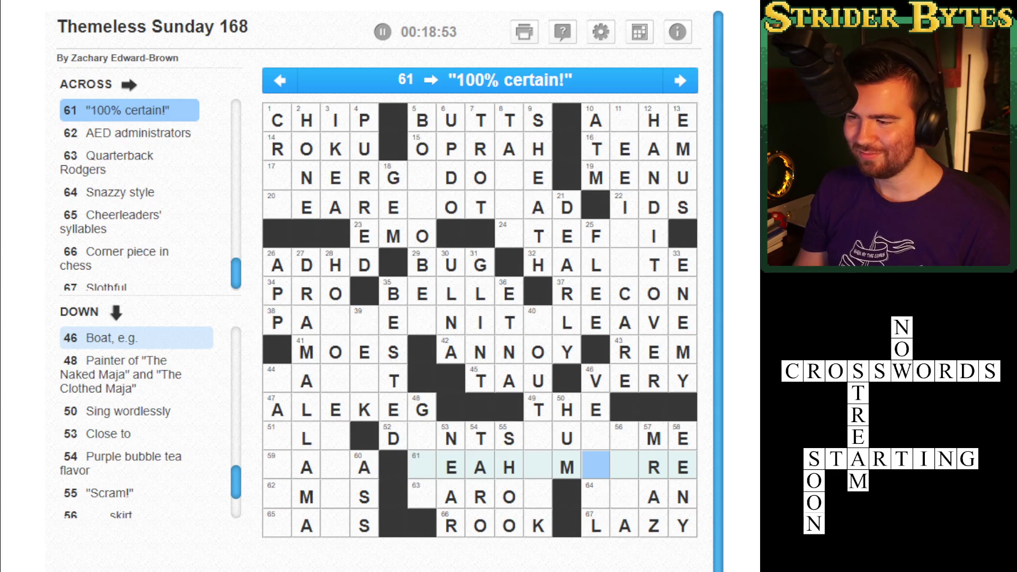
left_click(423, 438)
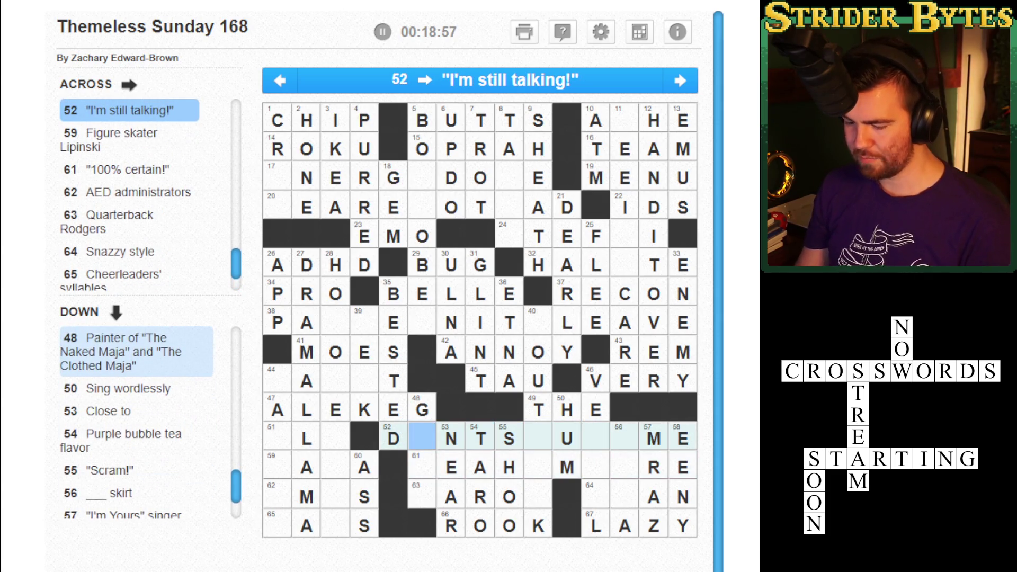
Type ONTSHUSH into the blanks of 52 Across to spell DONTSHUSHME
type("ONTSHUSH")
key("Left")
key("Left")
key("Left")
key("Left")
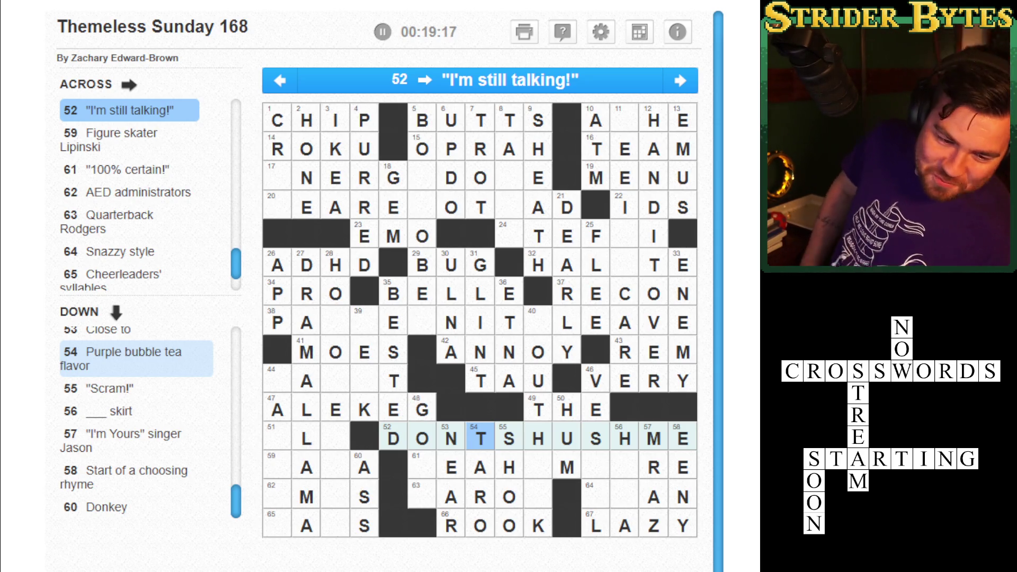
key("Right")
key("Right")
key("Right")
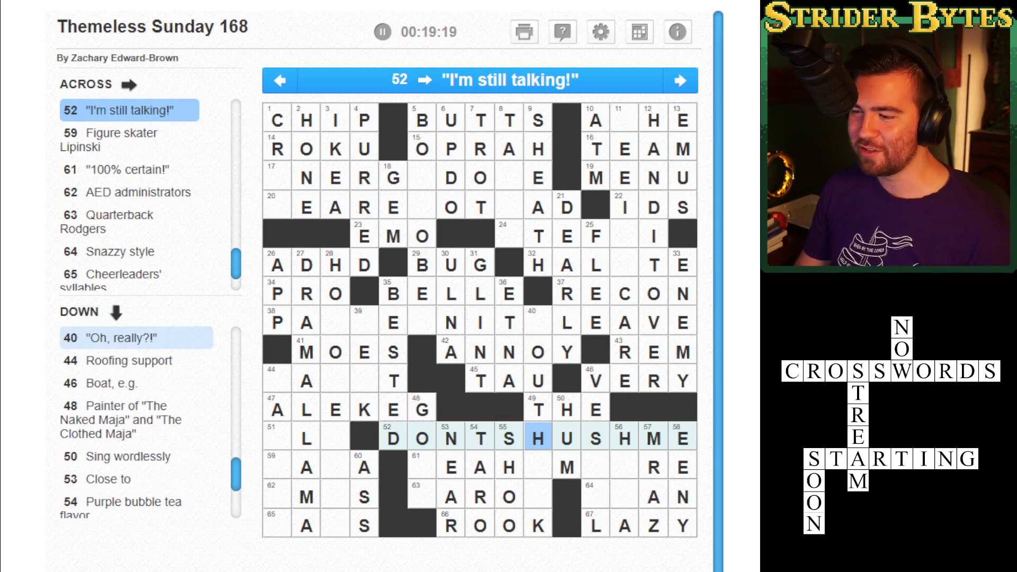
key("Down")
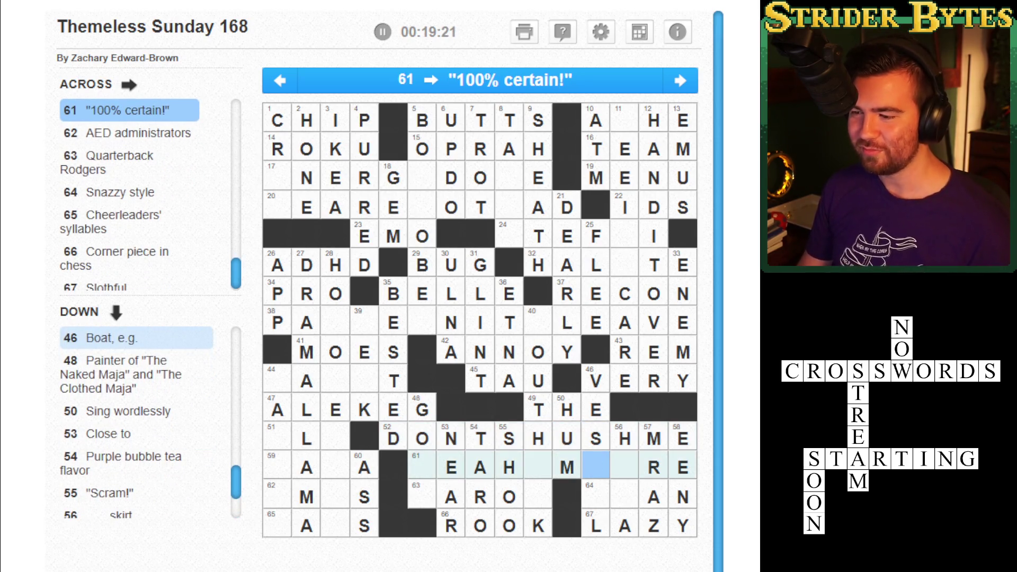
key("Left")
key("Left")
key("Left")
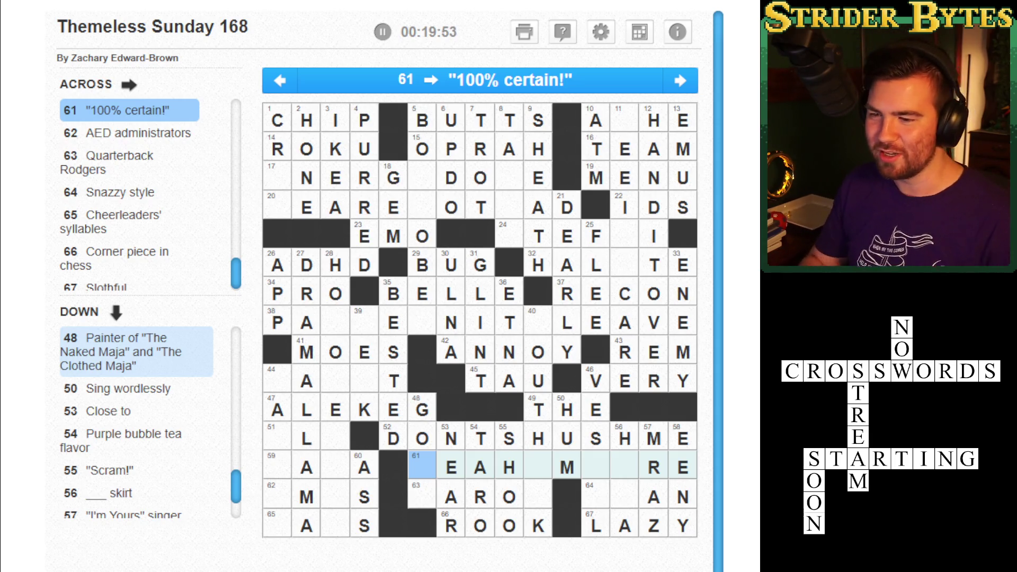
Type YISU into 61 Across to complete YEAHIMSURE
key("Right")
key("Right")
key("Right")
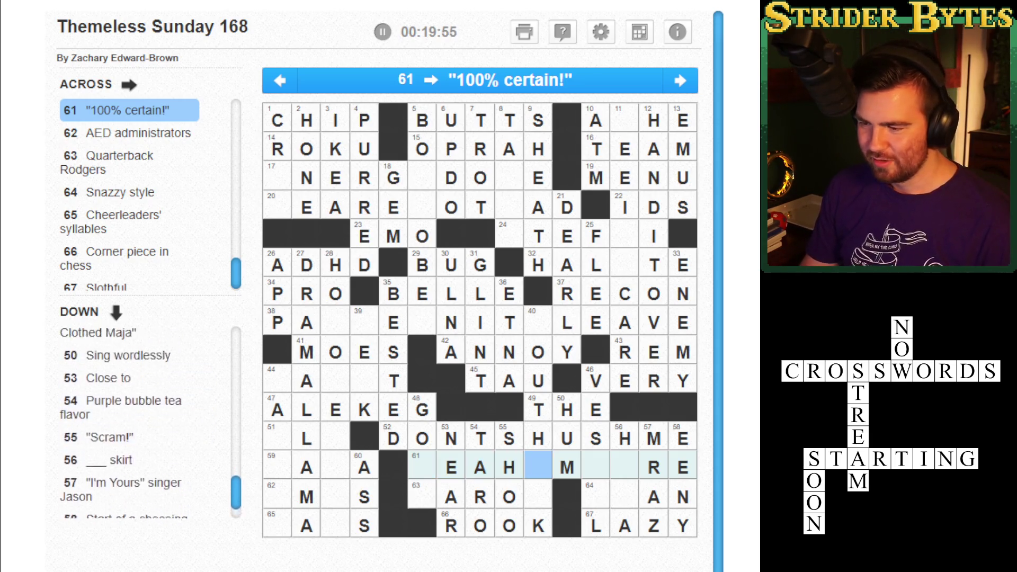
left_click(539, 495)
key("Tab")
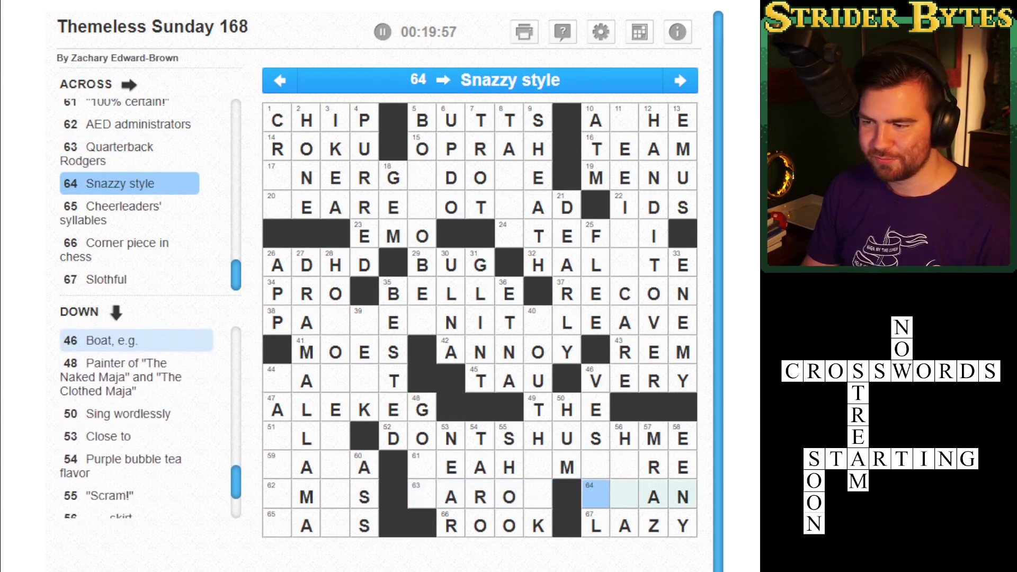
key("Up")
key("Left")
key("Left")
key("Left")
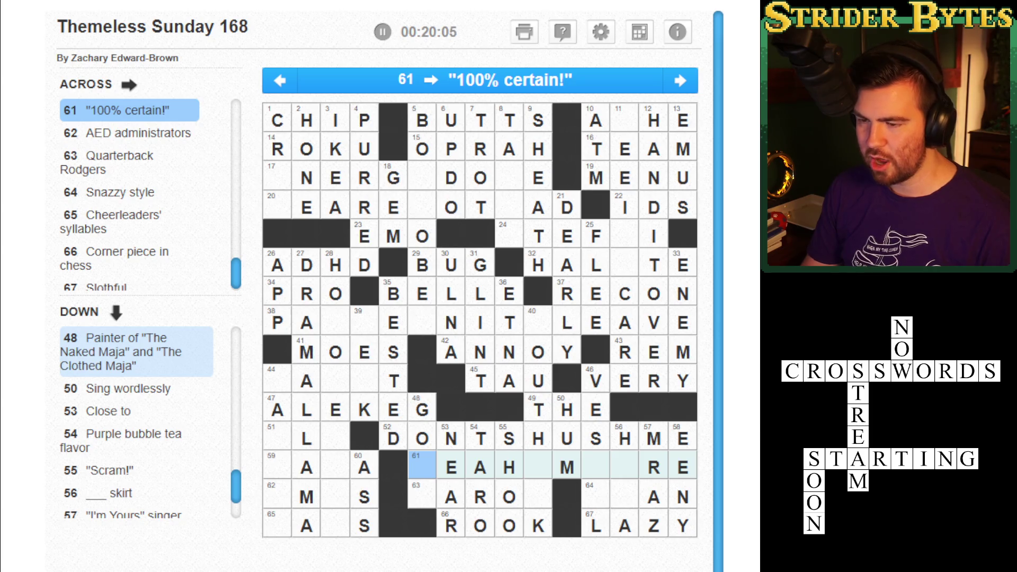
type("YISU")
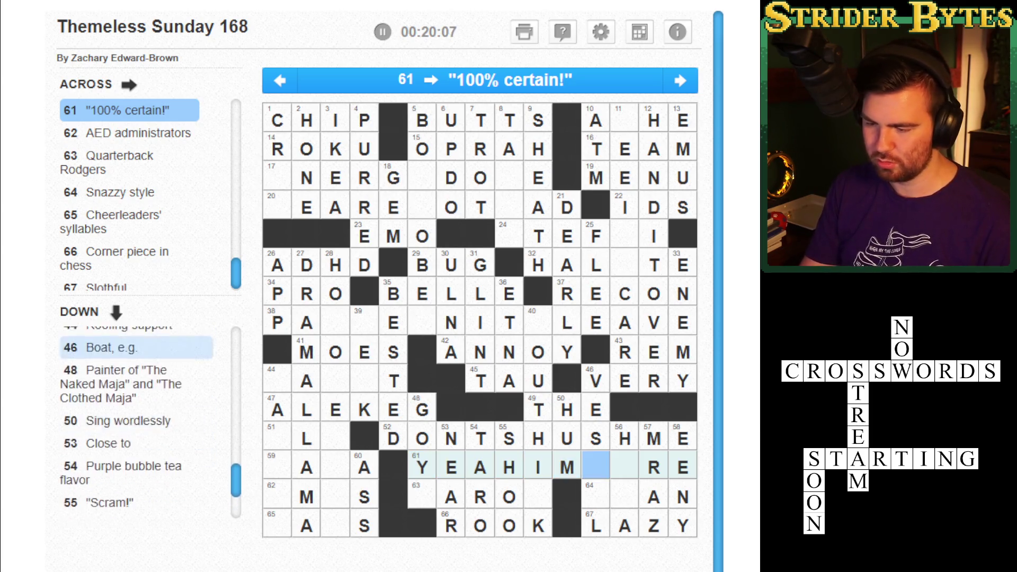
Enter E and L in 64 Across so it reads ELAN
key("Left")
key("Down")
key("Down")
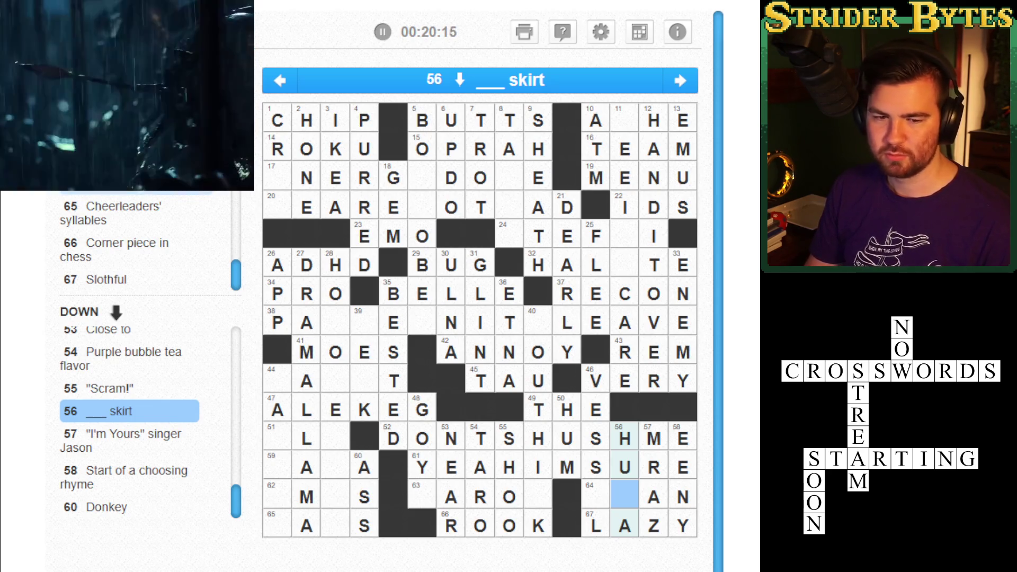
left_click(596, 496)
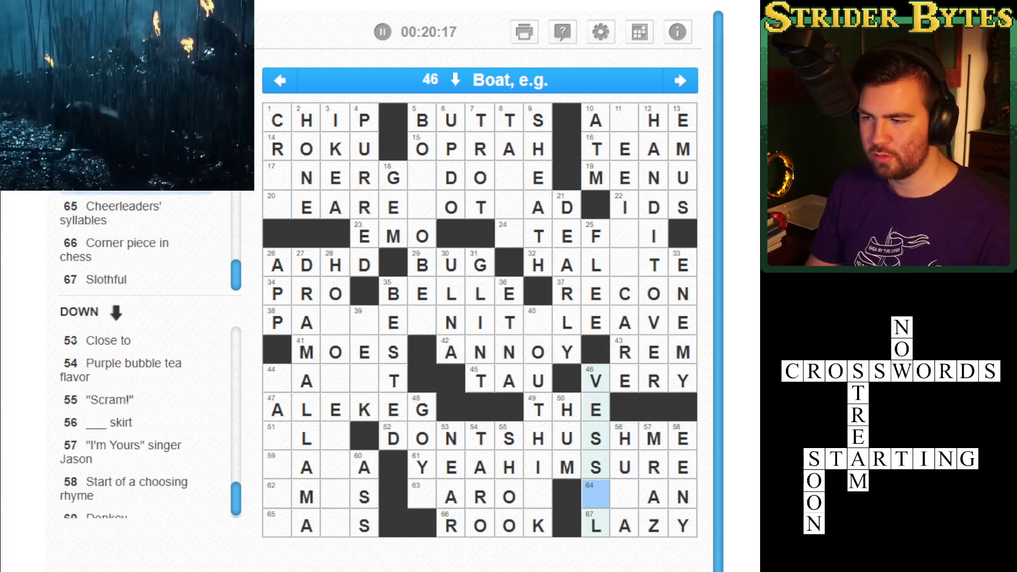
type("E")
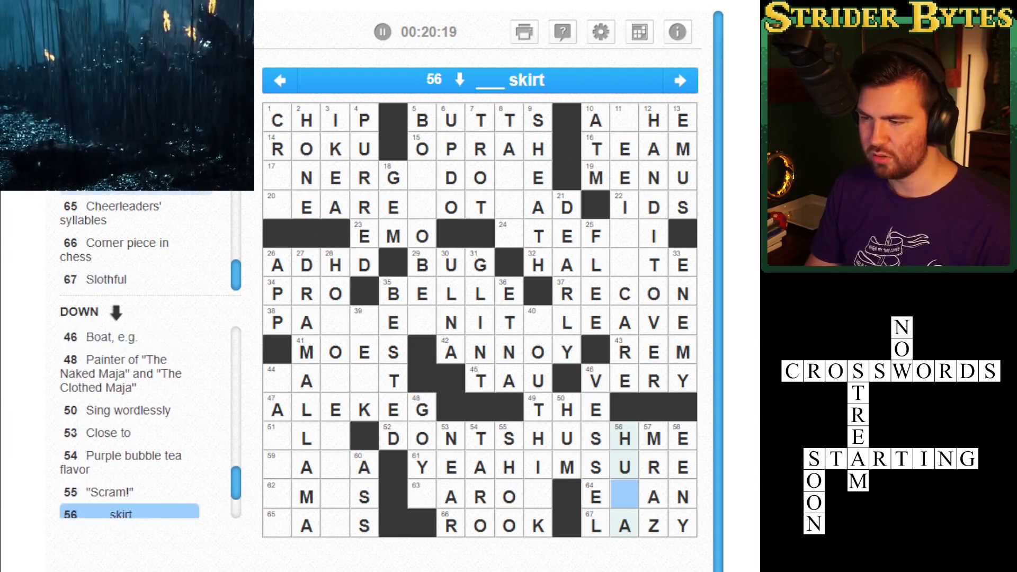
key("space")
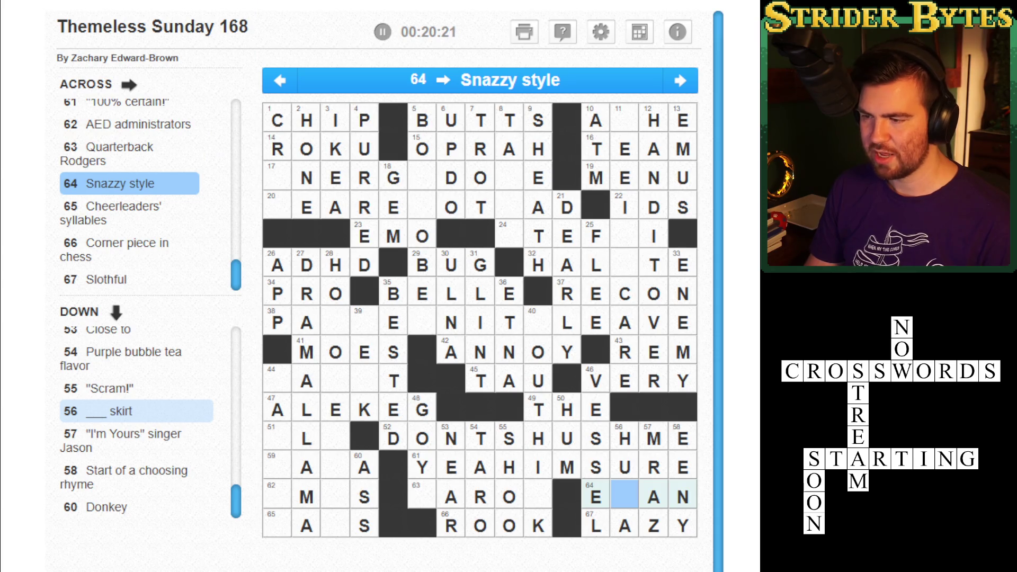
key("space")
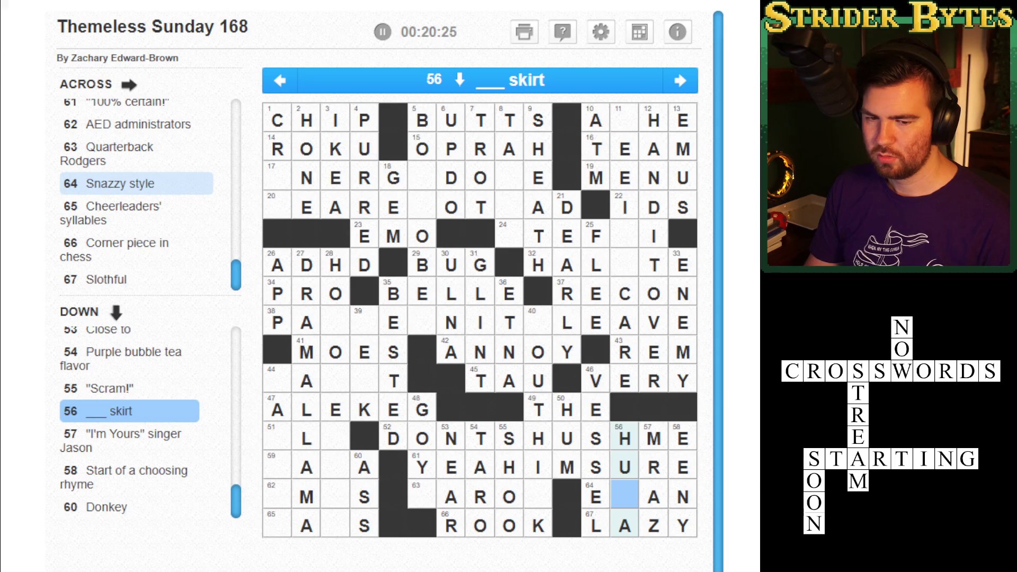
type("L")
key("Up")
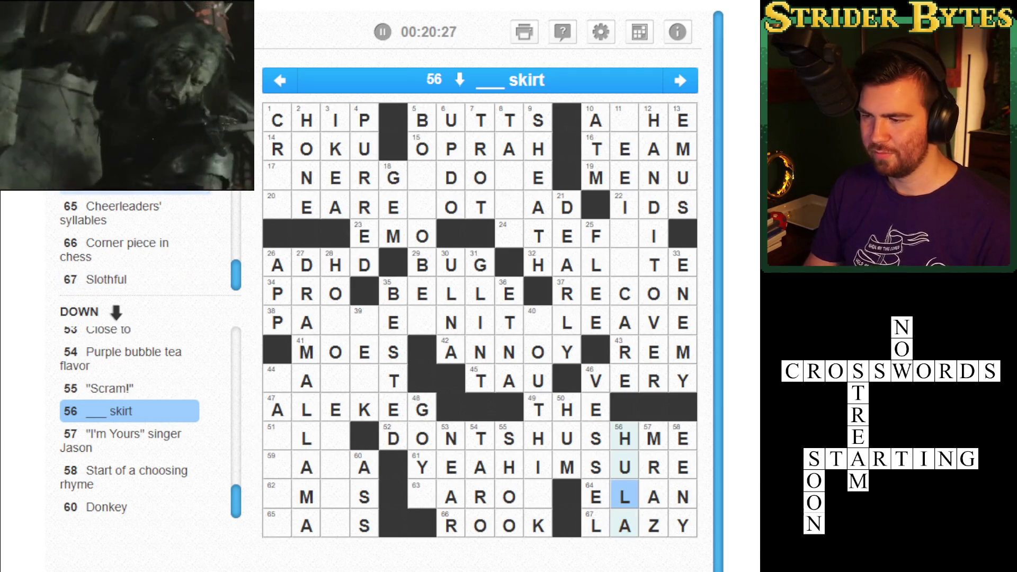
key("Right")
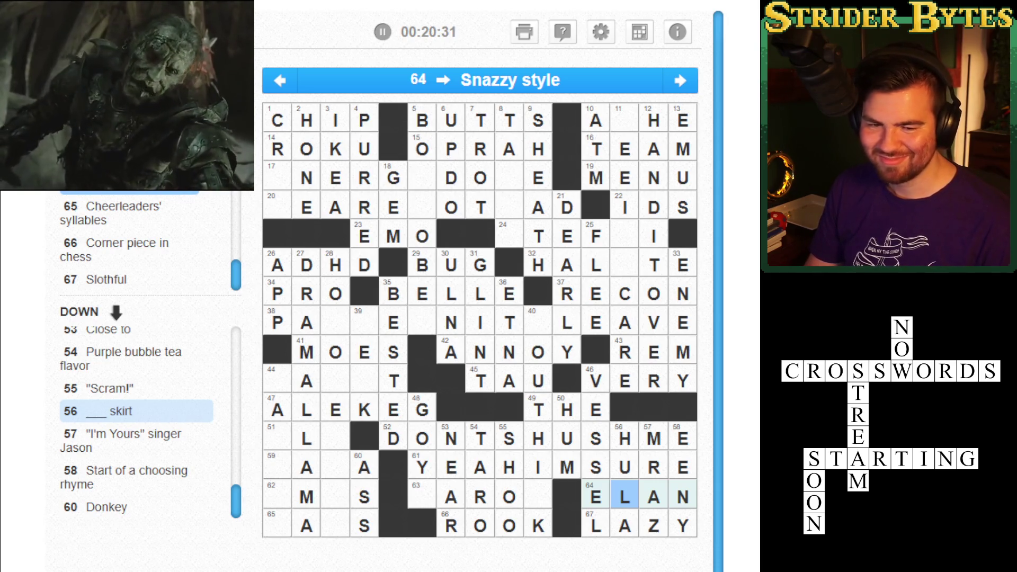
Type ET into 62 Across to complete EMTS
key("Left")
key("Left")
key("Left")
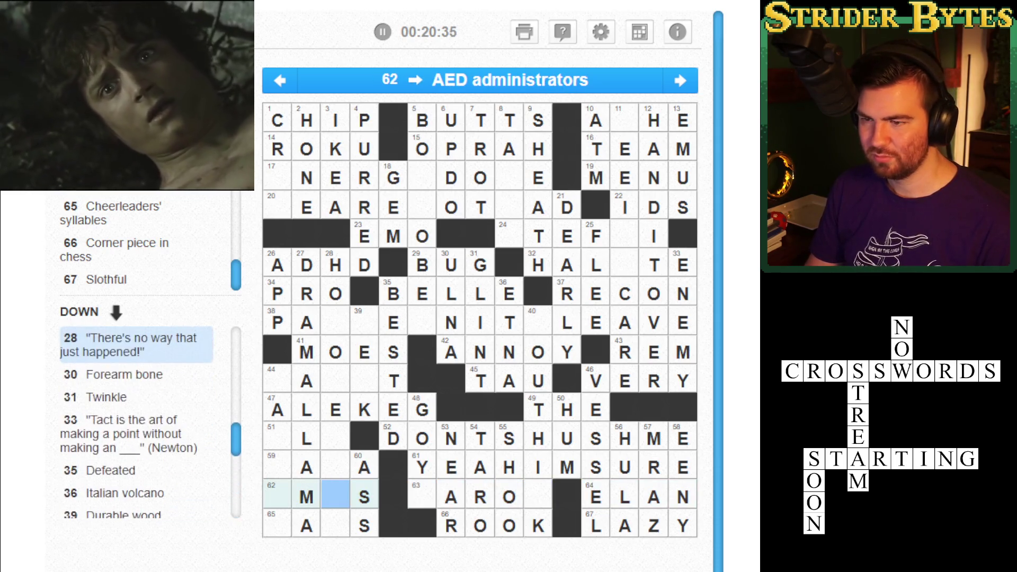
key("Left")
key("Left")
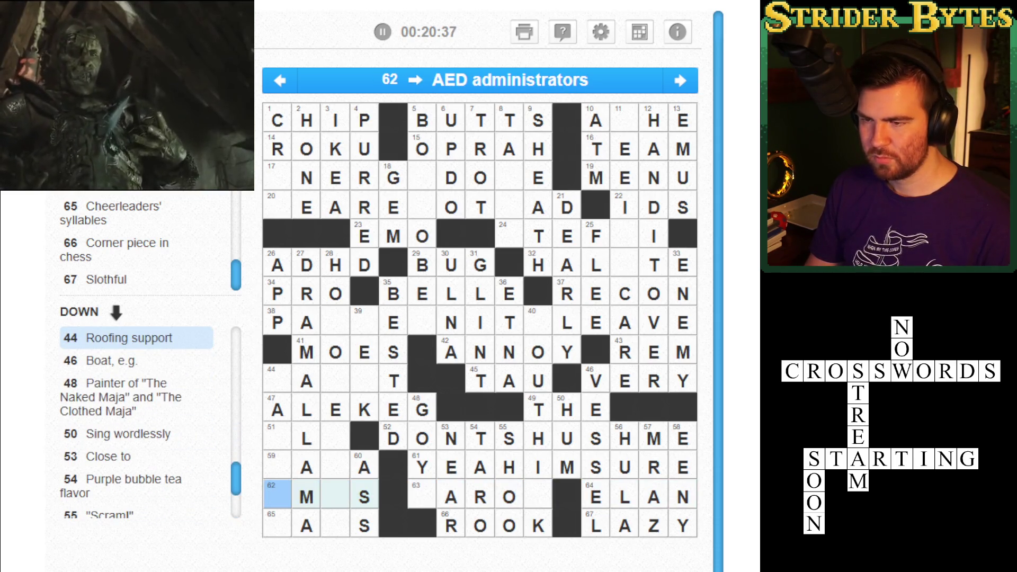
type("ET")
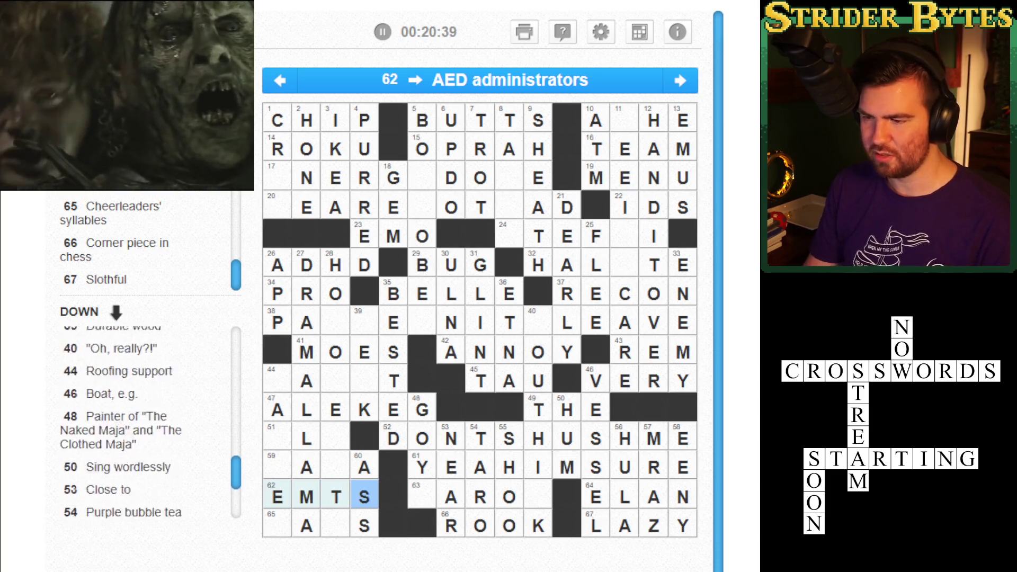
left_click(277, 525)
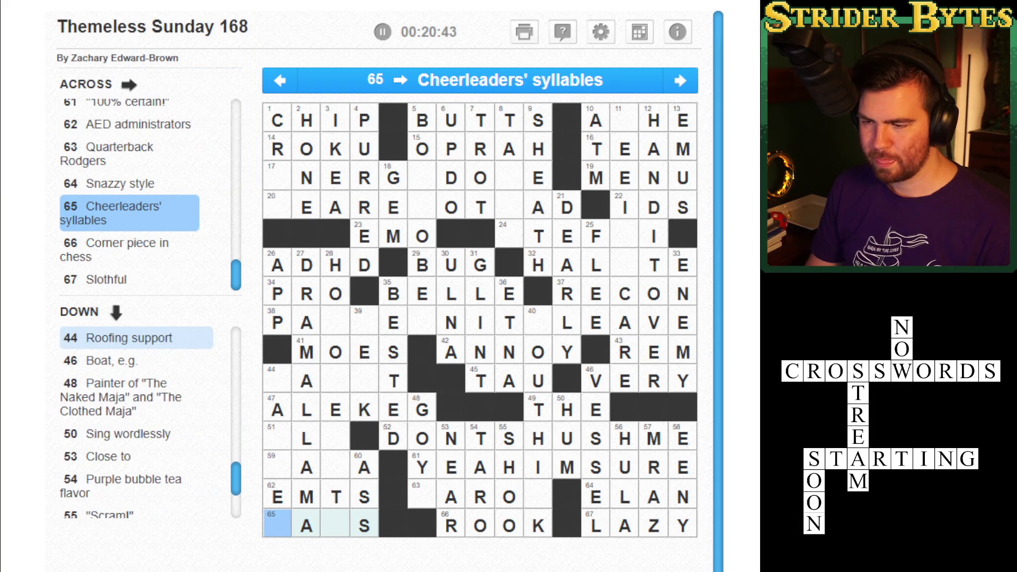
key("Up")
key("Up")
key("Up")
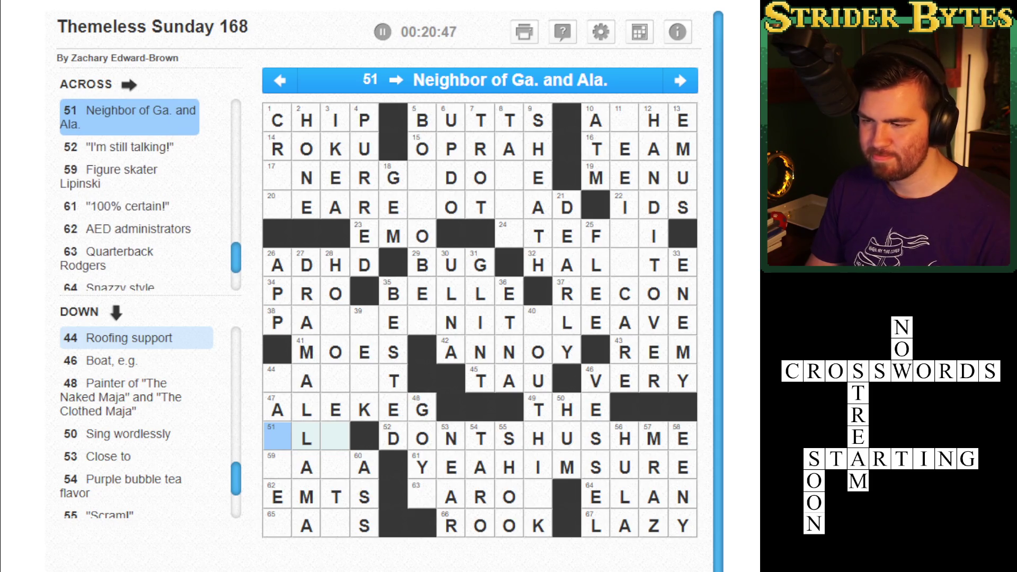
key("Up")
key("Up")
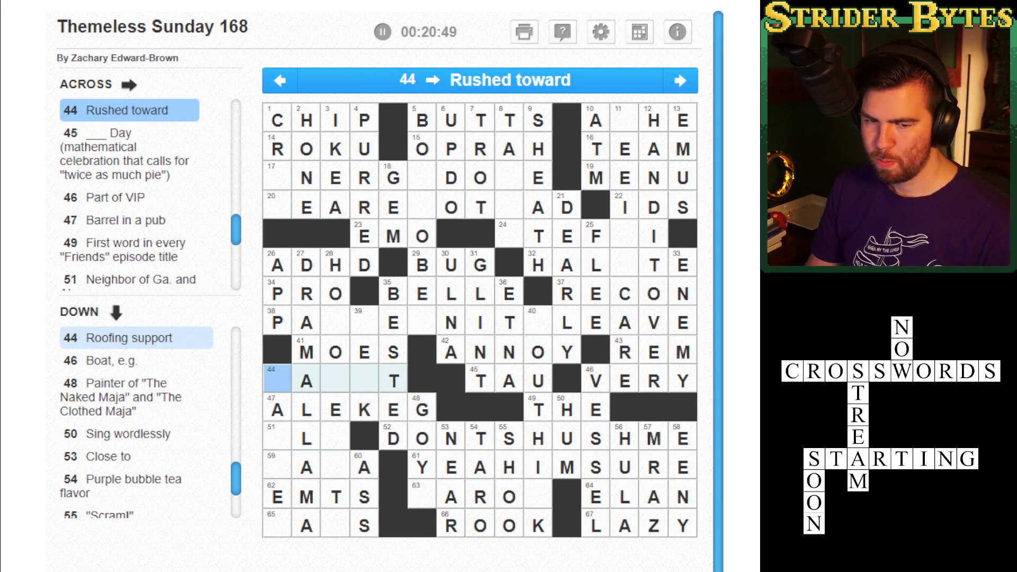
key("Down")
key("Down")
key("Down")
key("Right")
key("Right")
key("Right")
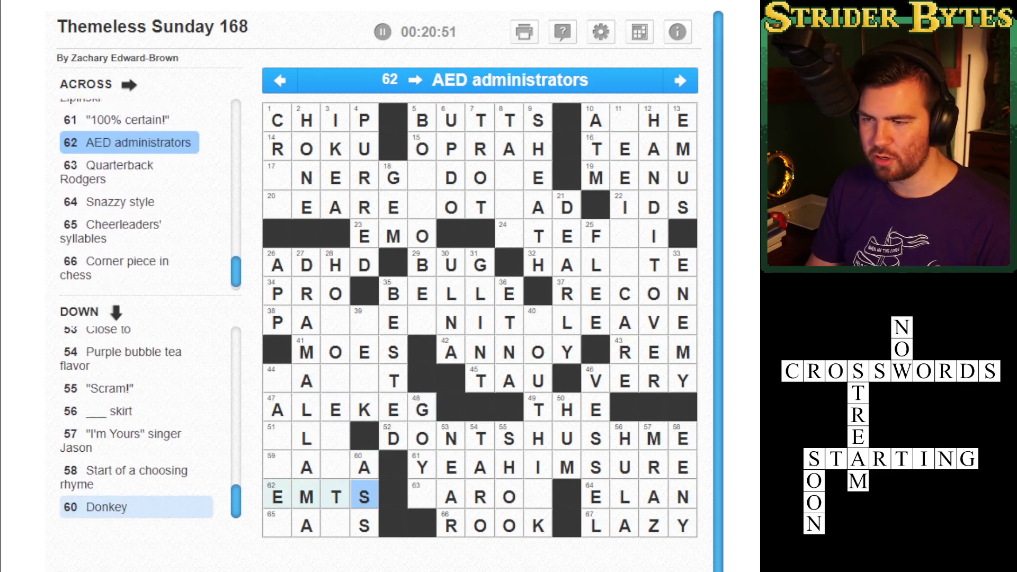
key("space")
key("Up")
key("Left")
key("Left")
key("Left")
key("Up")
key("Up")
key("Up")
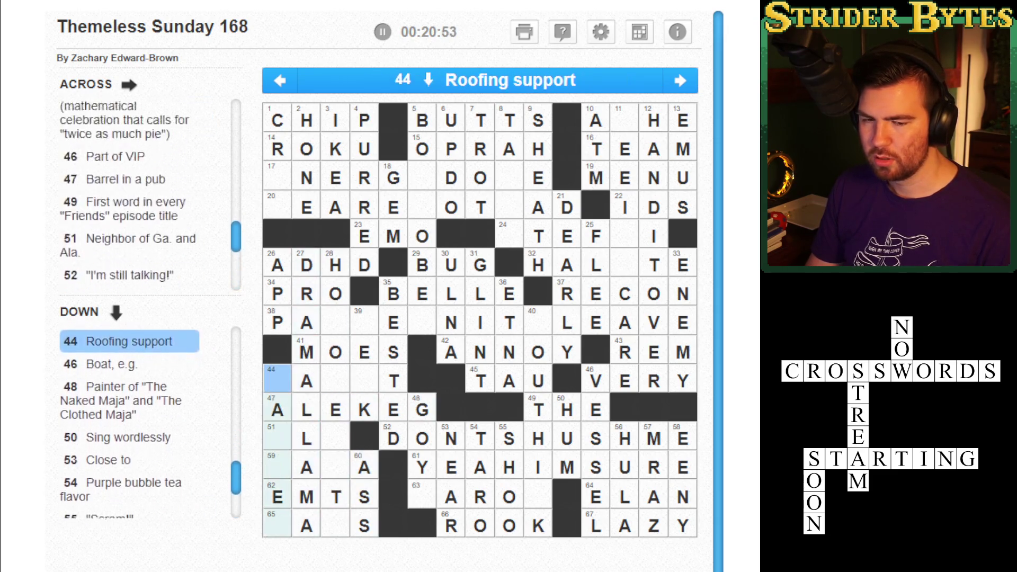
key("space")
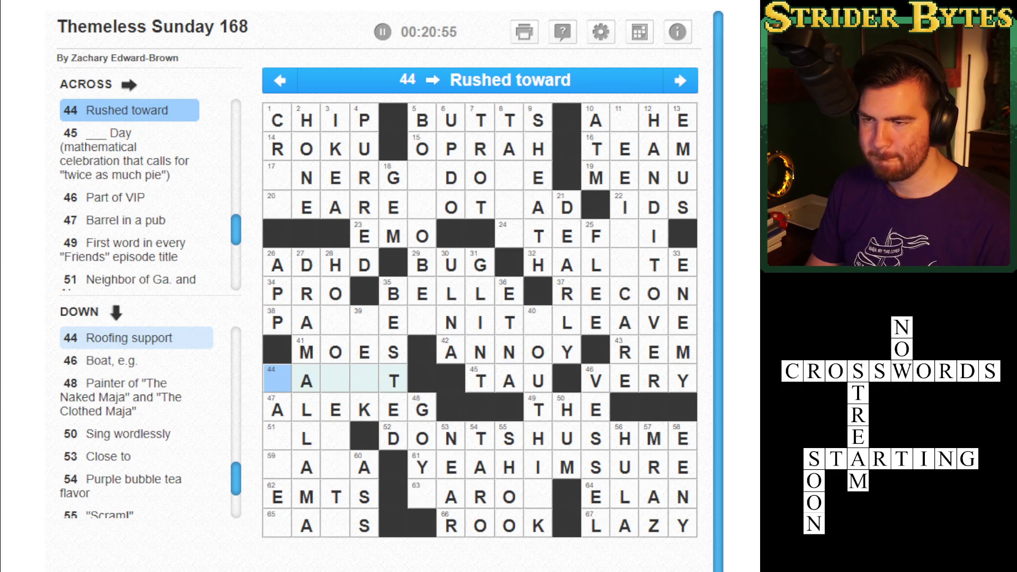
key("Right")
key("Right")
key("space")
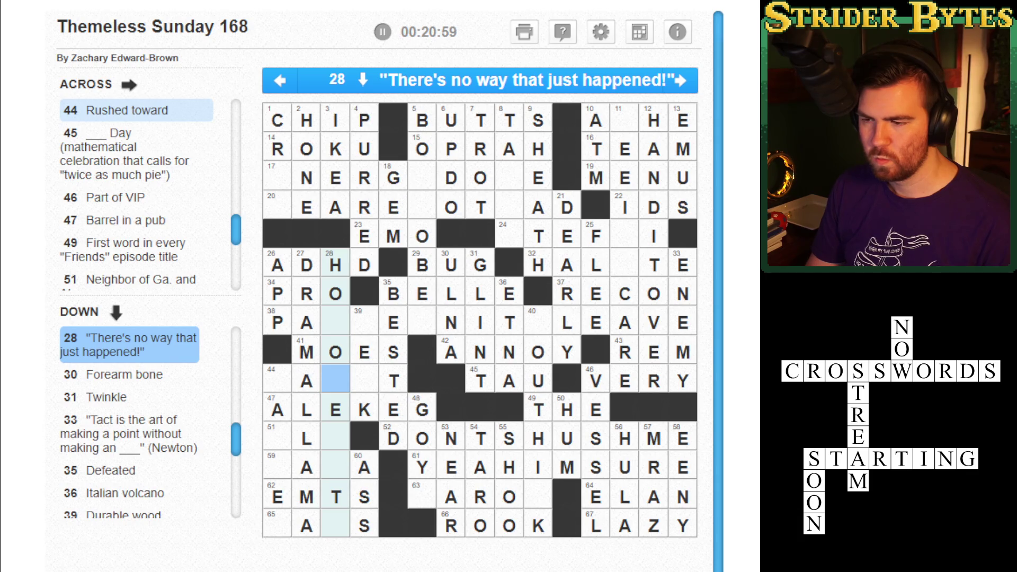
left_click(364, 322)
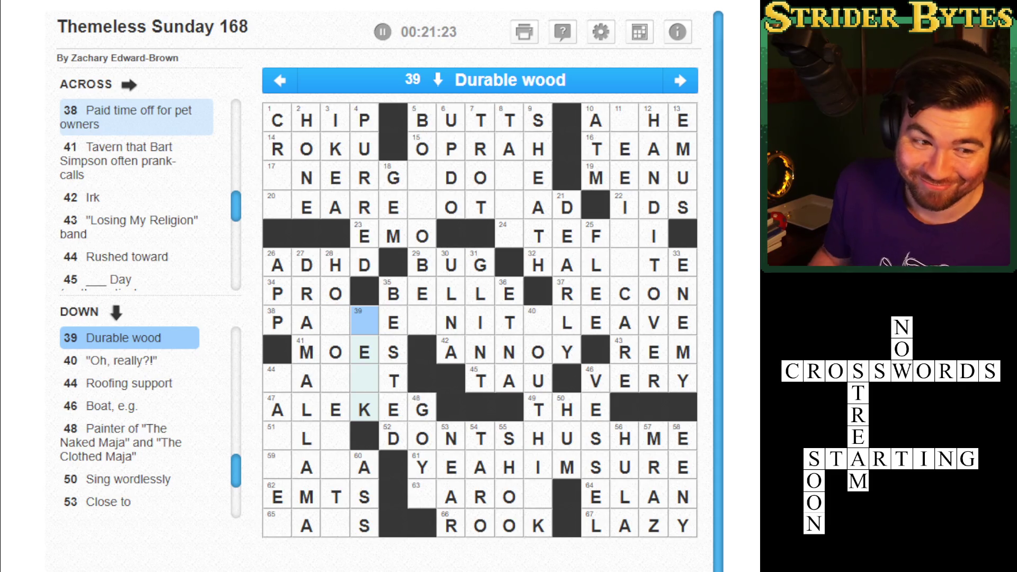
Fill Y and N into the empty squares of 40 Down to make YOUTHINK
key("Left")
key("Down")
key("Down")
key("Down")
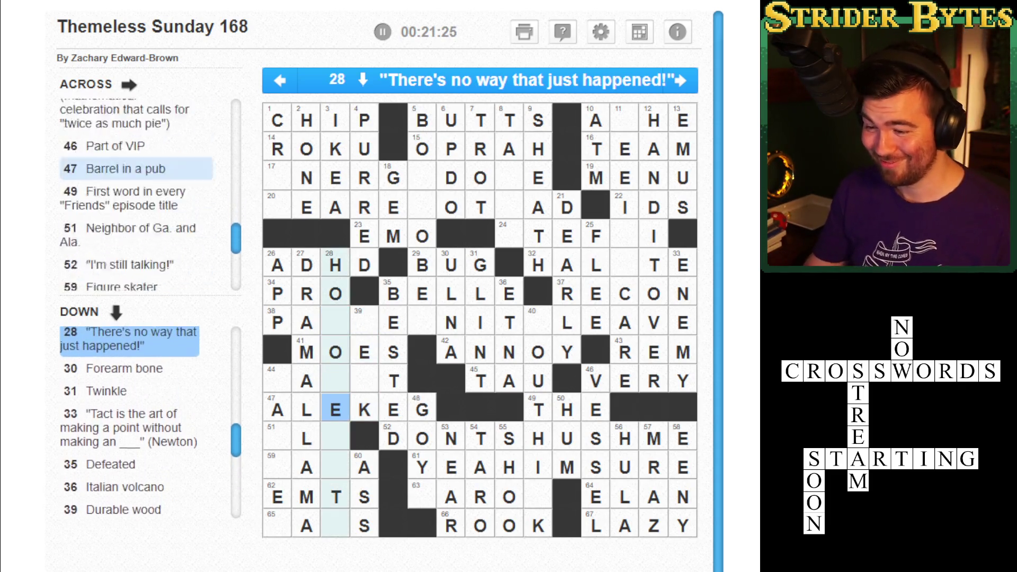
key("Up")
key("Right")
key("Down")
key("Down")
key("Left")
key("Left")
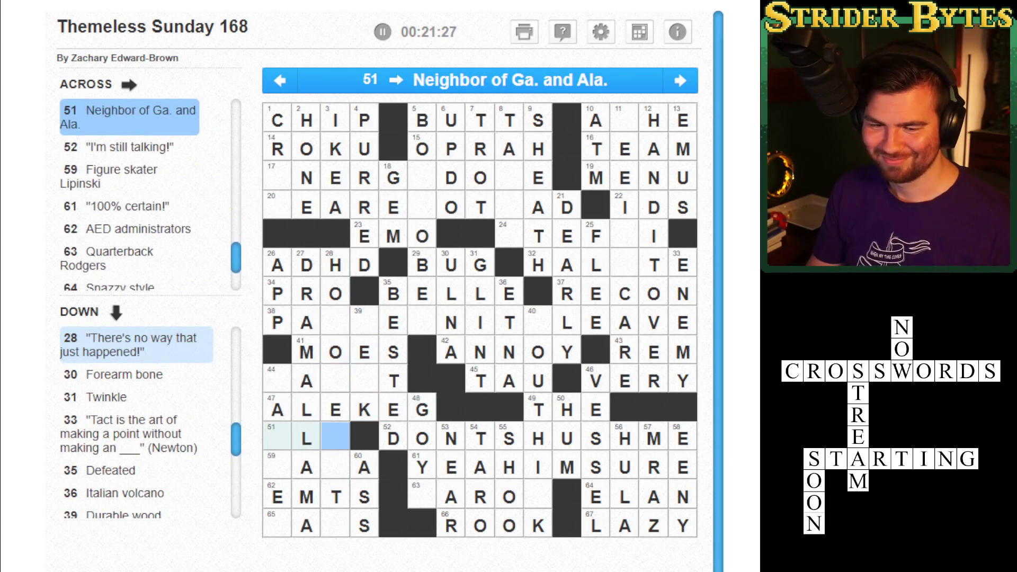
key("Up")
key("Up")
key("Right")
key("Right")
key("Down")
key("Down")
key("Right")
key("Right")
key("Right")
key("Right")
key("Down")
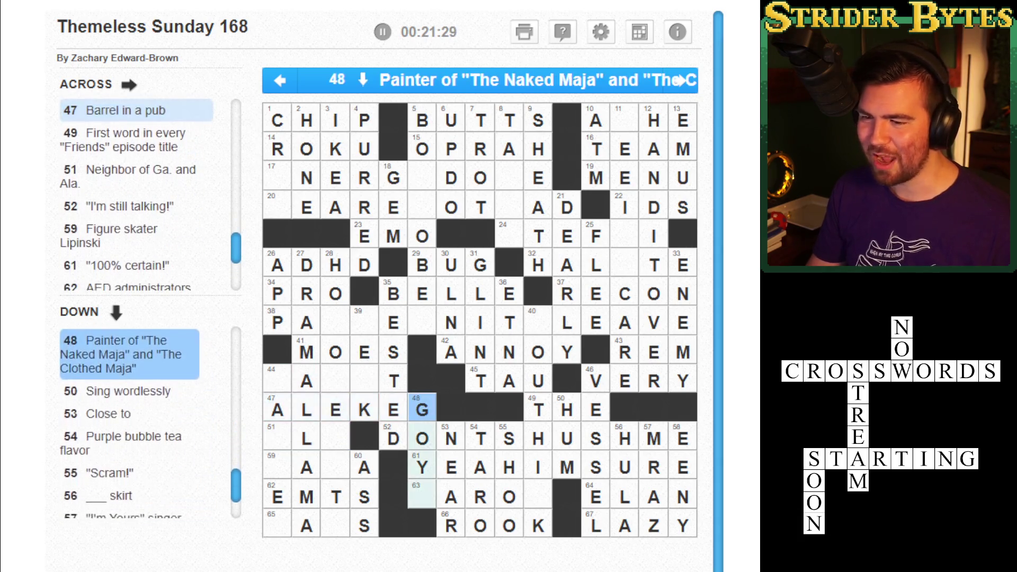
key("Down")
key("Down")
key("Down")
key("Right")
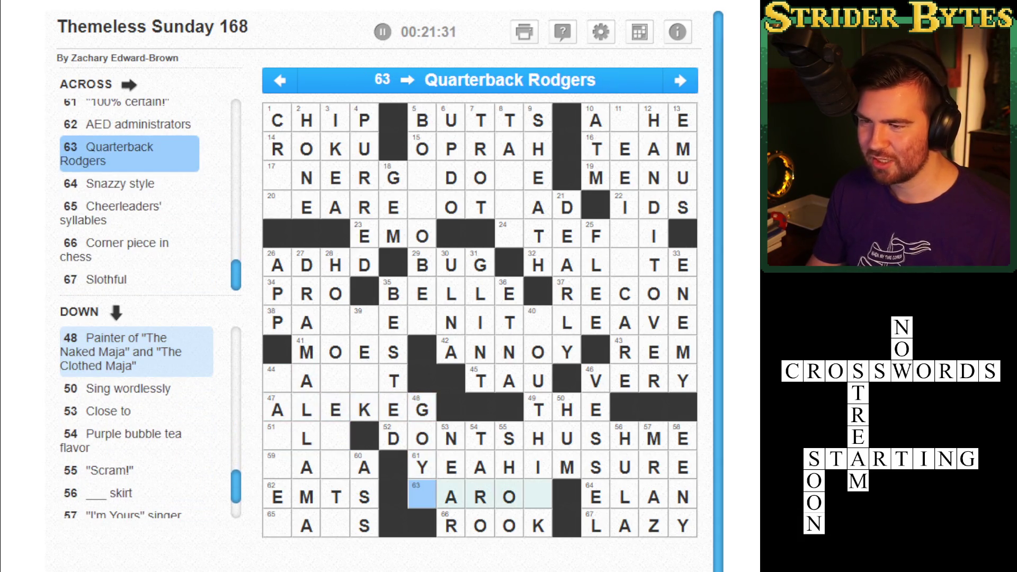
key("Up")
key("Up")
key("Right")
key("Right")
key("Right")
key("Right")
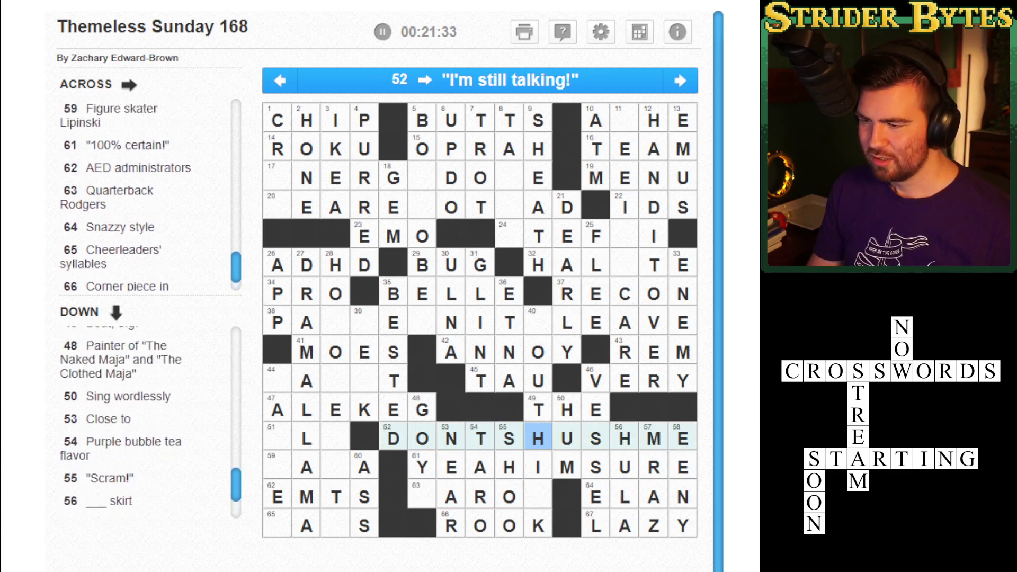
key("Down")
key("Up")
key("Up")
key("Up")
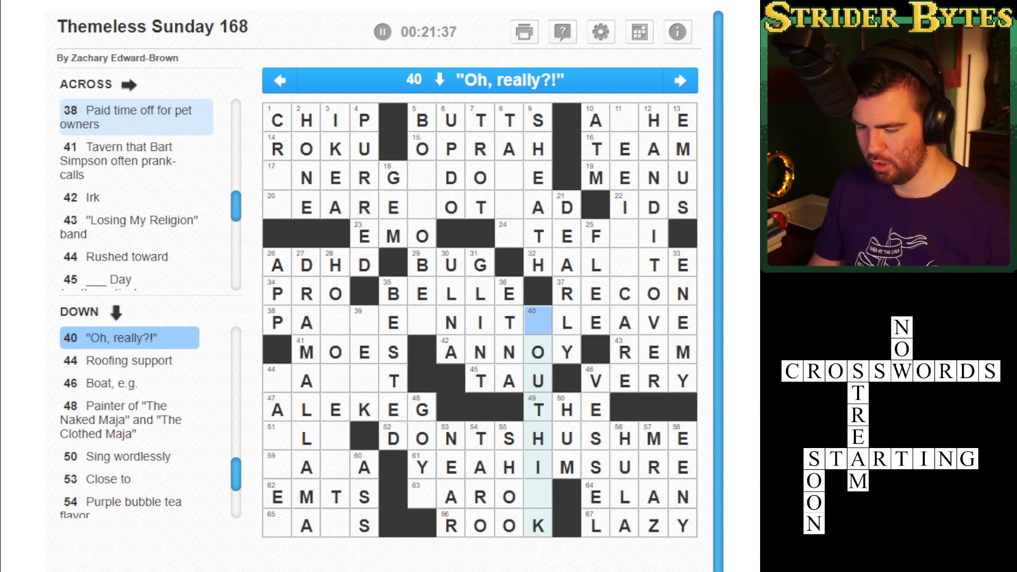
type("Y")
key("Down")
key("Down")
key("Down")
type("N")
Type A in square 63 to complete 63 Across as AARON
key("Up")
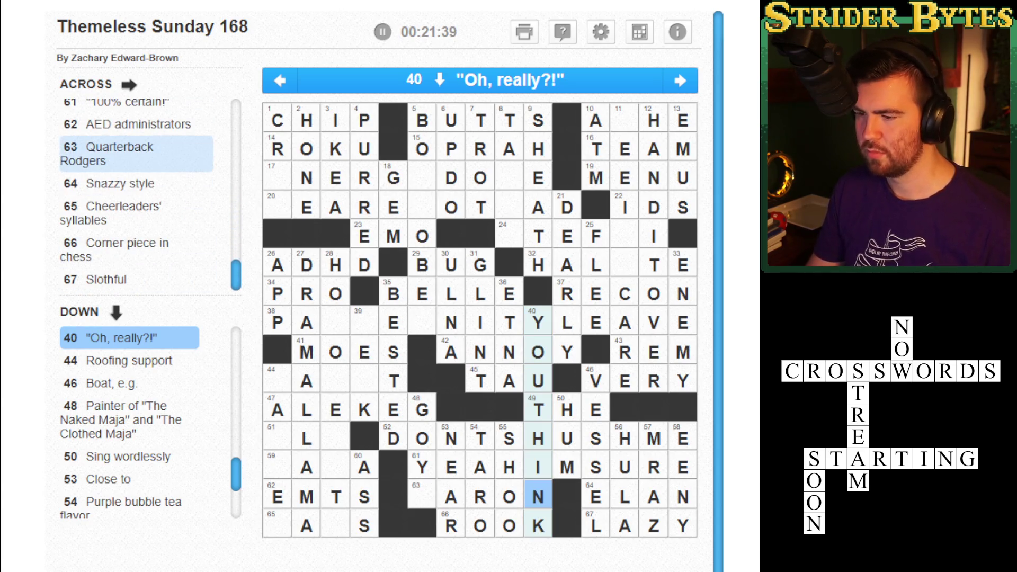
key("Left")
key("Left")
key("Left")
key("Left")
key("Left")
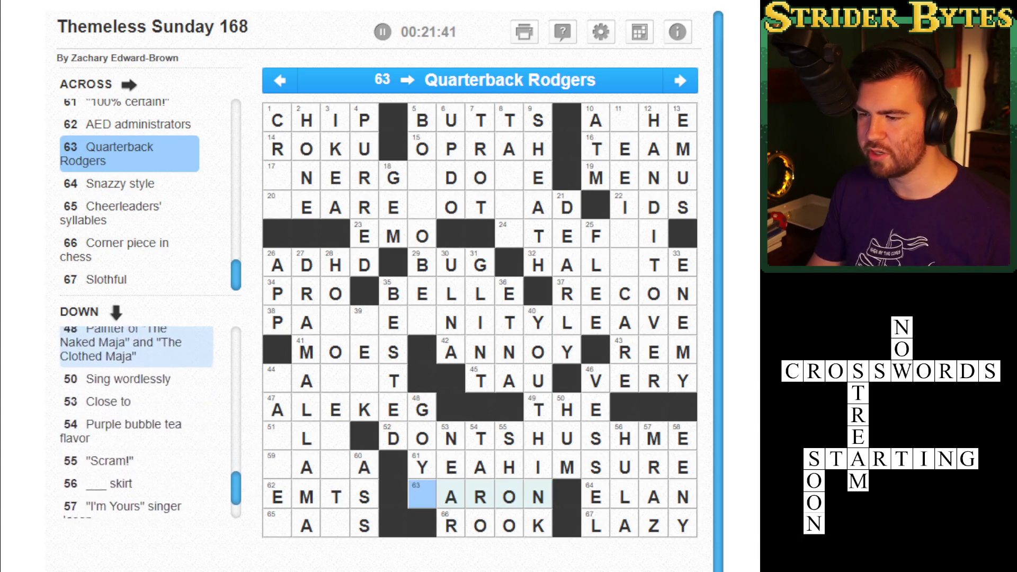
type("A")
key("Left")
key("Down")
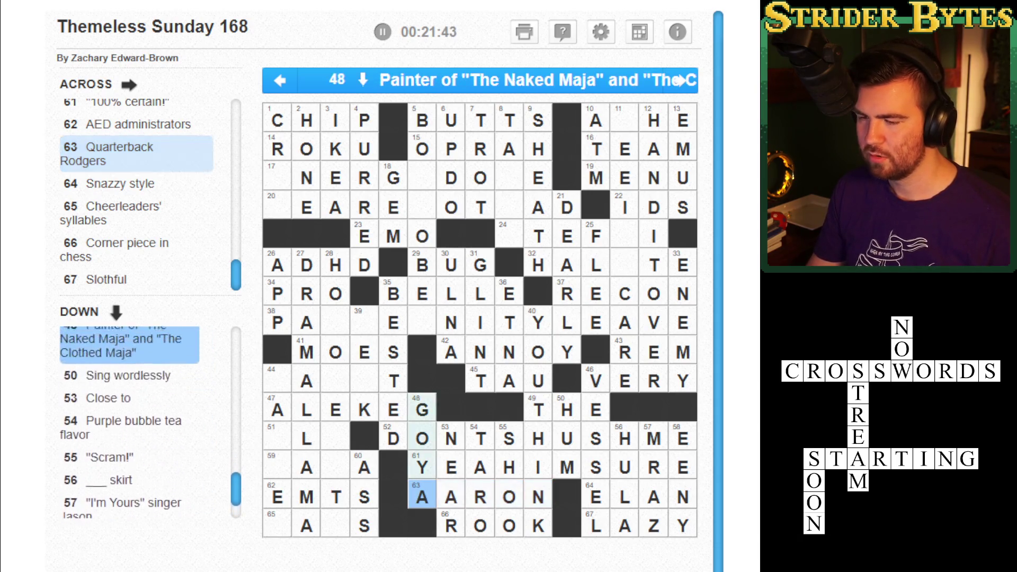
key("Right")
key("Right")
key("Right")
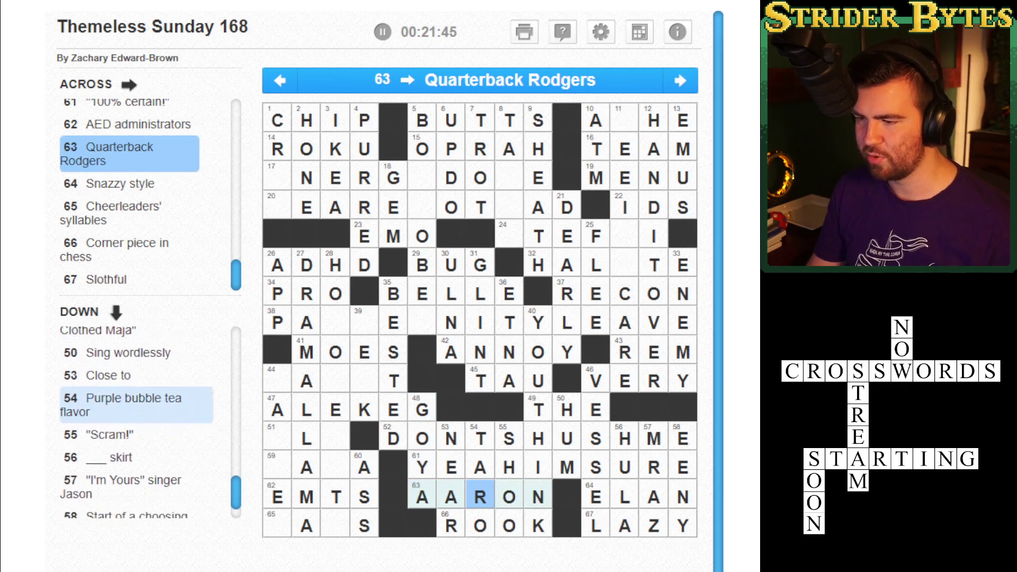
left_click(538, 467)
left_click(539, 352)
left_click(422, 323)
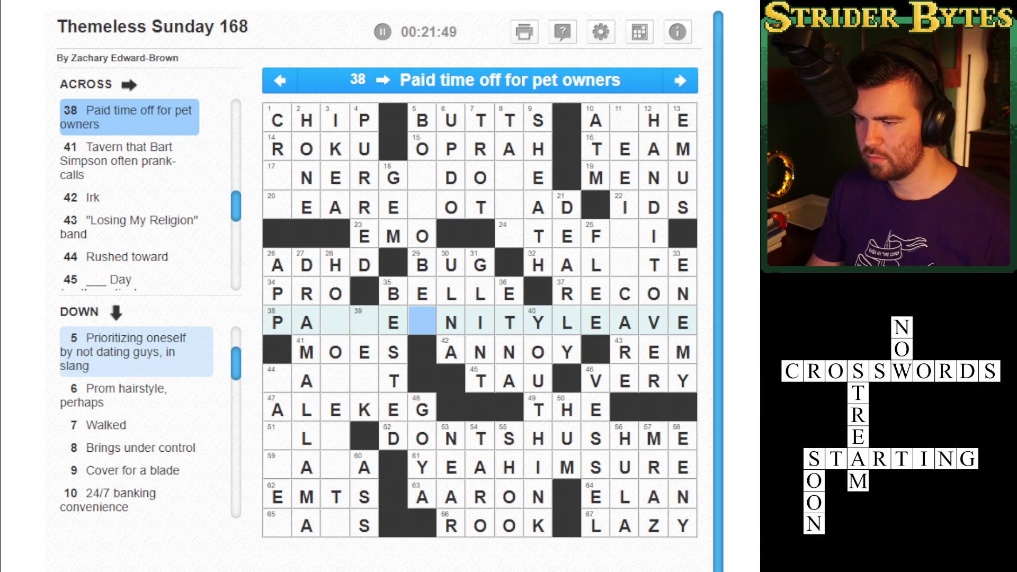
key("Up")
key("Up")
key("Up")
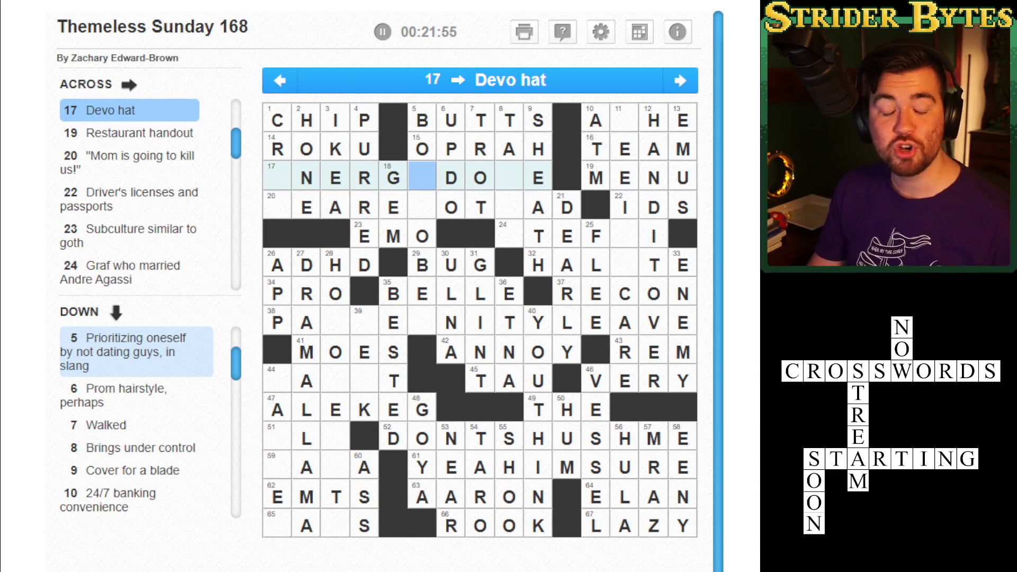
left_click(422, 207)
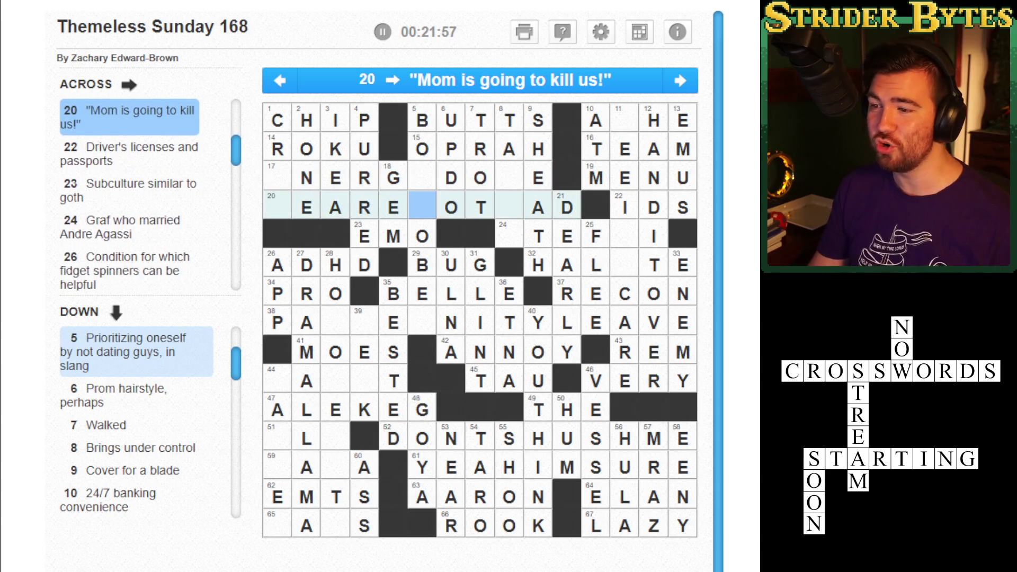
left_click(509, 206)
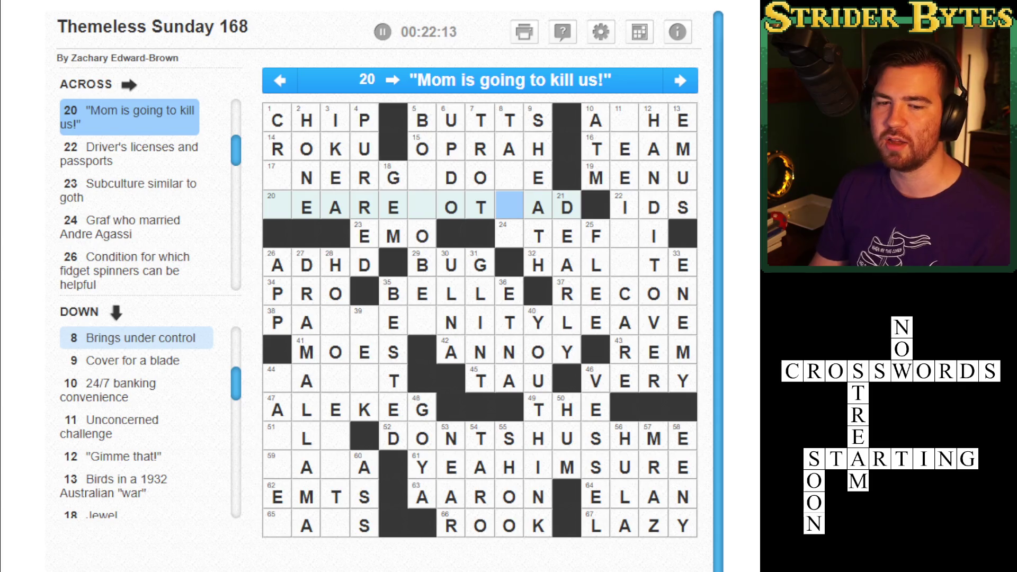
left_click(422, 206)
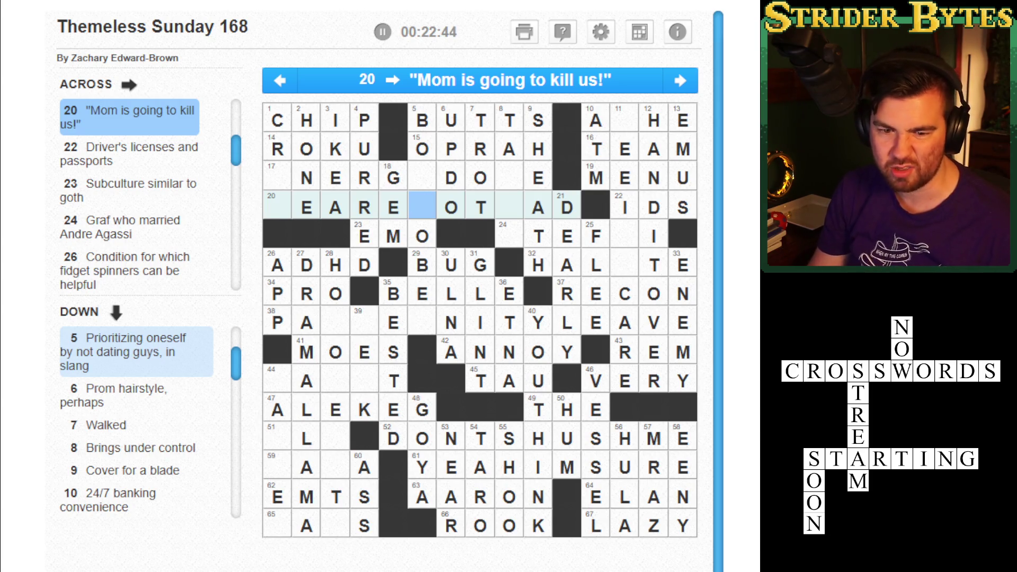
key("Left")
key("Left")
key("Left")
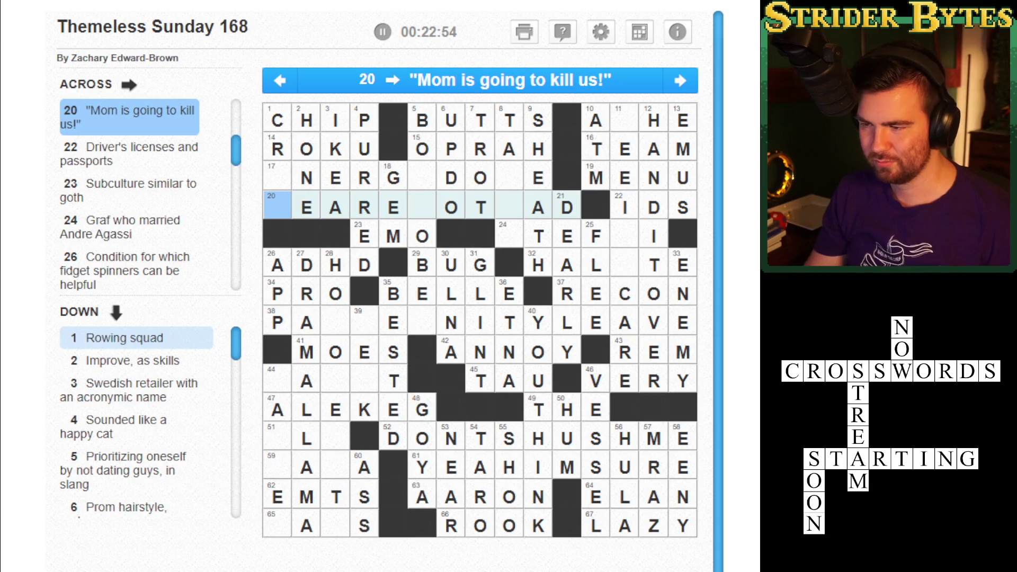
Type W in square 20, change the T to D, and add S and E
type("W")
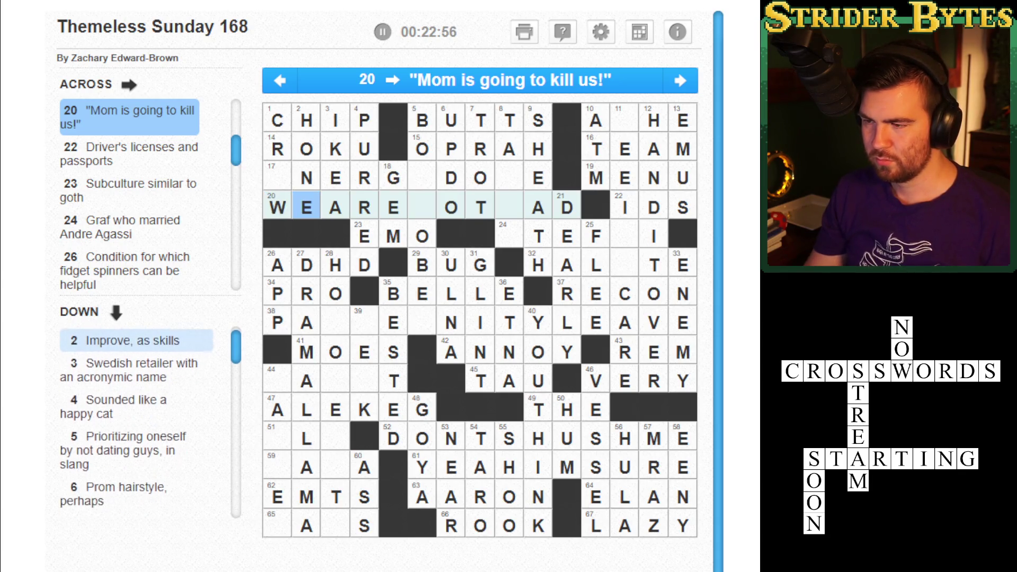
left_click(480, 207)
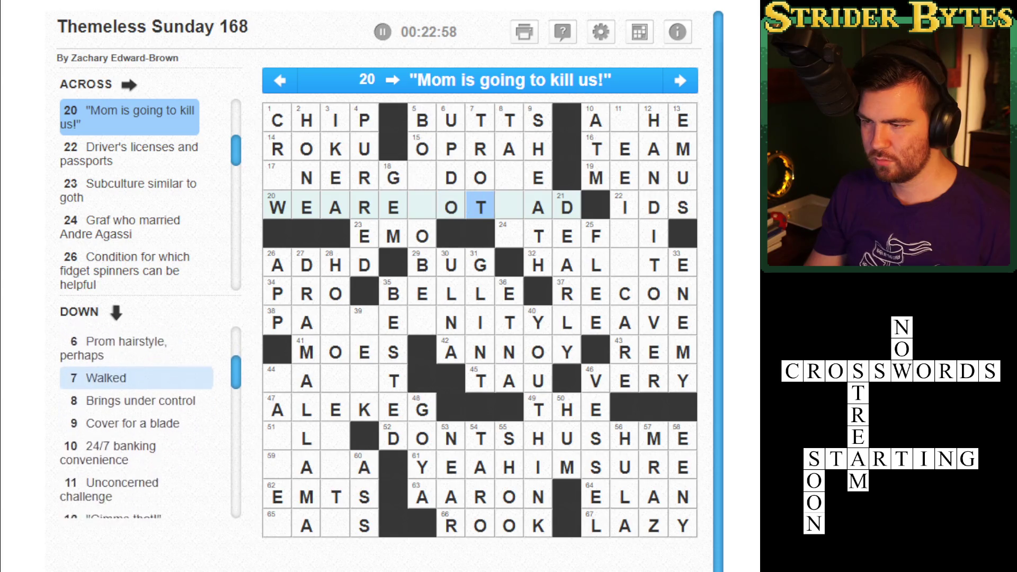
left_click(480, 206)
type("D")
key("shift+Tab")
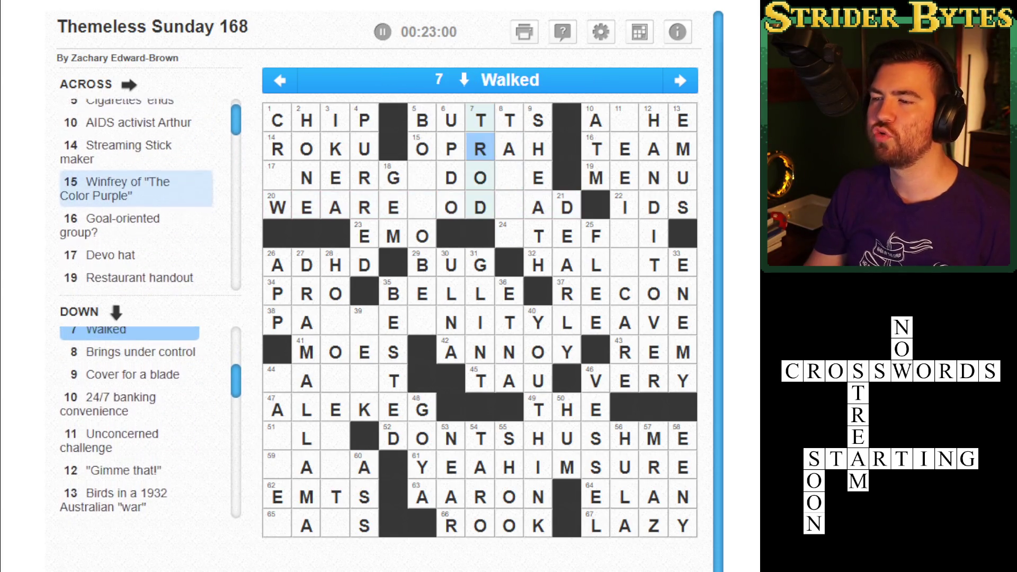
key("Left")
key("Left")
type("SE")
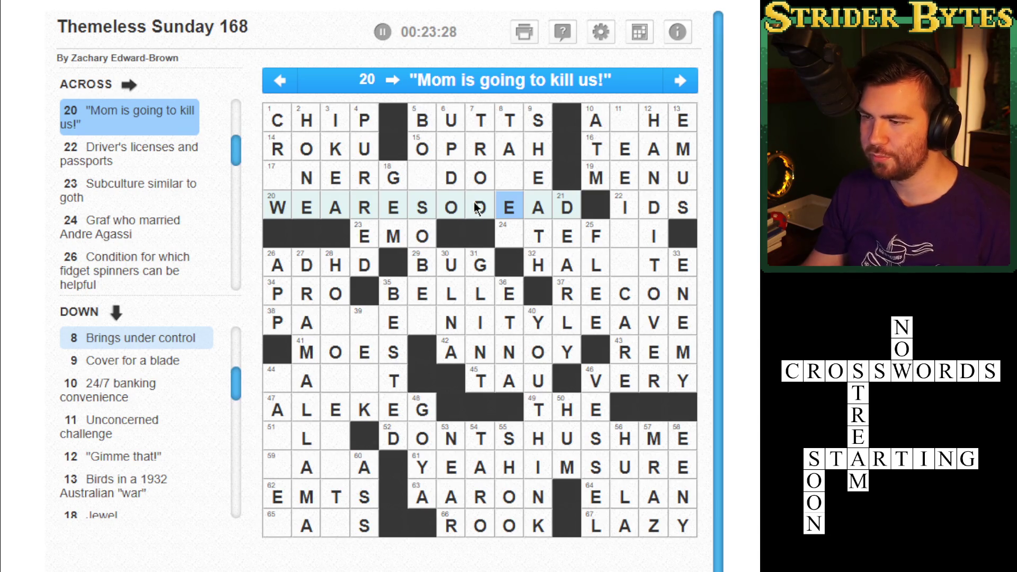
Move through the grid to square 39 and the O of MOES
key("Up")
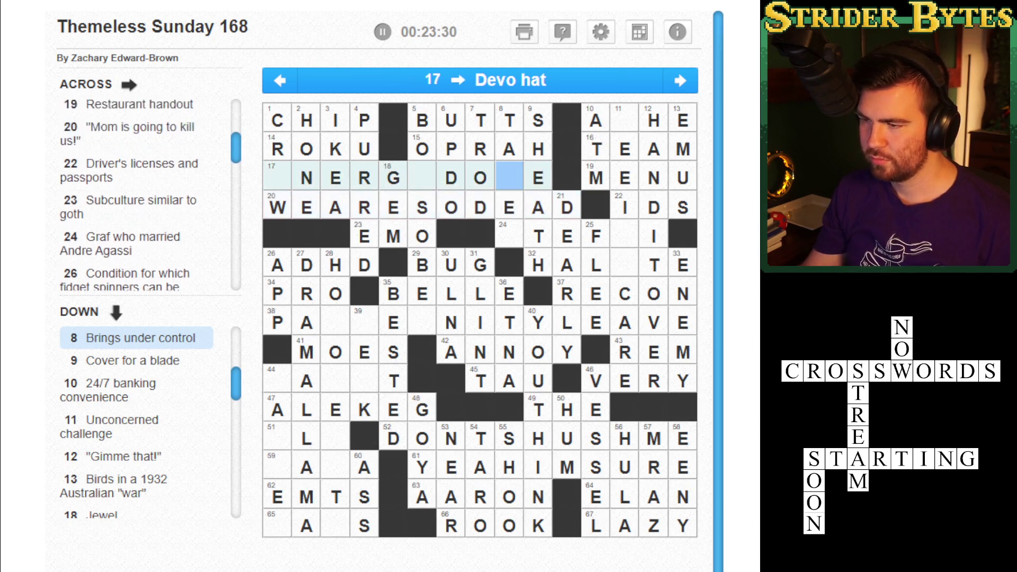
key("Down")
key("Down")
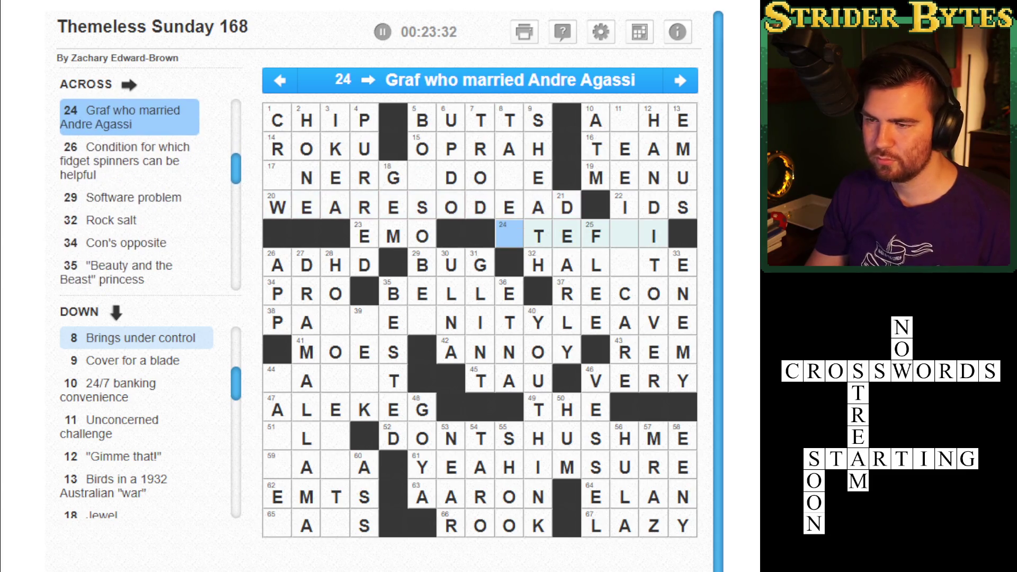
key("Left")
key("Left")
key("Right")
key("Down")
key("Down")
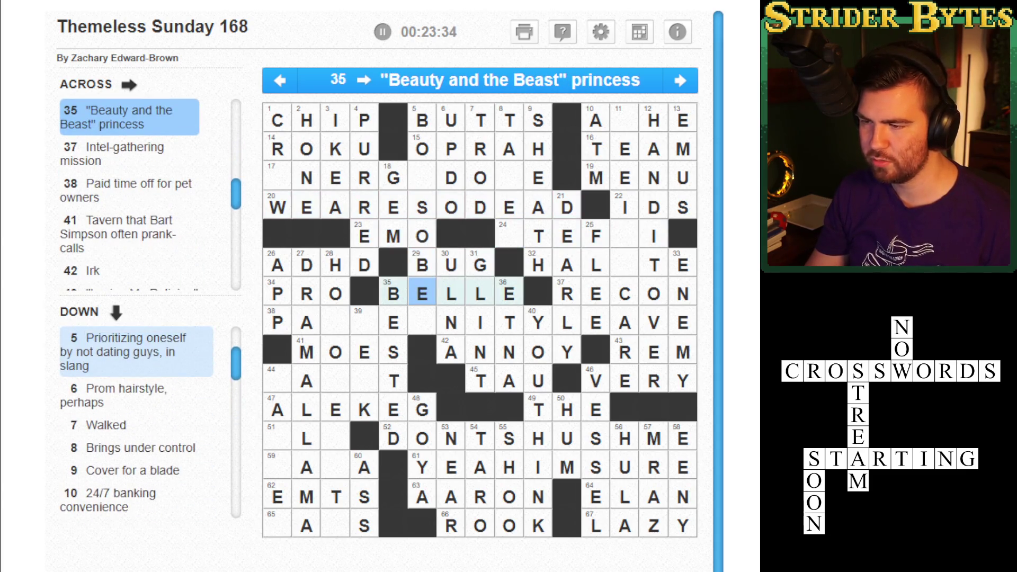
key("Down")
key("Left")
key("Left")
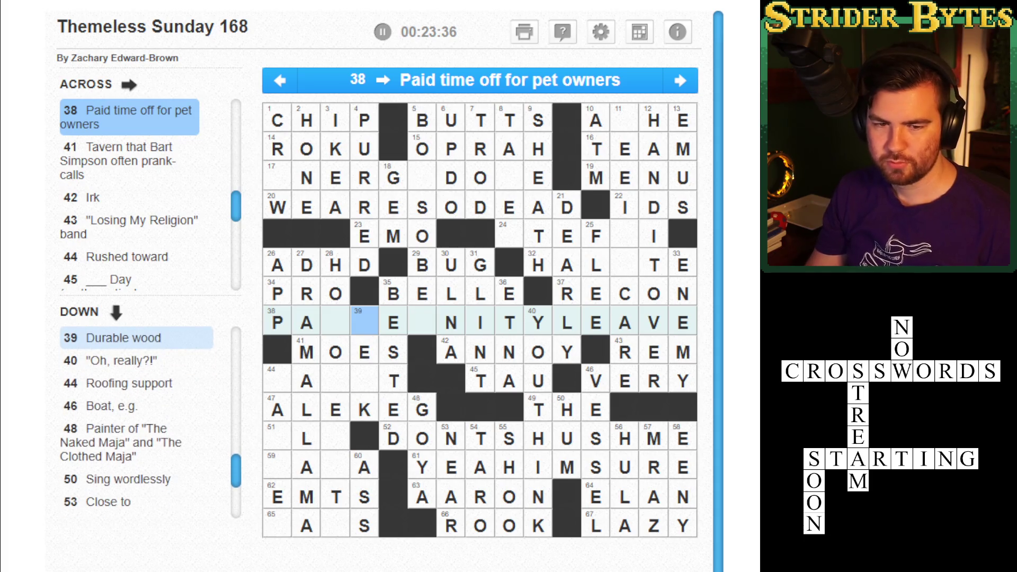
key("space")
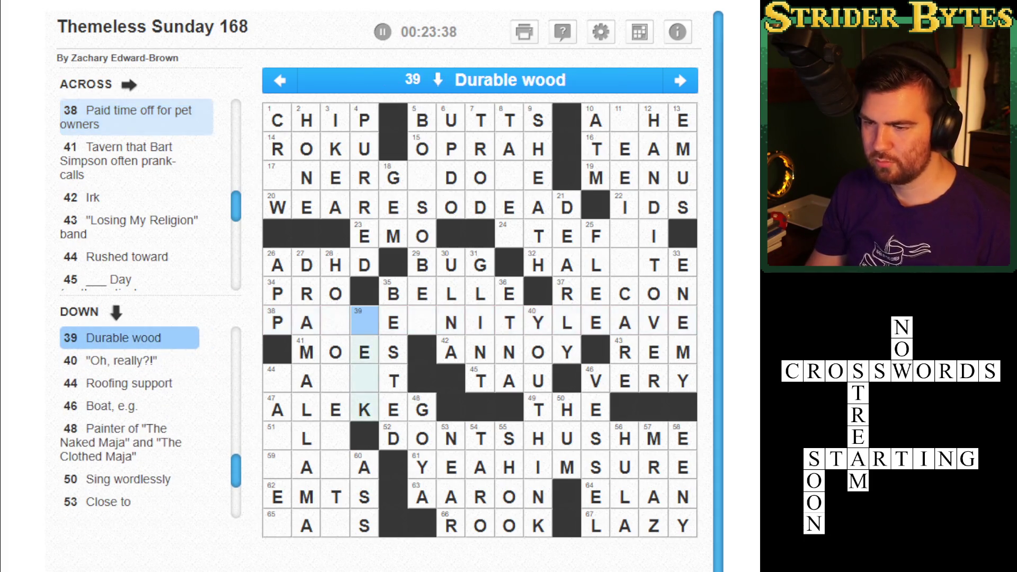
left_click(335, 353)
Check the column down to 65 Across, then type E into 1 Down to finish CREW
key("Down")
key("space")
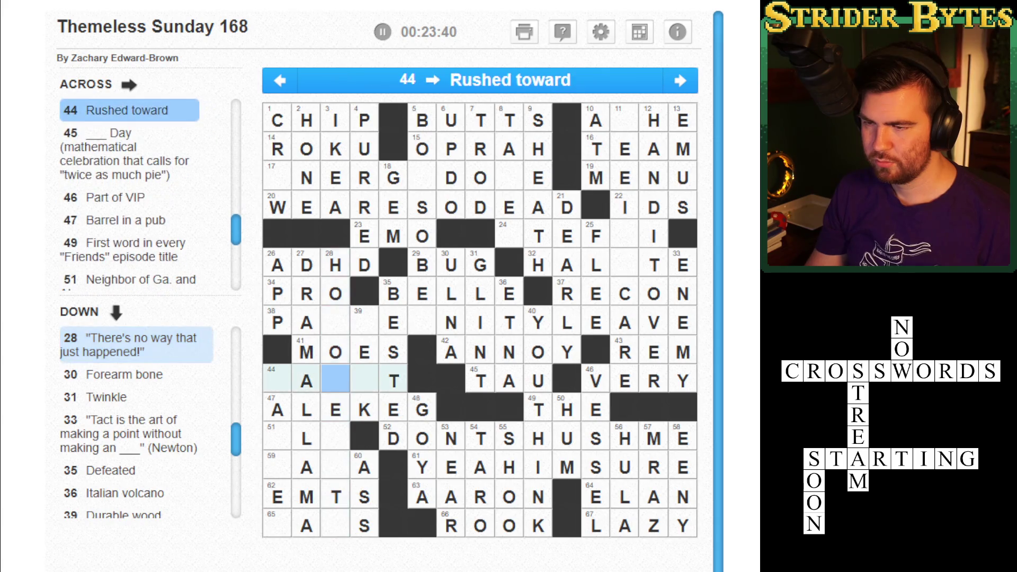
key("Down")
key("Down")
key("Down")
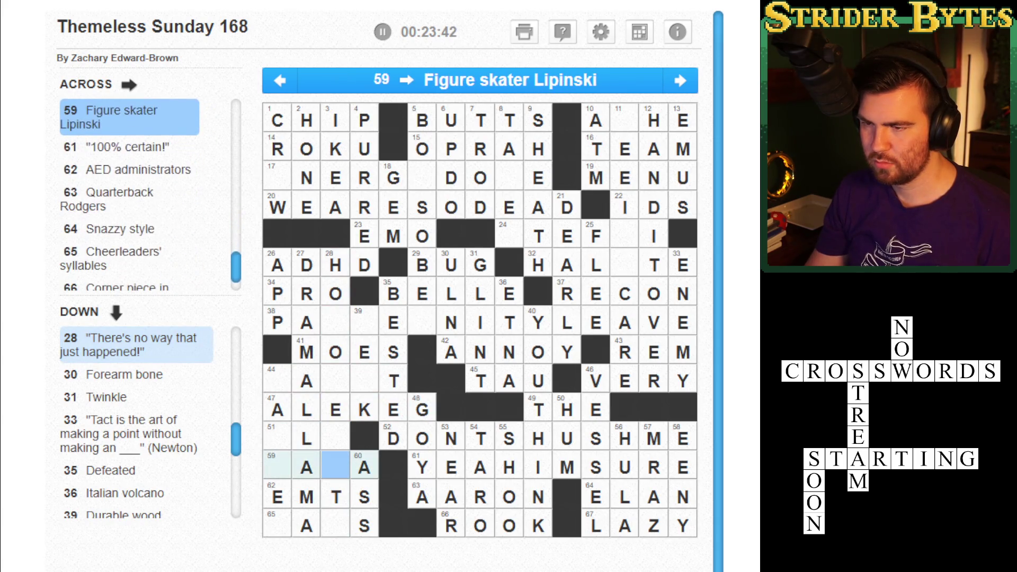
key("Down")
key("Down")
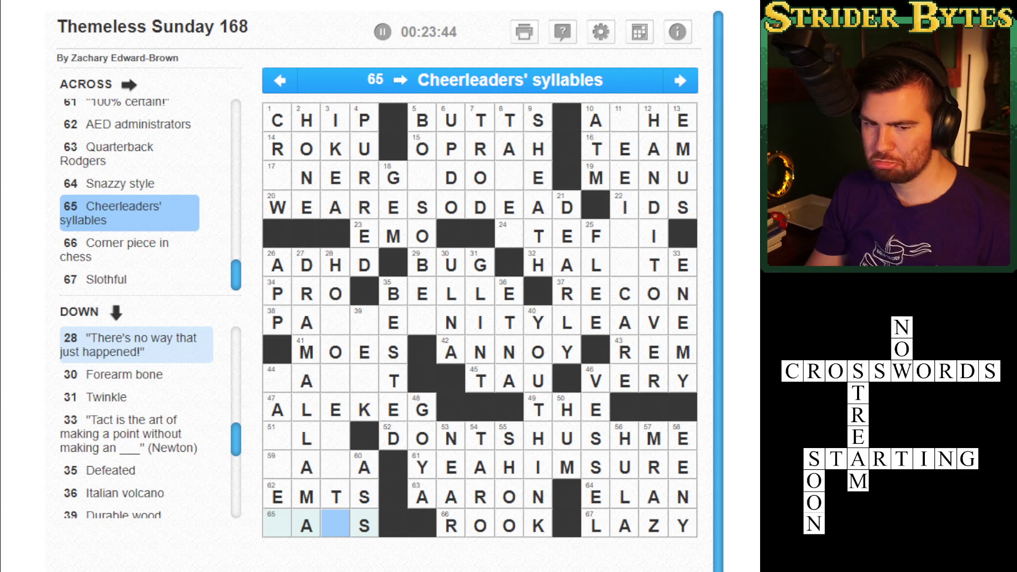
key("Up")
key("Up")
key("Up")
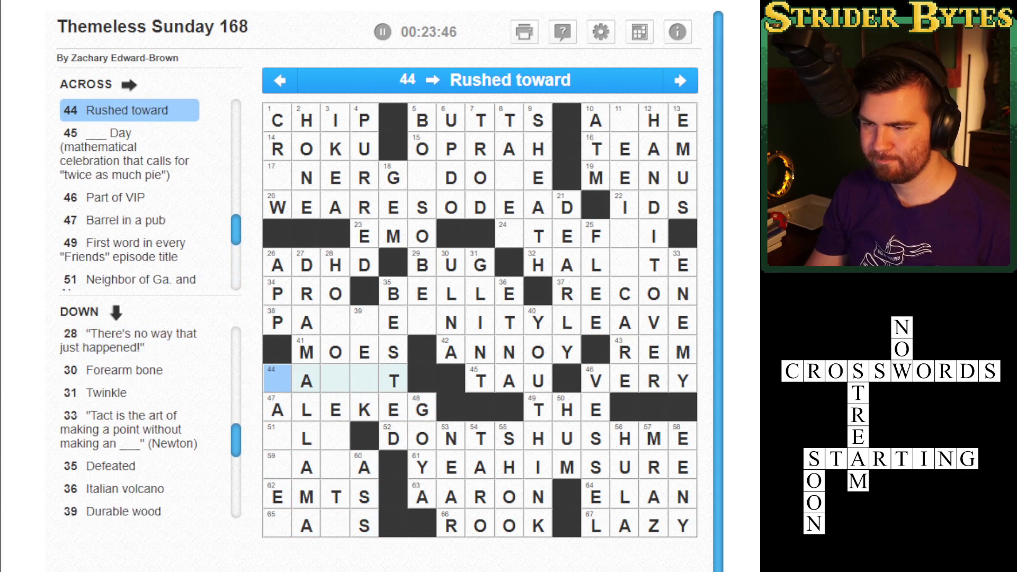
key("Up")
key("Up")
key("space")
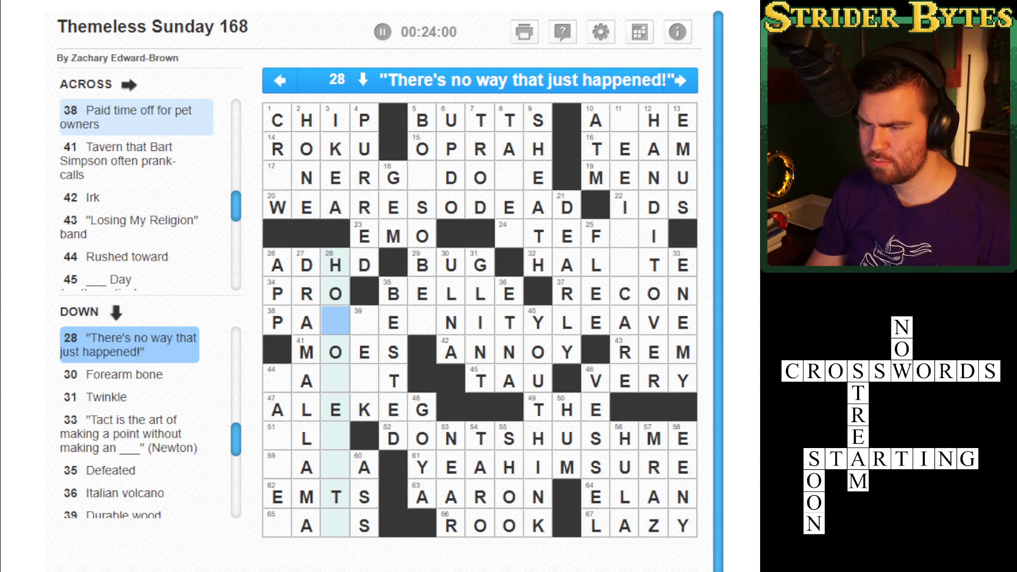
key("shift+Tab")
key("shift+Tab")
key("shift+Tab")
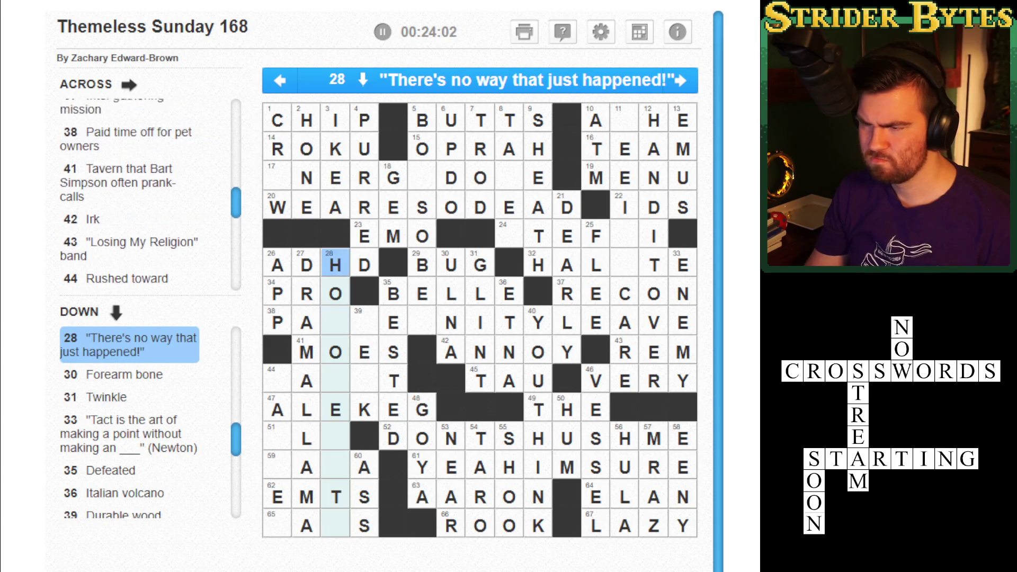
type("e")
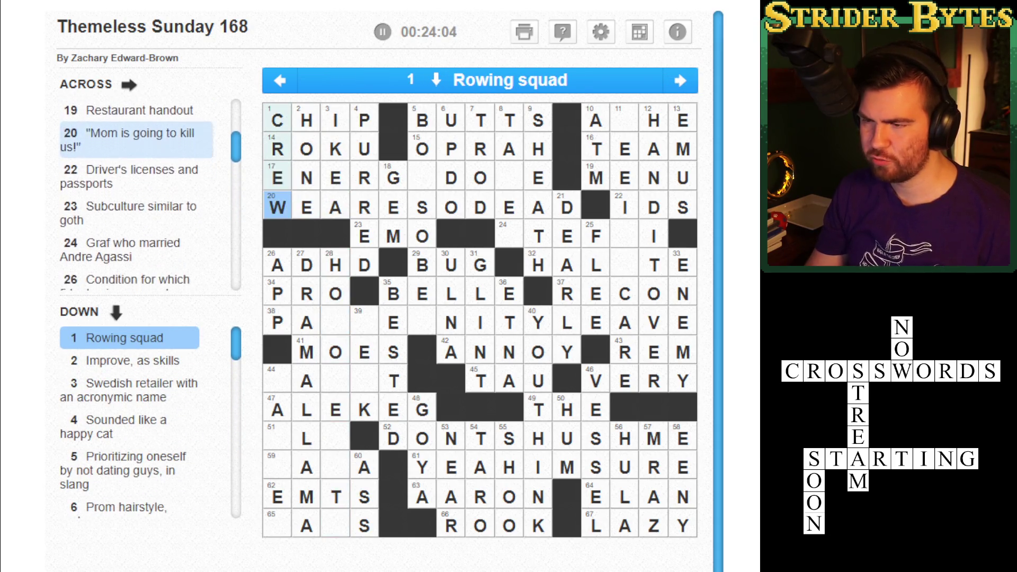
key("Right")
key("Right")
key("Right")
key("Right")
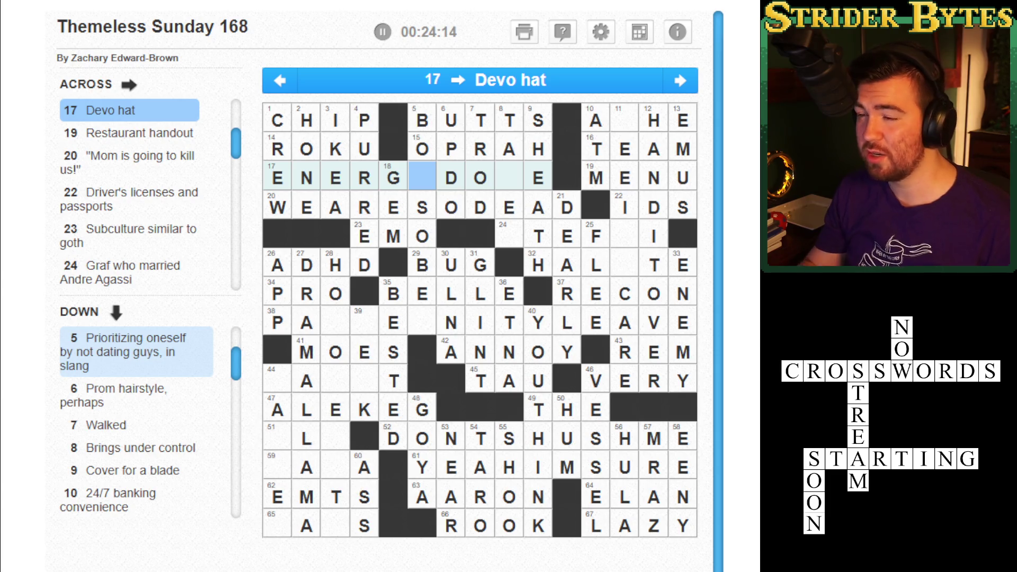
key("Down")
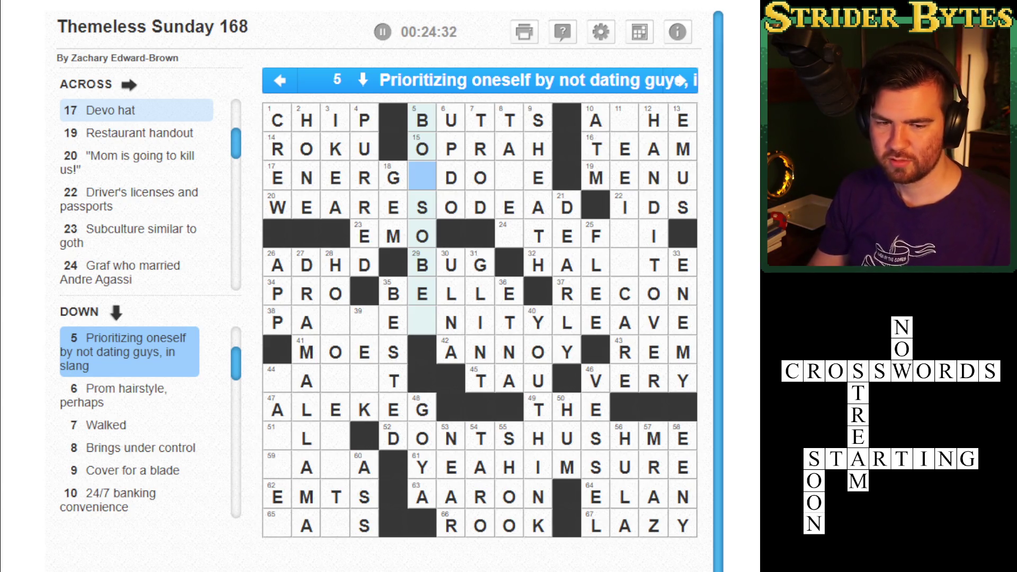
key("Down")
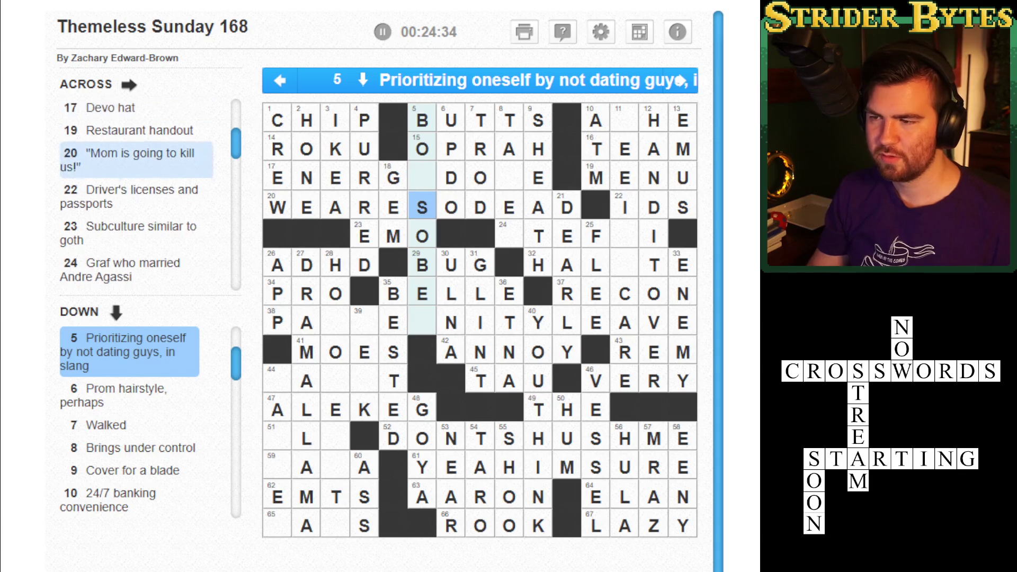
key("Up")
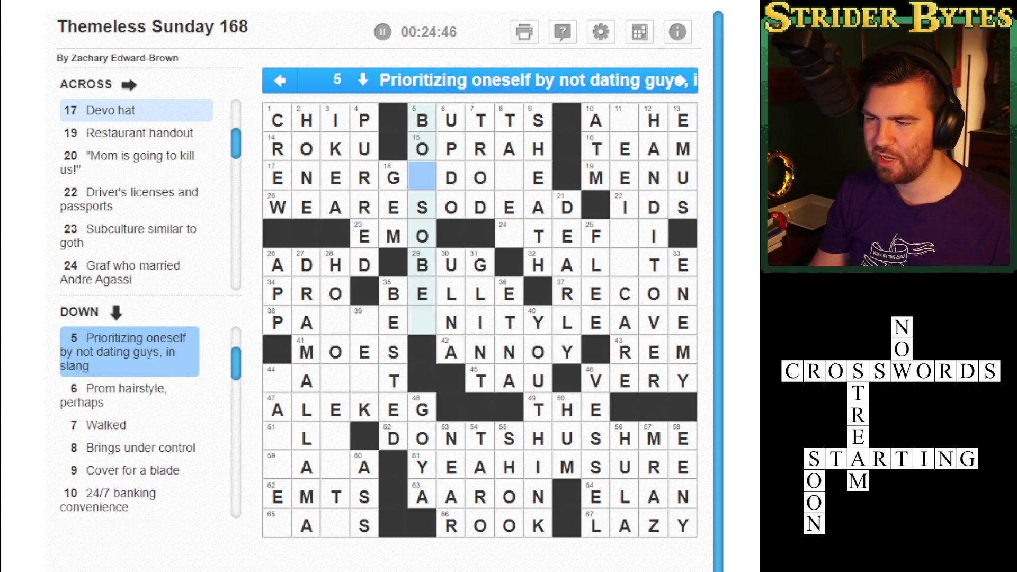
key("Down")
key("Down")
key("Down")
key("Right")
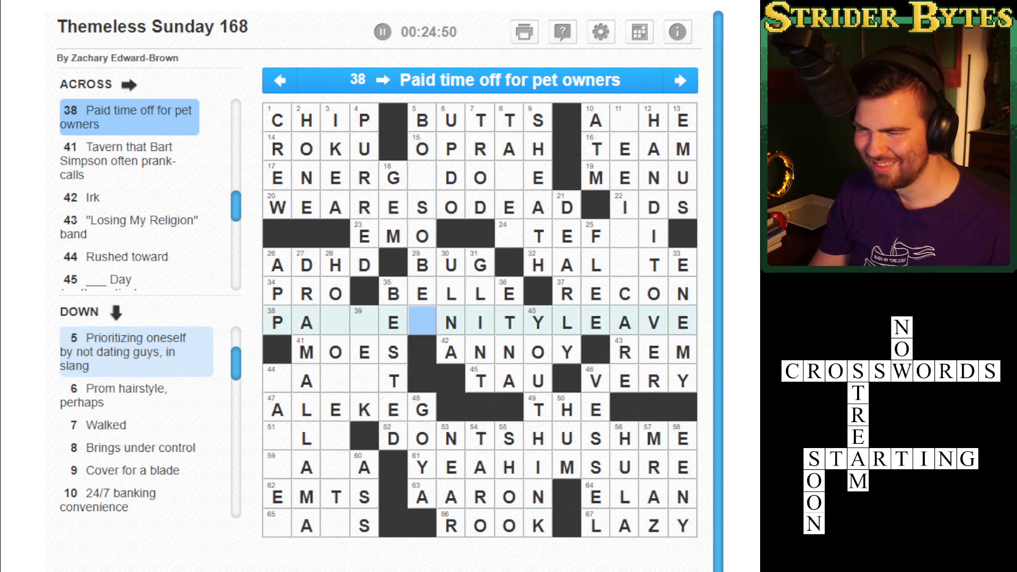
Fill the two 24-Across gaps with S and F so it reads STEFFI
left_click(625, 320)
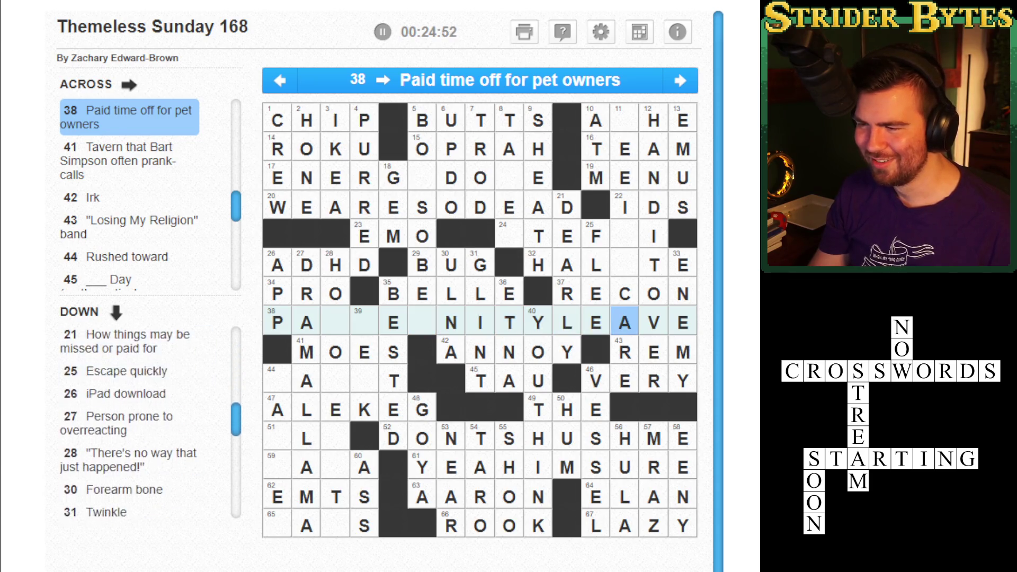
left_click(625, 263)
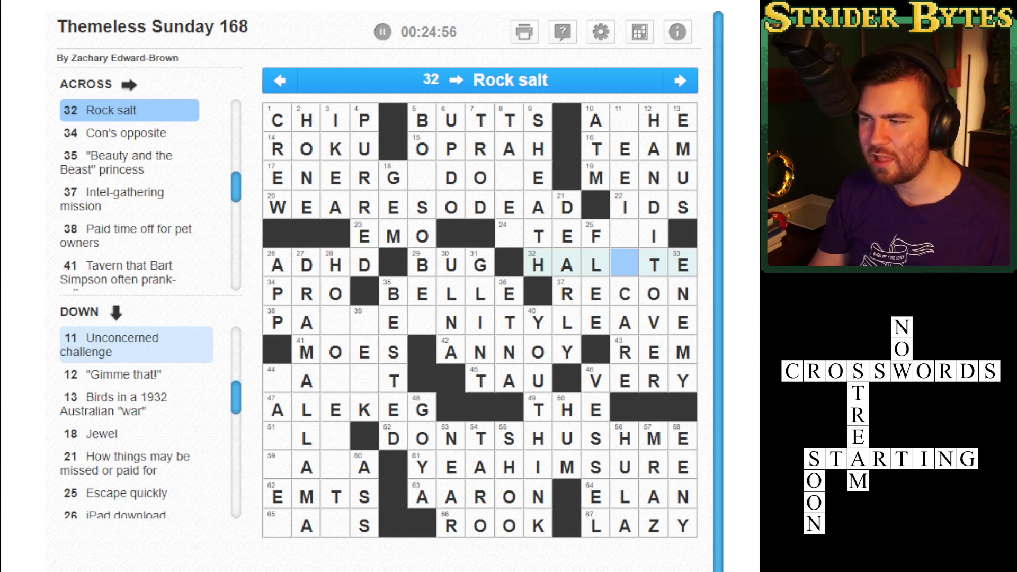
left_click(625, 234)
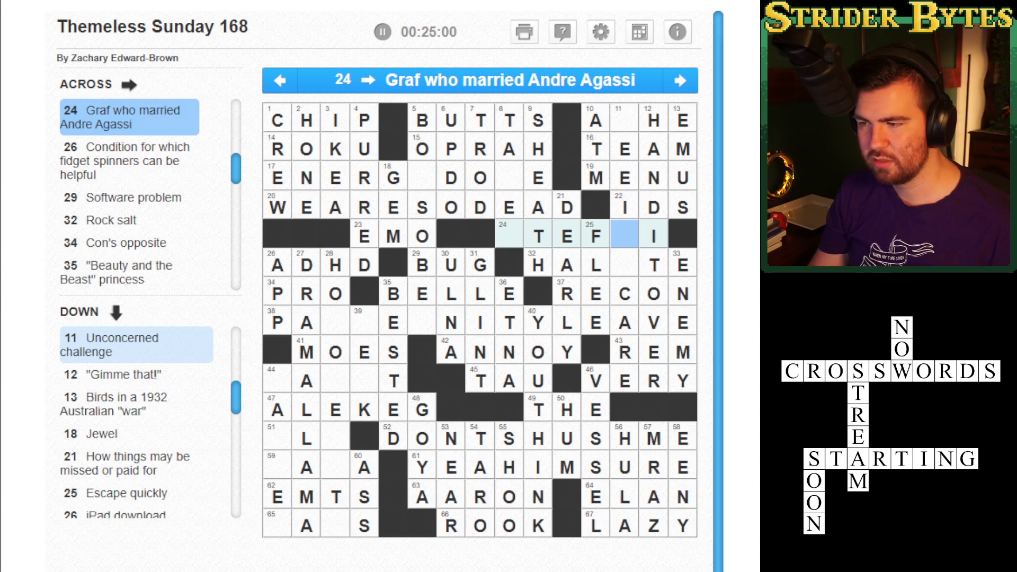
key("Left")
key("Left")
key("Left")
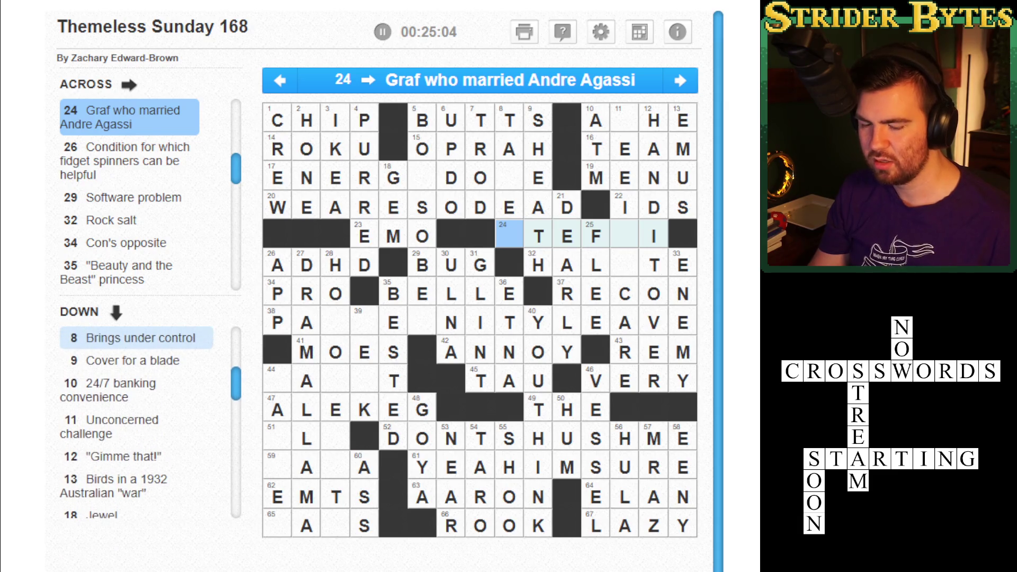
type("S")
key("Right")
key("Right")
key("Right")
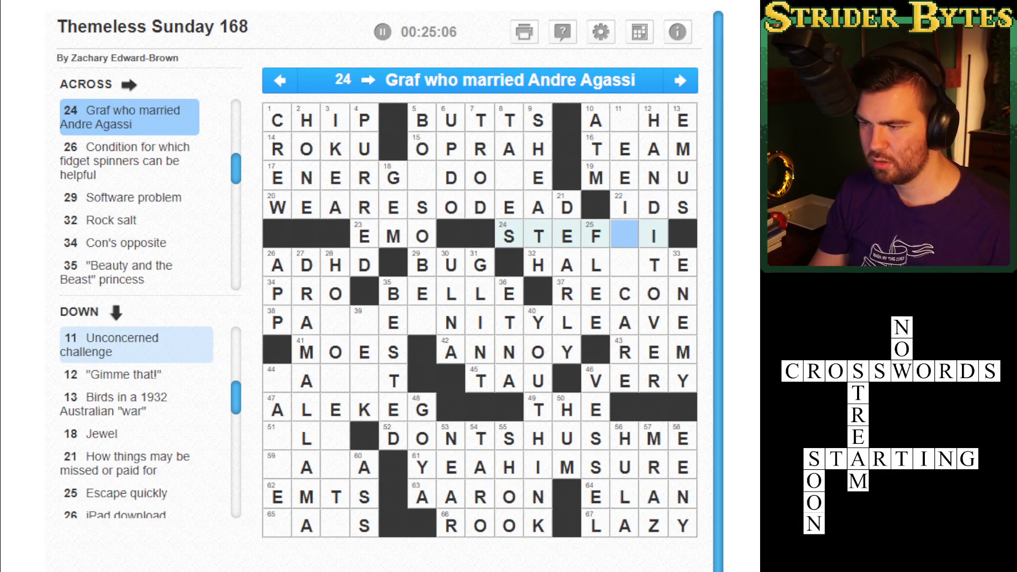
type("F")
Enter K in 8-Down and Y in 17-Across, making ENERGYDOKE
key("Left")
key("Left")
key("Left")
key("Up")
key("Up")
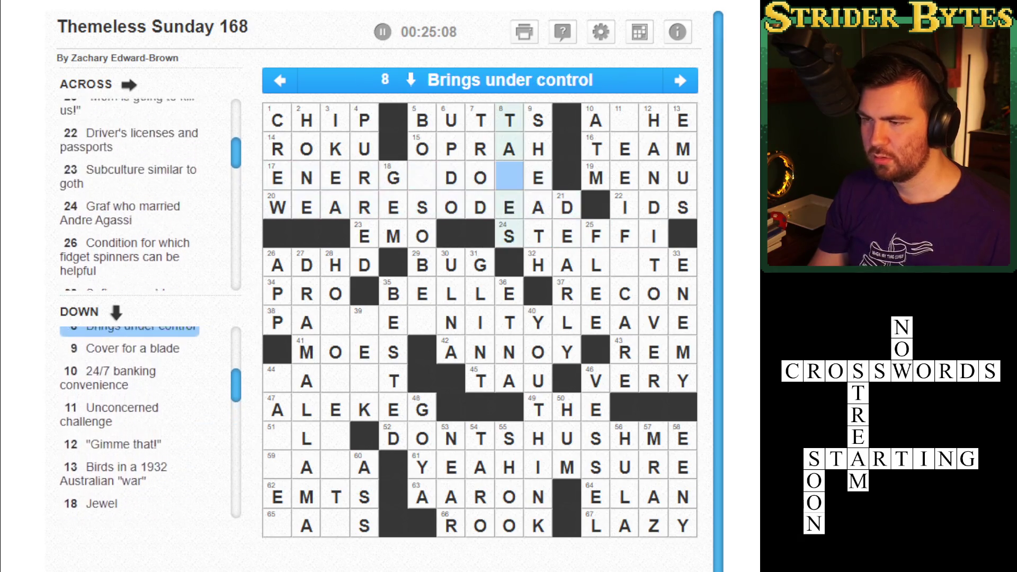
type("K")
key("Left")
key("Left")
key("Left")
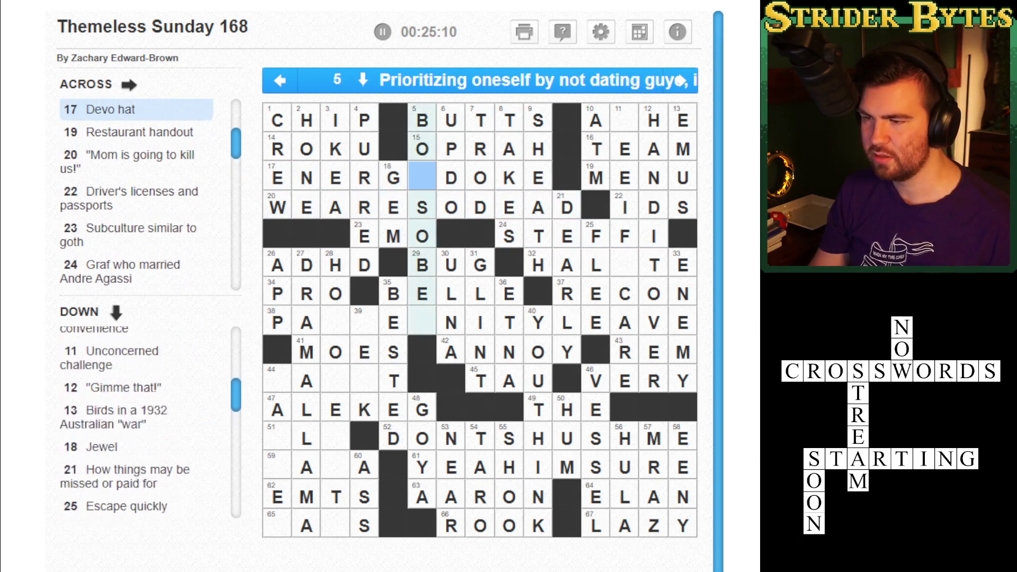
key("space")
type("Y")
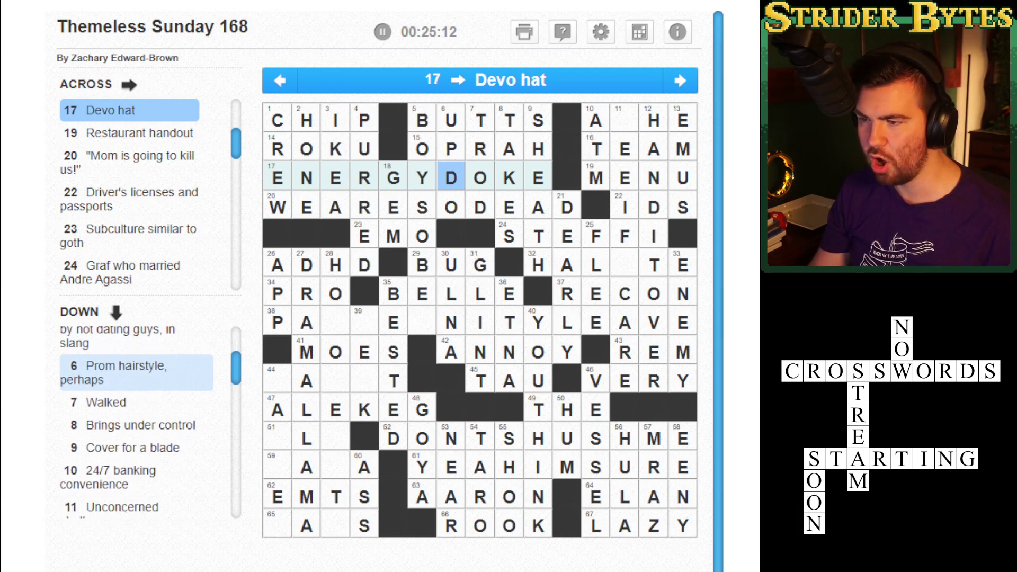
Move down 5-Down to the blank 38-Across square and enter R
key("Left")
key("space")
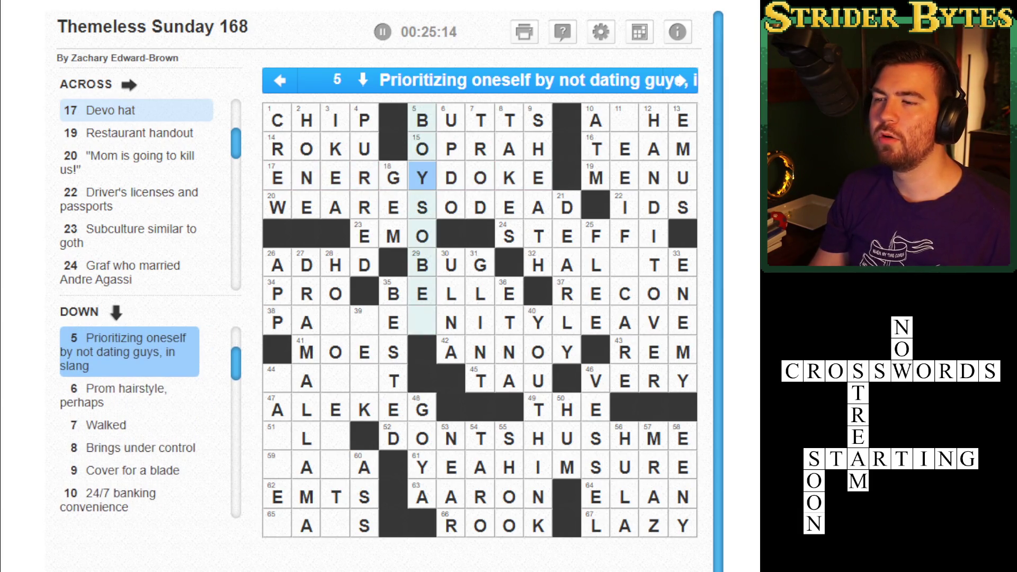
key("Down")
key("Down")
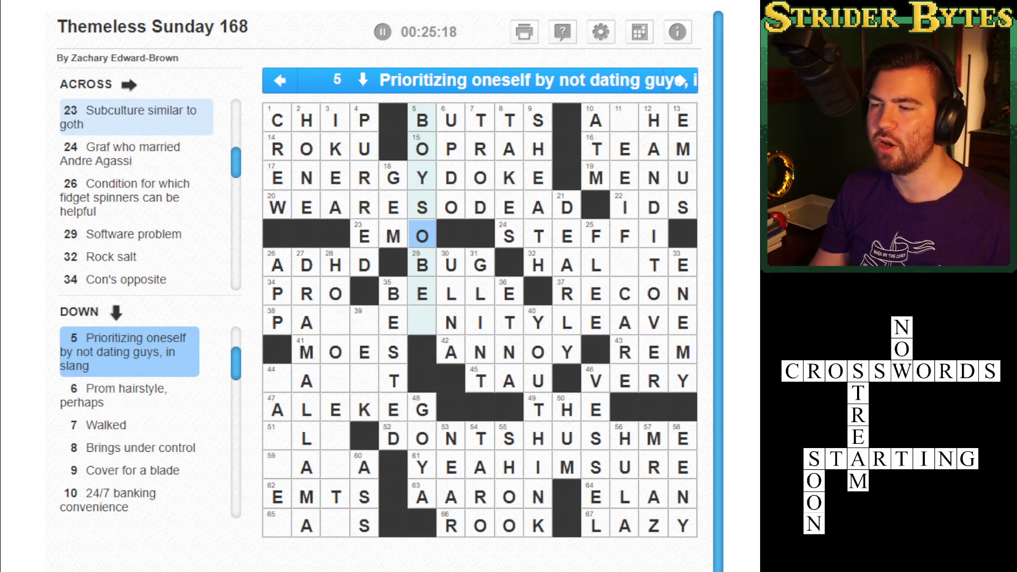
key("Down")
key("Down")
key("Down")
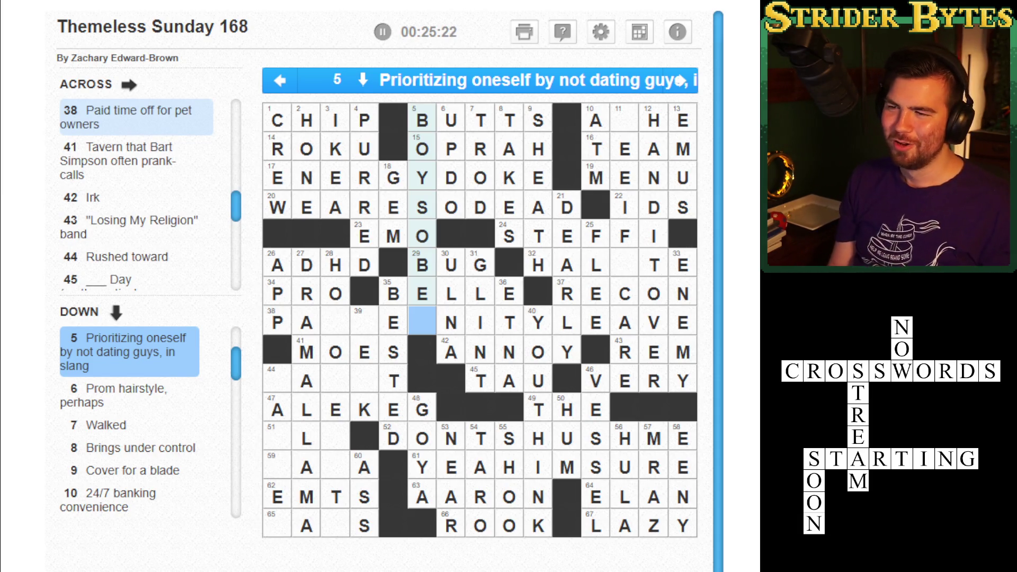
key("Right")
type("r")
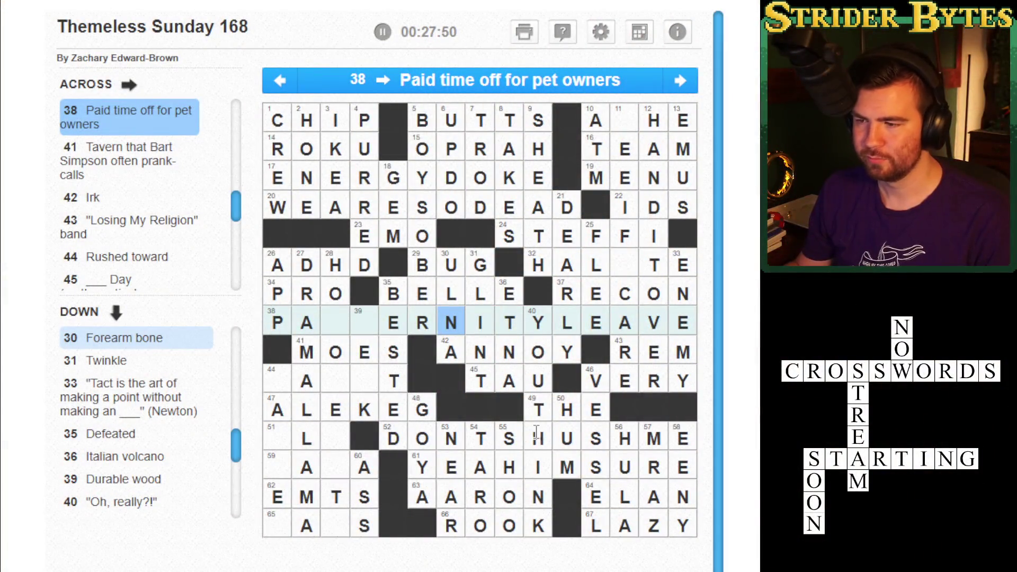
left_click(418, 322)
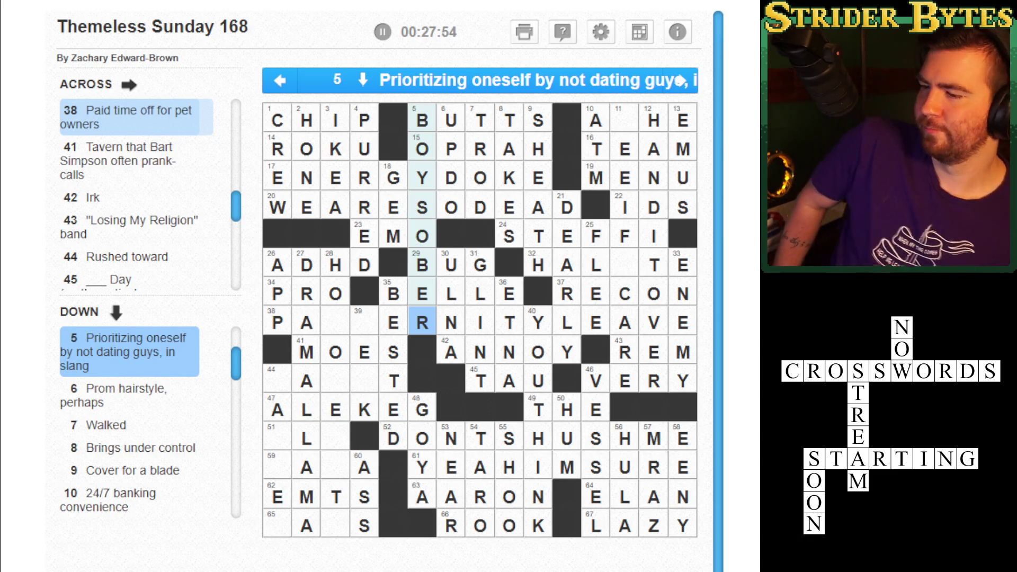
left_click(364, 323)
left_click(363, 323)
left_click(363, 323)
type("TA")
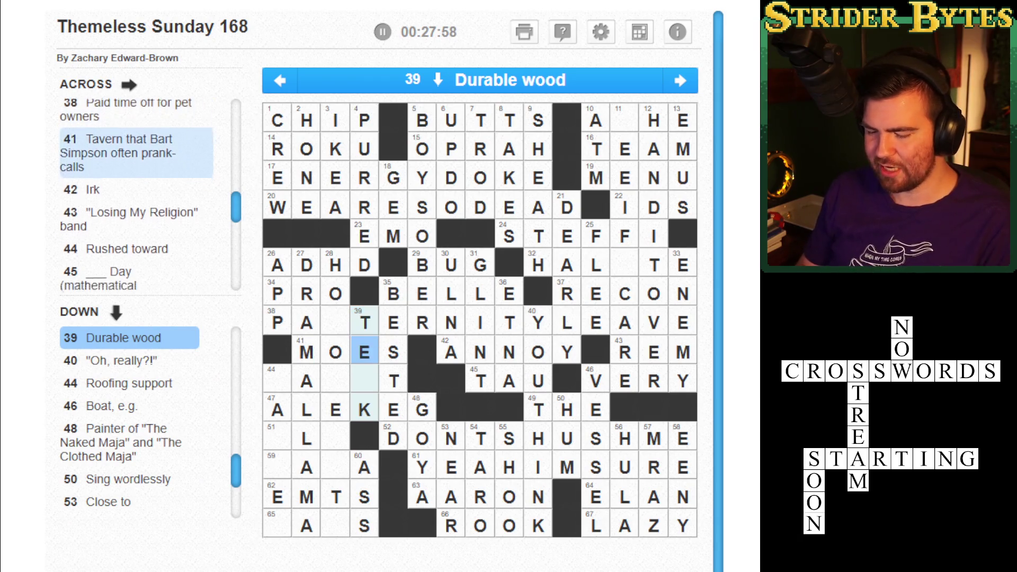
left_click(364, 322)
left_click(335, 323)
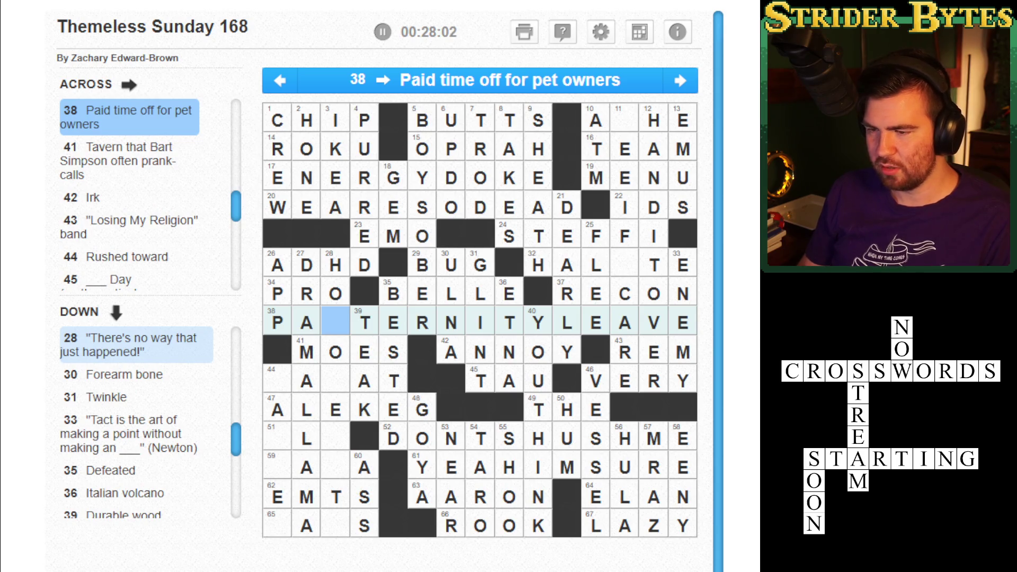
left_click(335, 381)
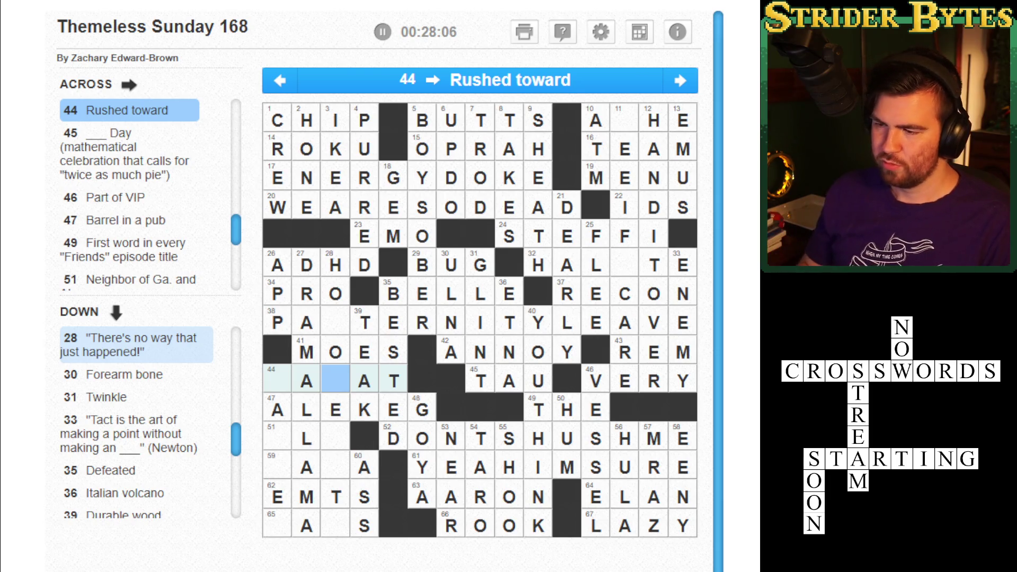
left_click(277, 381)
type("RN")
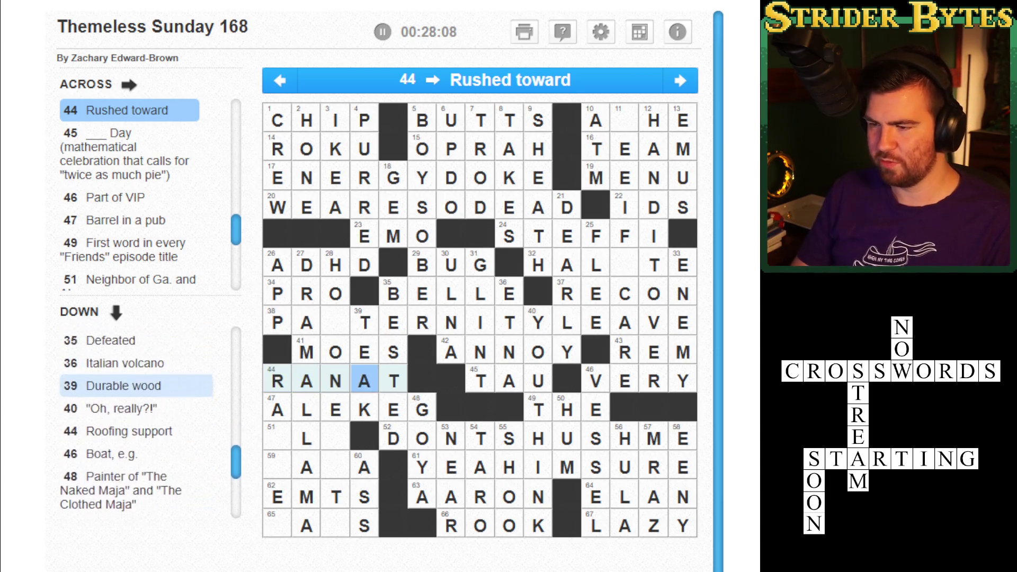
left_click(335, 438)
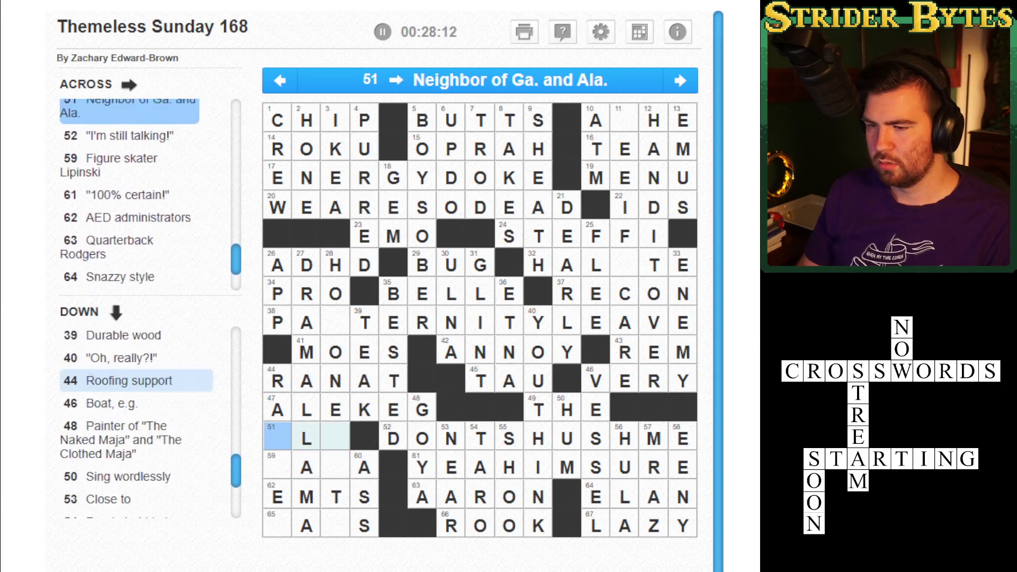
left_click(277, 438)
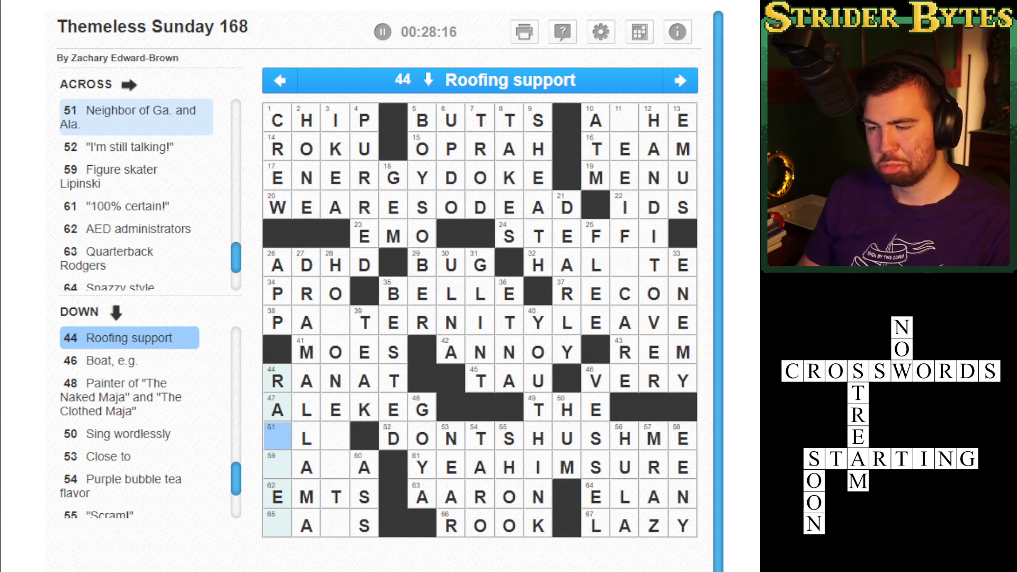
left_click(277, 468)
left_click(277, 468)
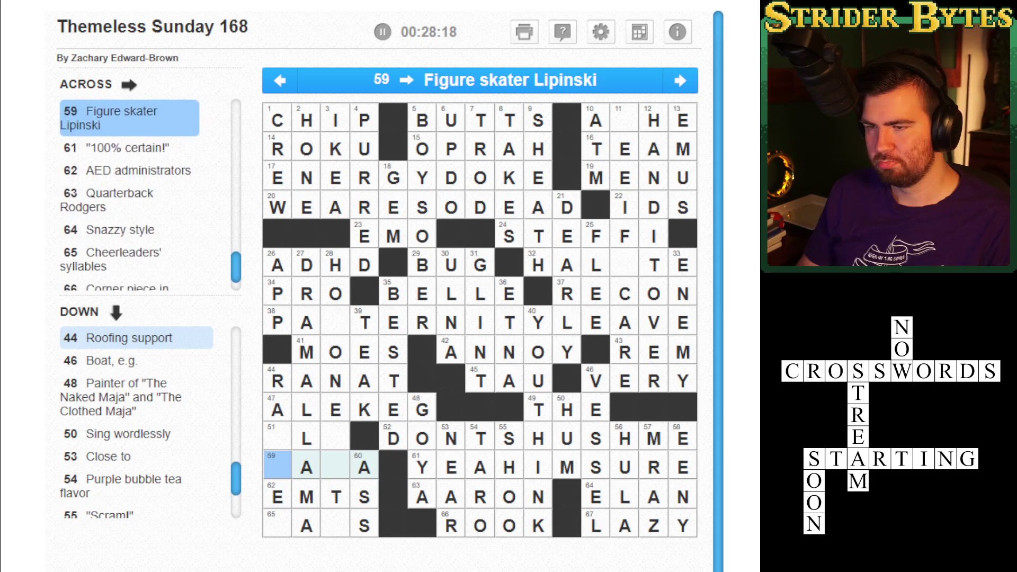
left_click(277, 497)
left_click(277, 525)
left_click(277, 496)
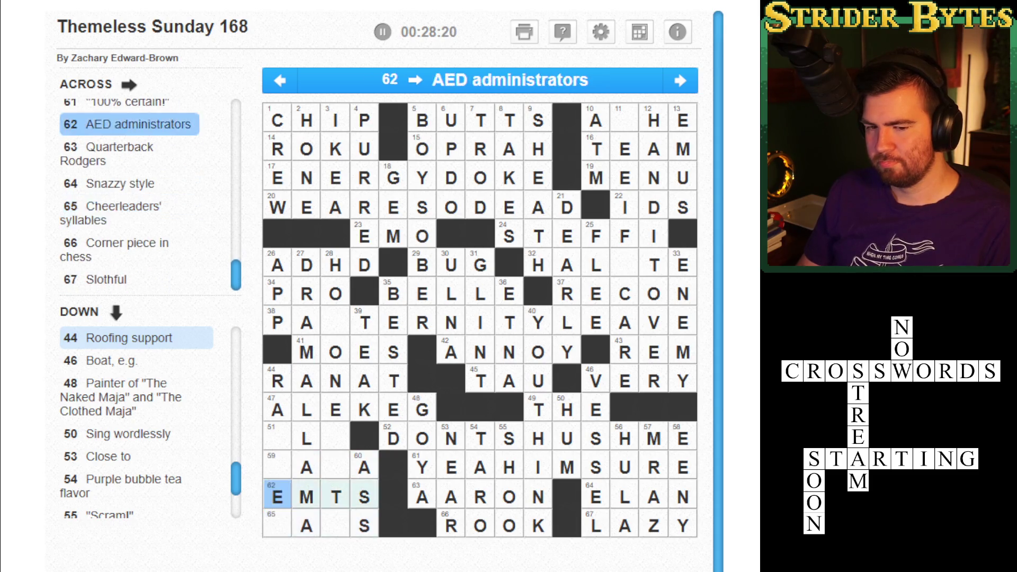
left_click(335, 438)
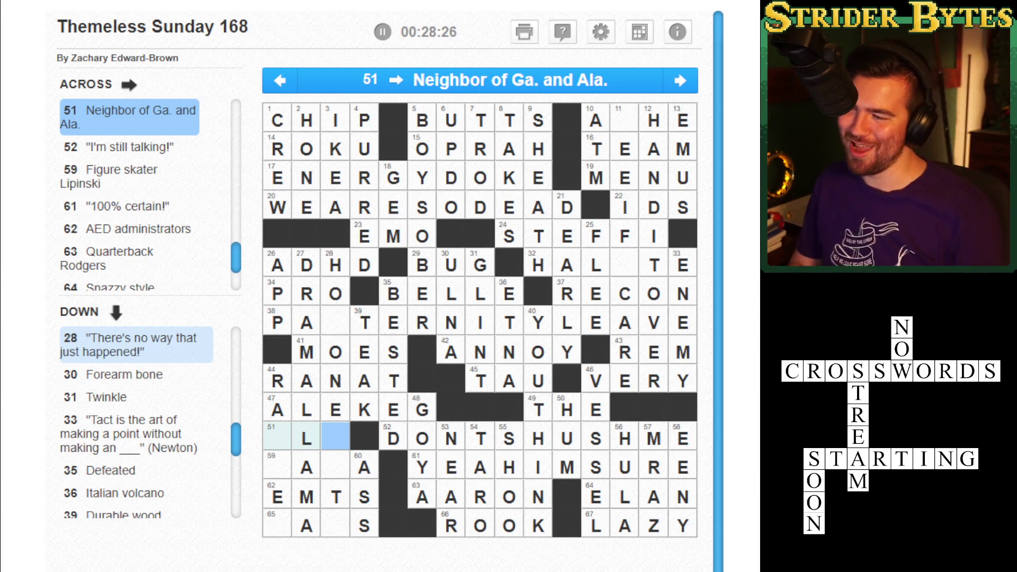
left_click(393, 410)
left_click(451, 264)
left_click(625, 207)
left_click(625, 207)
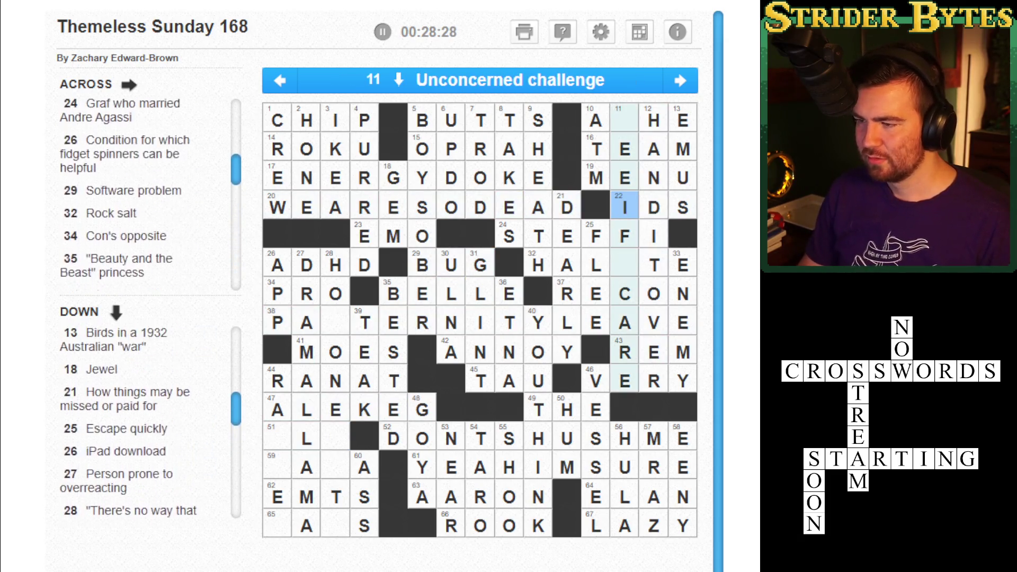
Enter S and I in the two blanks of 11 Down
key("Up")
key("Up")
key("Up")
type("S")
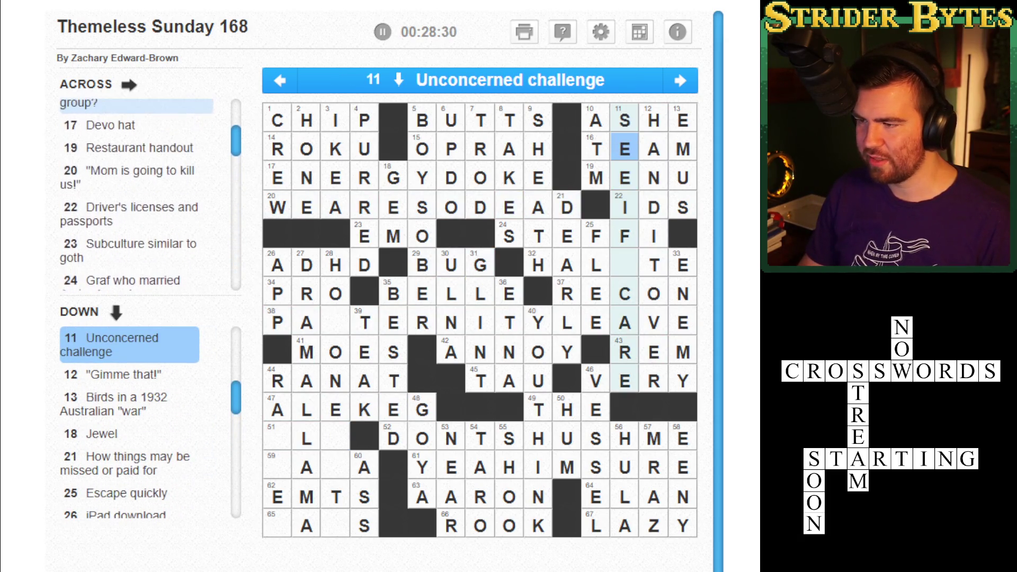
key("Down")
key("Down")
key("Down")
key("Down")
type("I")
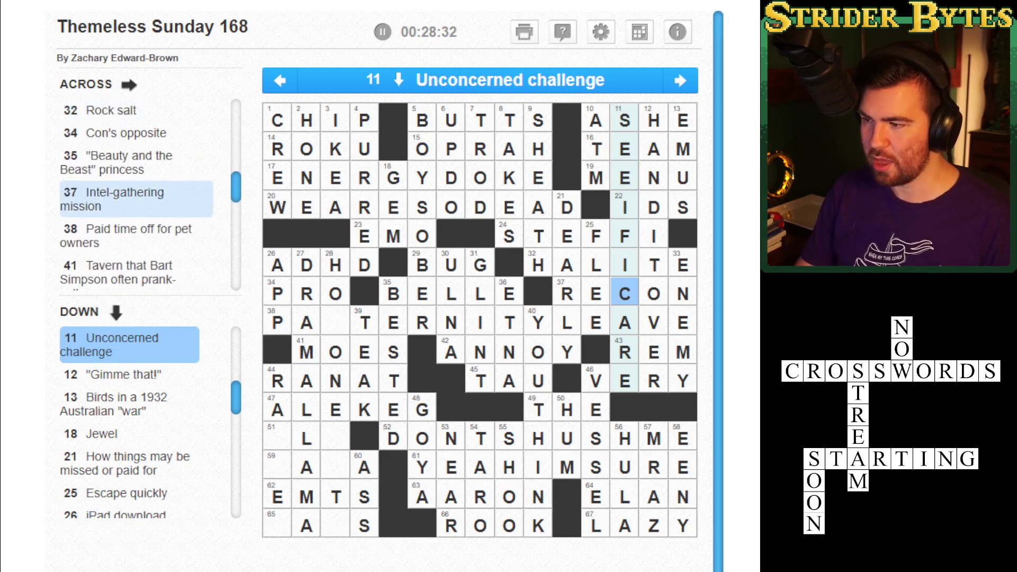
Enter W in 28 Down so 38 Across reads PAWTERNITYLEAVE
left_click(567, 322)
key("Left")
key("Left")
key("Left")
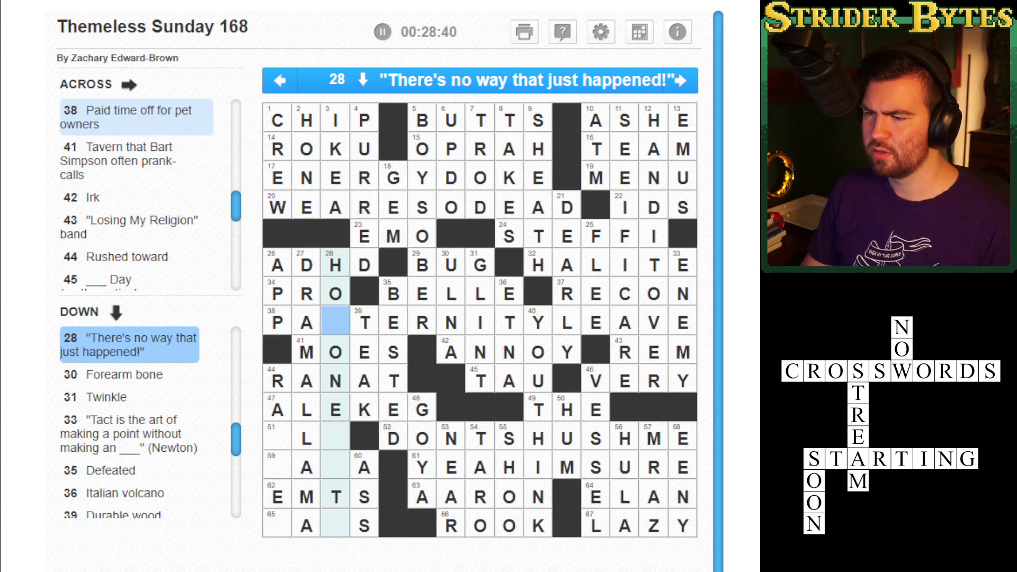
key("Down")
key("Down")
key("Down")
key("Up")
key("Up")
key("Up")
key("Up")
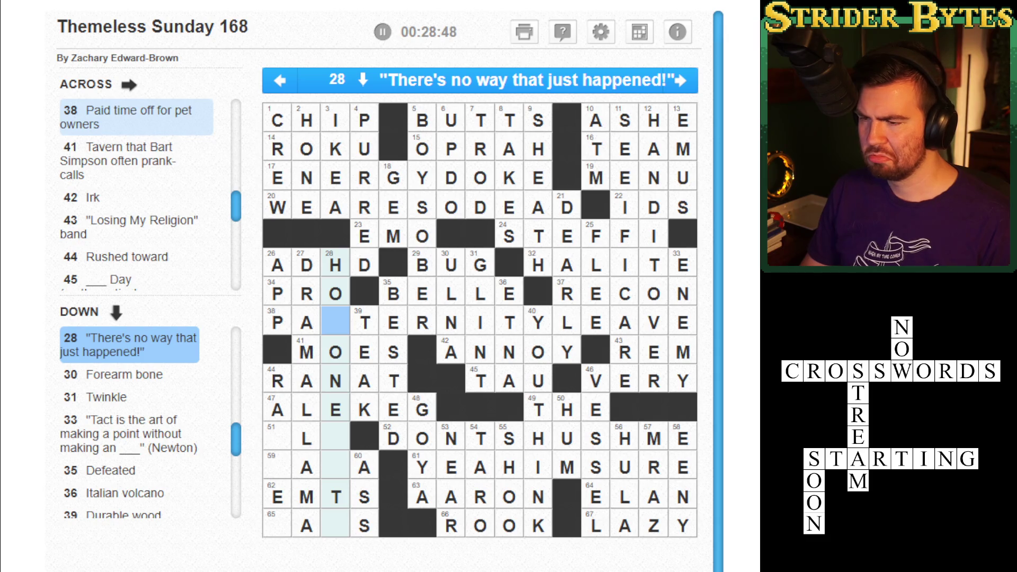
key("Right")
key("Down")
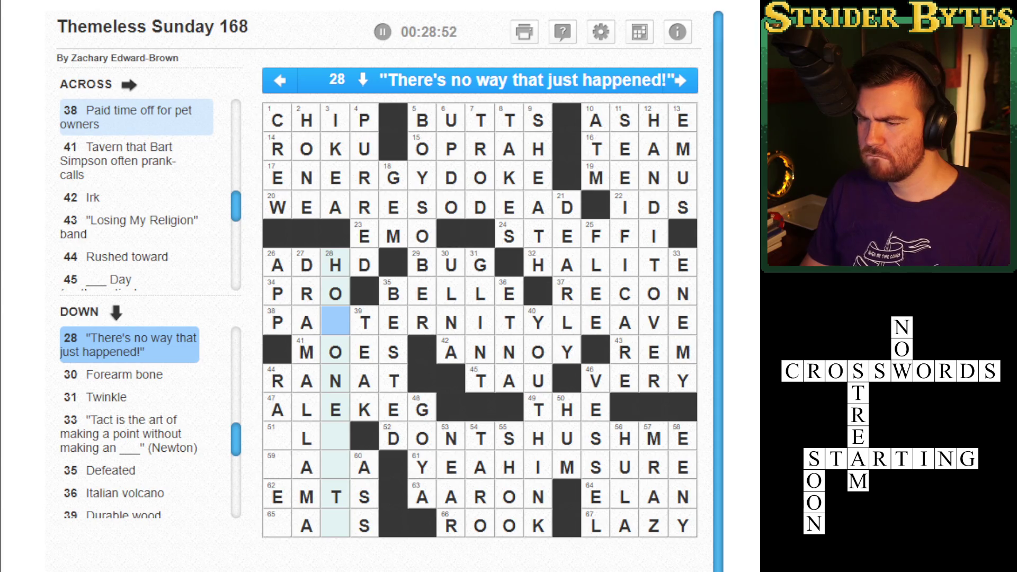
type("W")
key("Up")
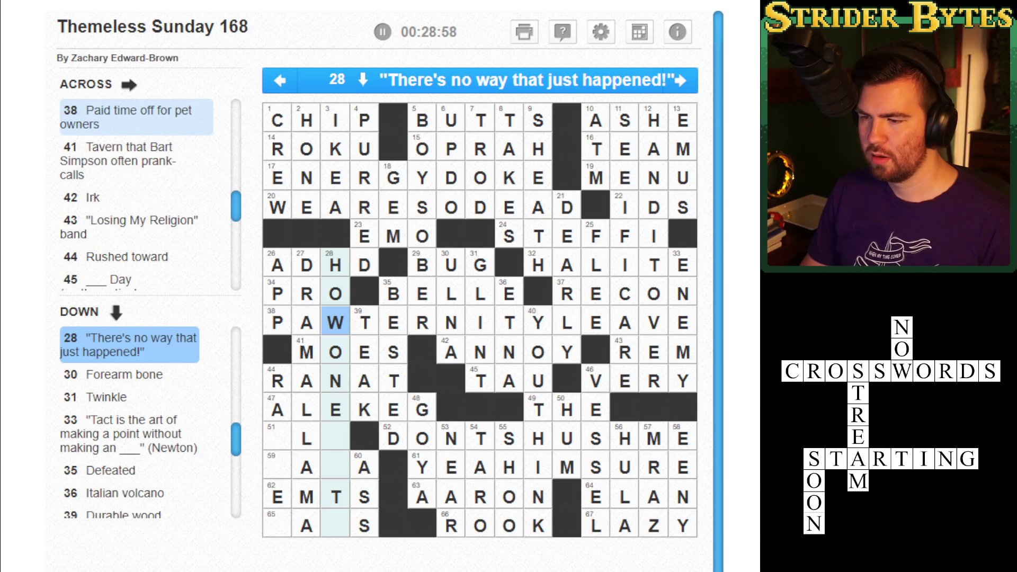
key("Down")
key("Down")
key("Down")
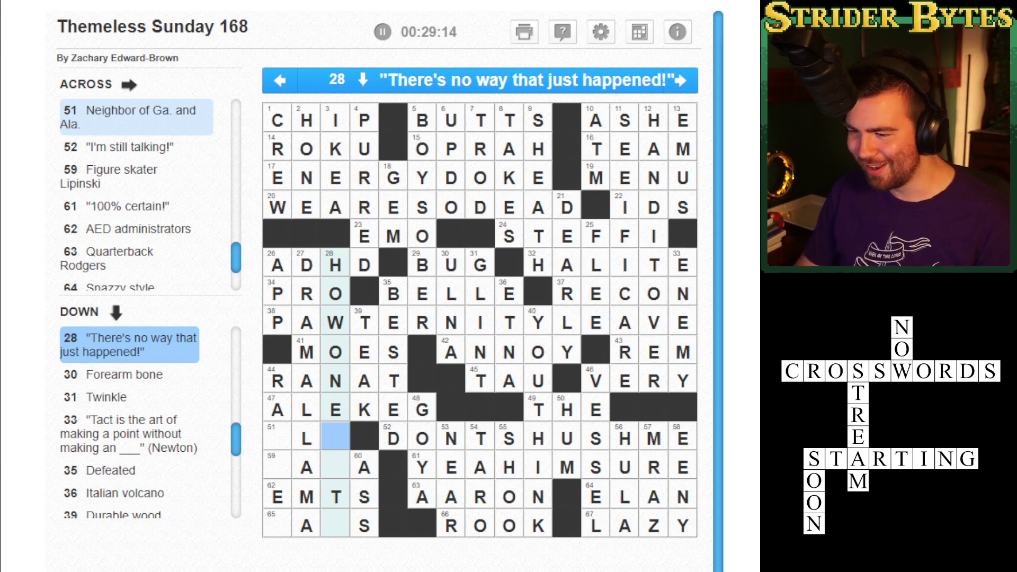
Inspect the remaining blank bottom-left squares around 44 Down, 51 Across and 65 Across
left_click(277, 437)
left_click(307, 438)
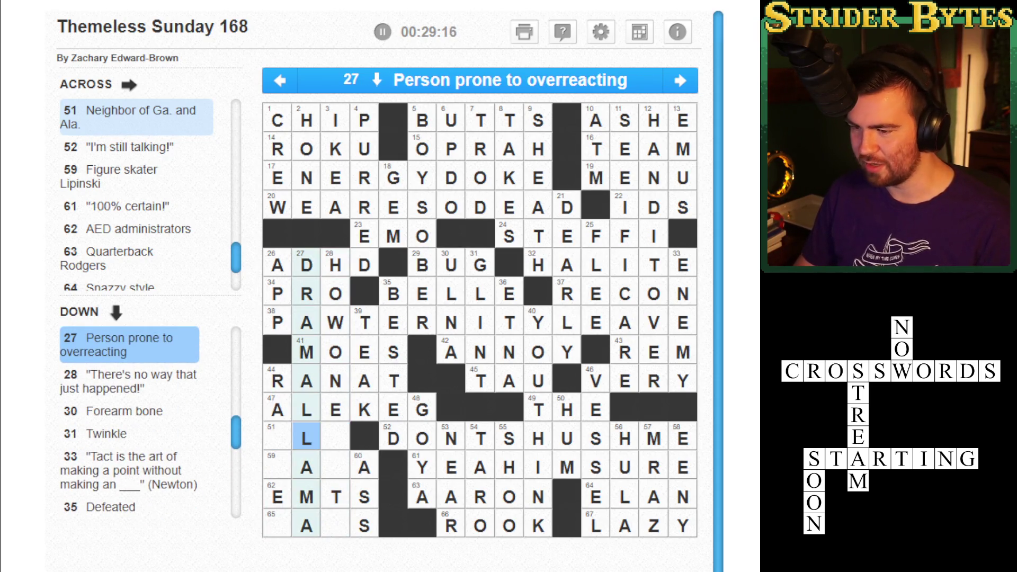
left_click(276, 437)
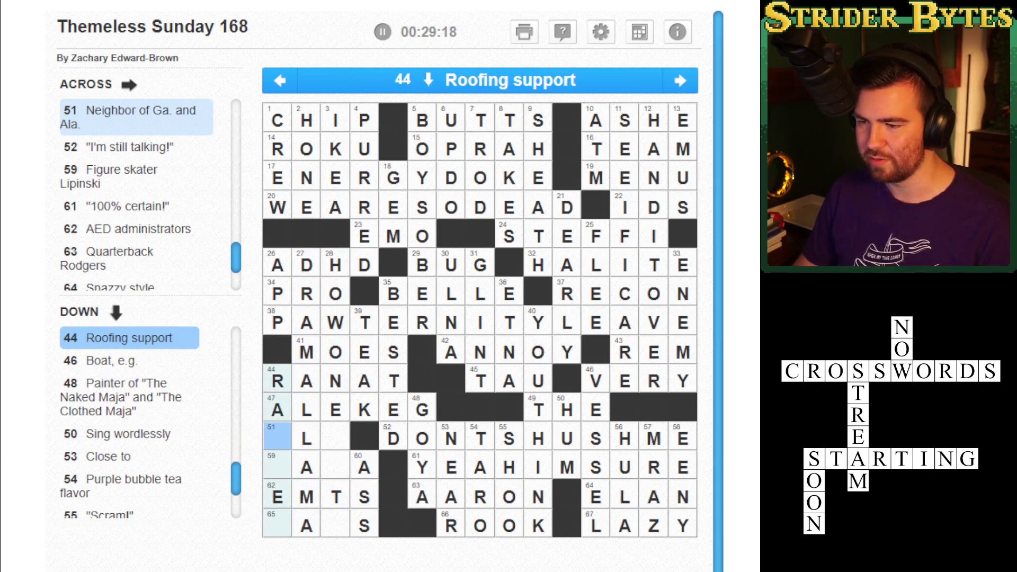
key("Down")
key("Right")
key("Right")
key("Up")
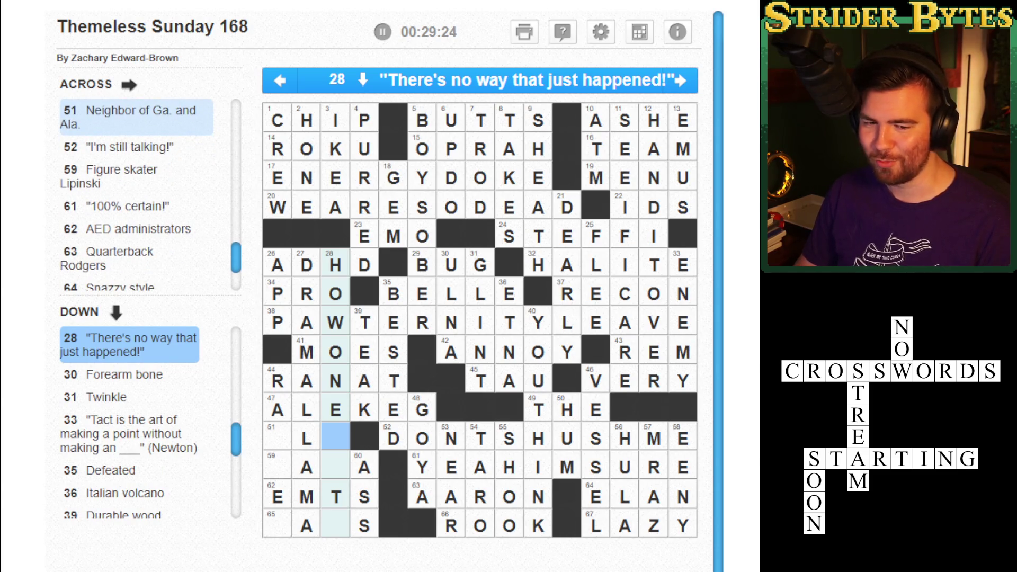
key("Down")
key("Down")
key("Down")
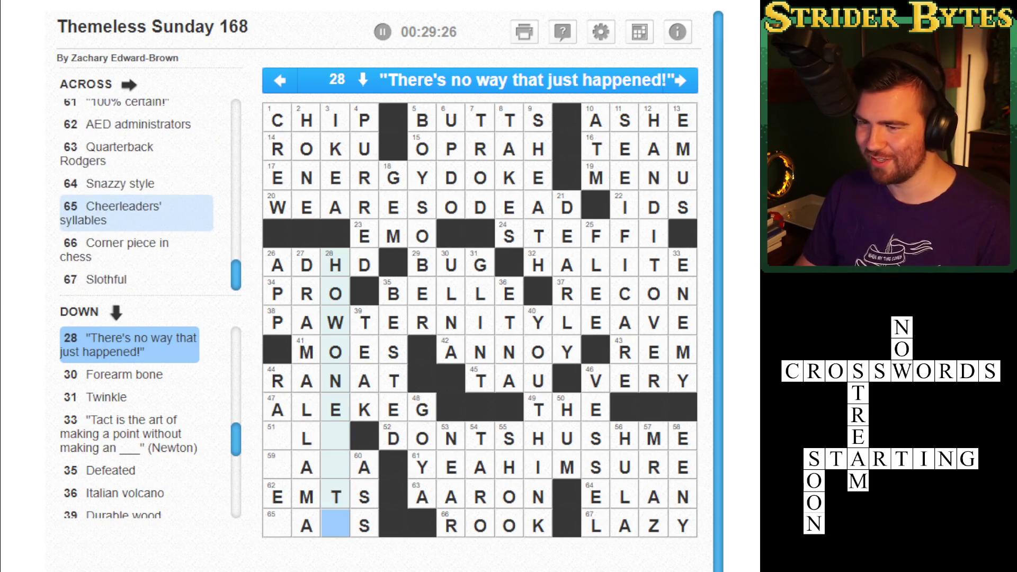
key("Right")
key("Left")
key("Left")
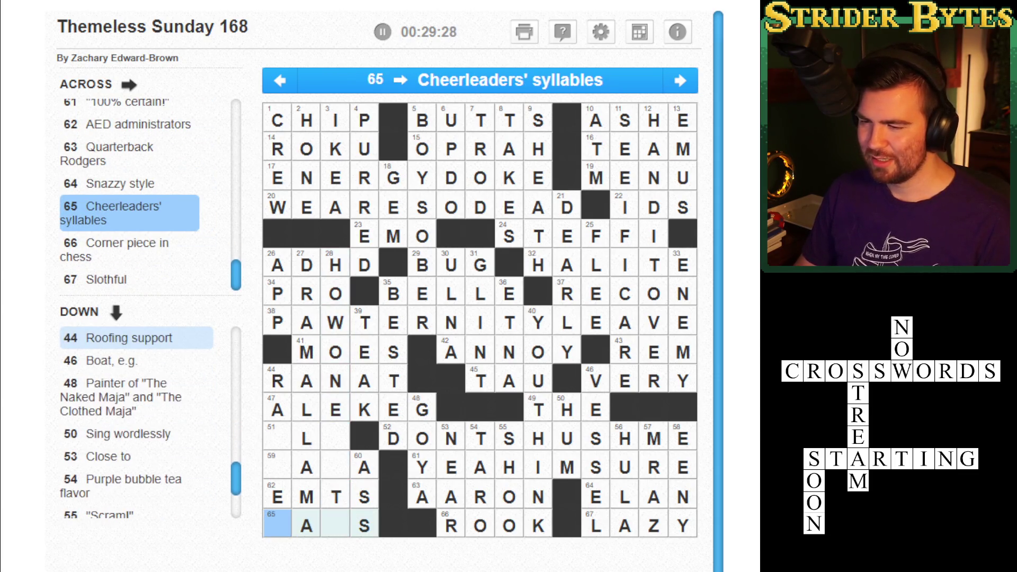
key("Up")
key("Up")
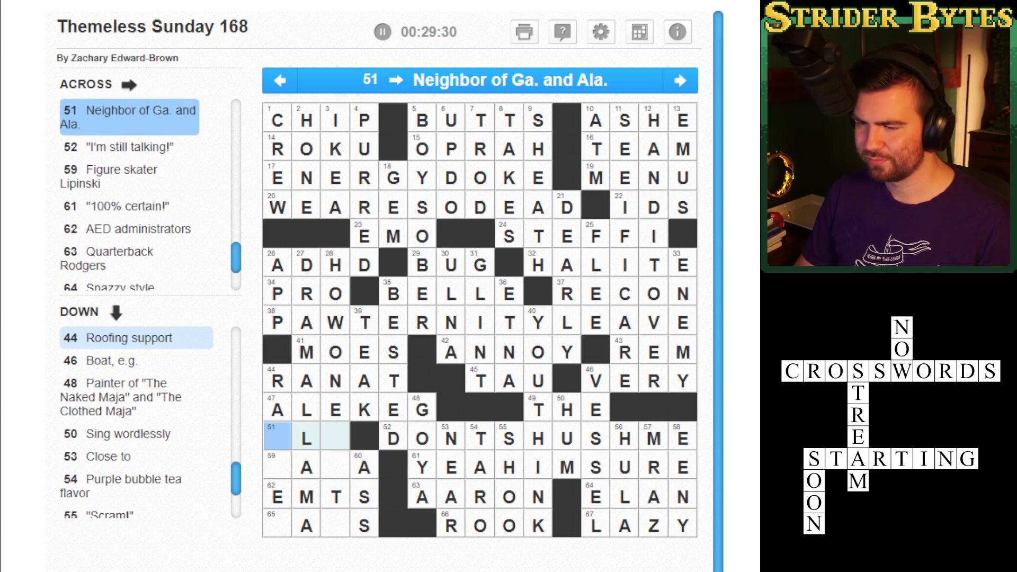
Type FO into 51 Across and TER down 44 Down to spell RAFTER
key("Down")
key("Right")
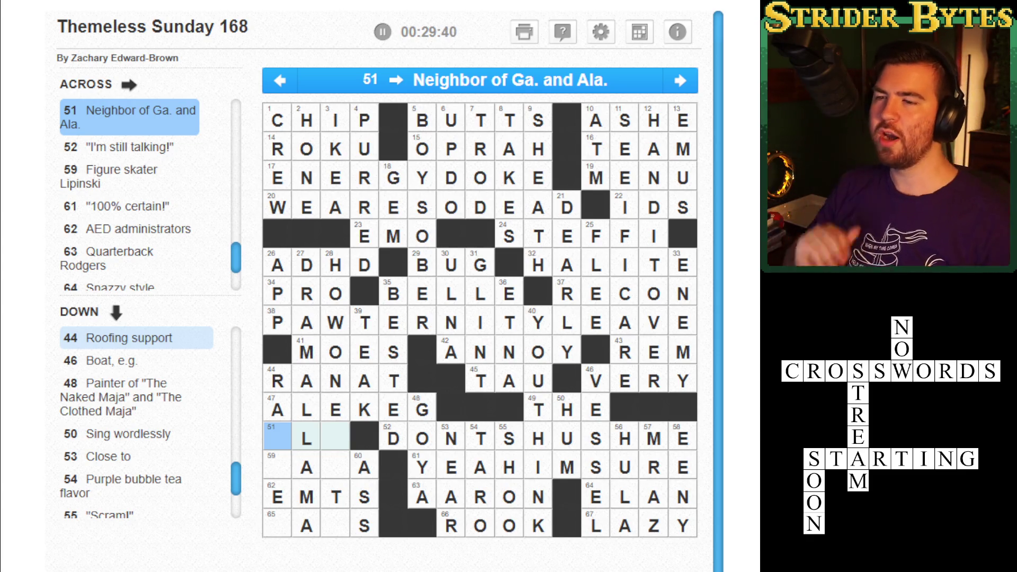
type("FO")
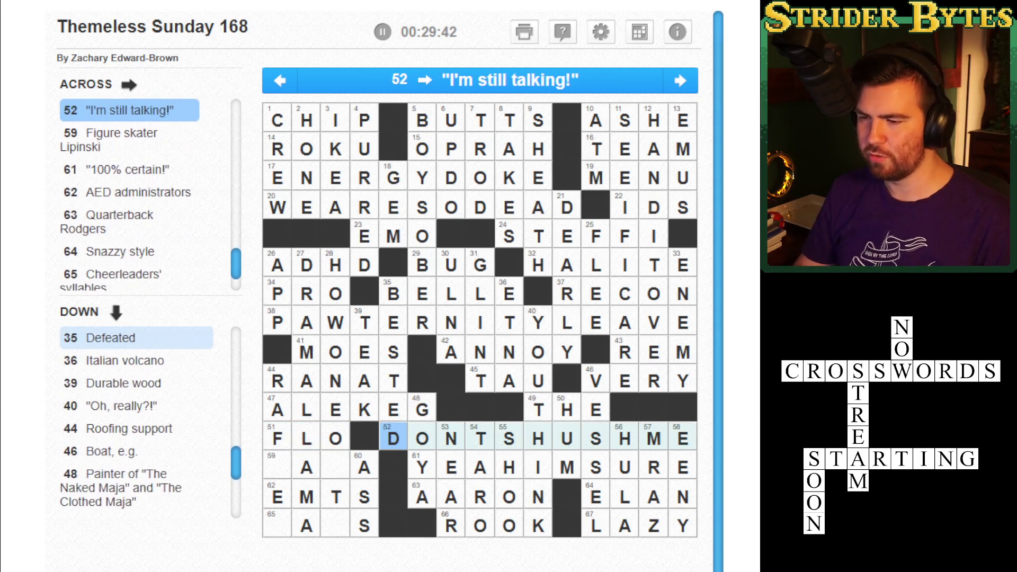
left_click(277, 438)
left_click(278, 438)
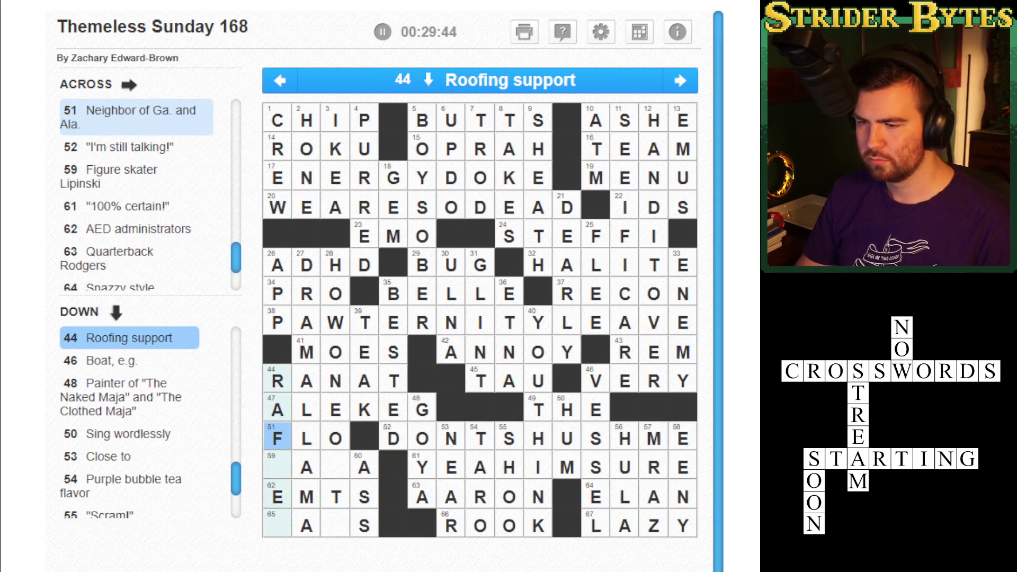
type("TER")
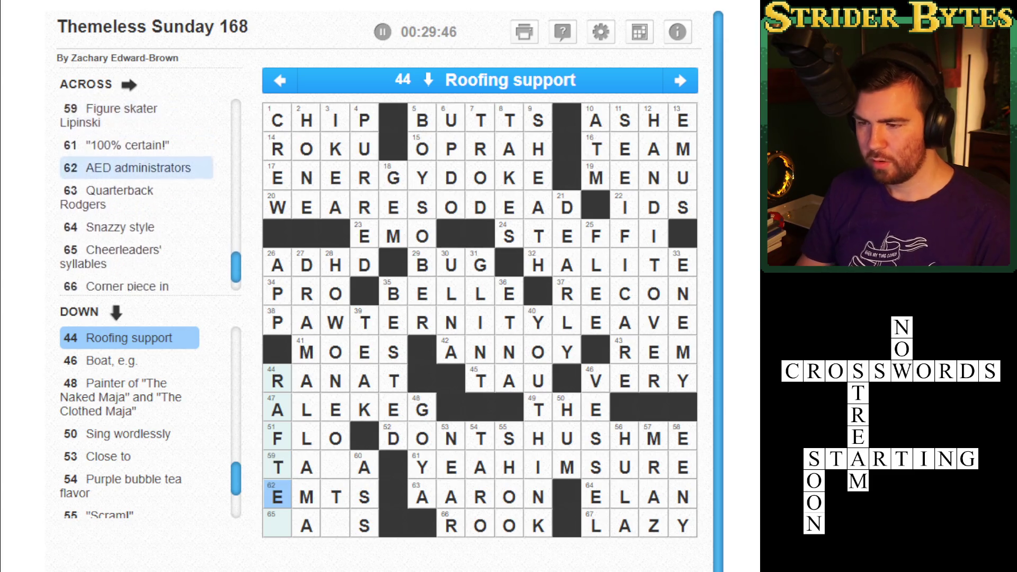
Enter R in the blank square of 59 Across so it reads TARA
left_click(335, 467)
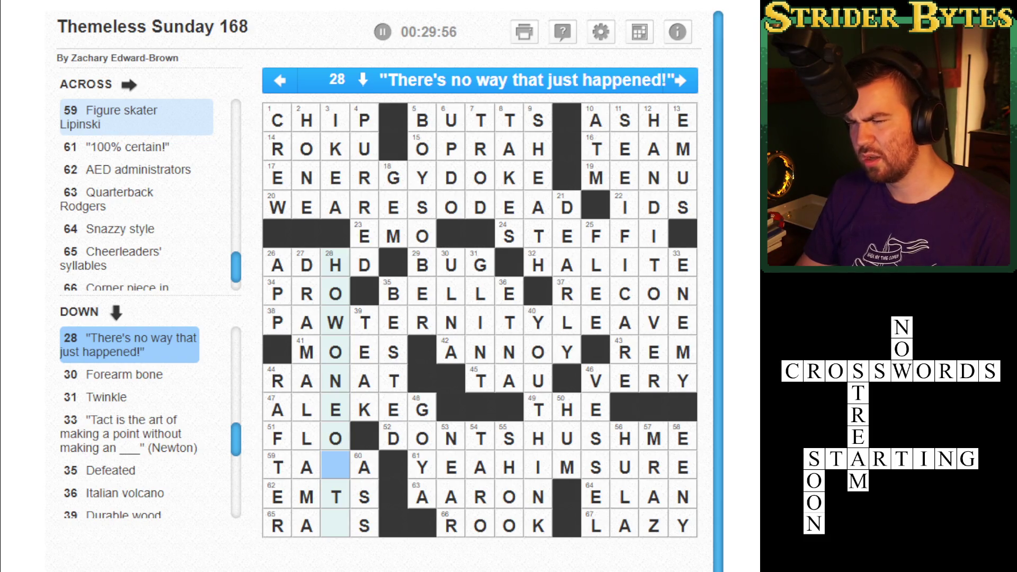
left_click(335, 524)
left_click(335, 525)
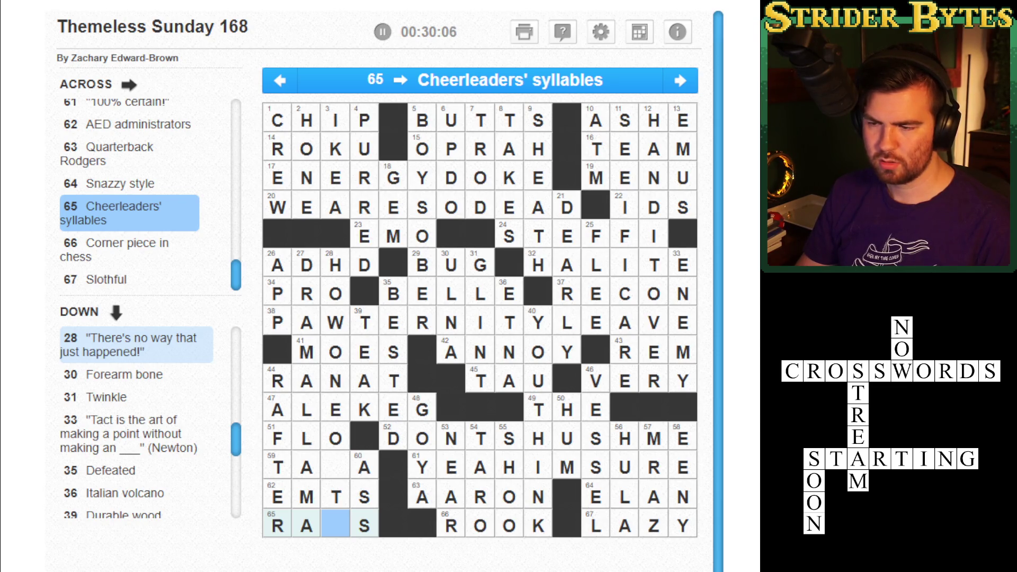
key("Up")
key("Up")
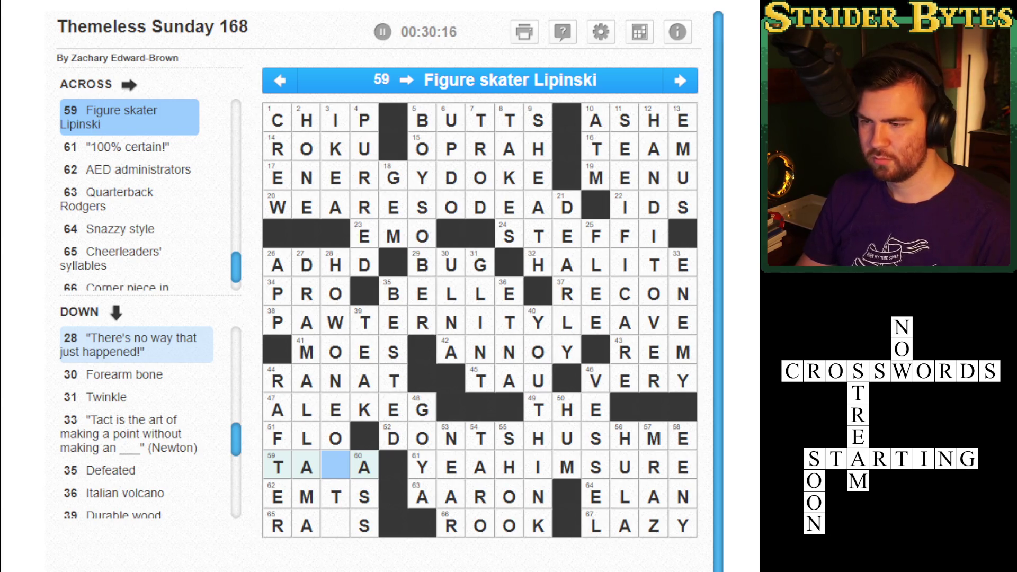
type("r")
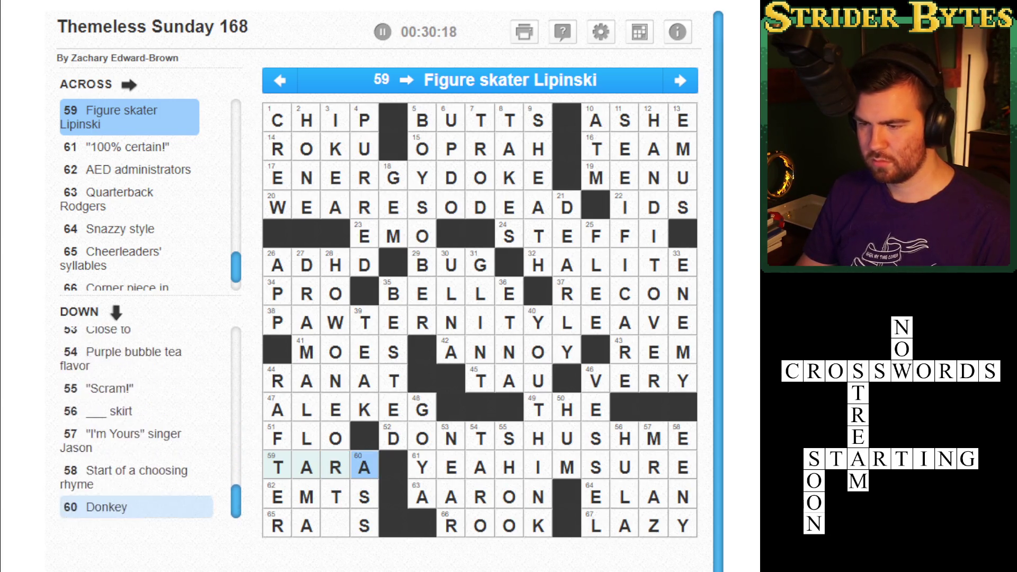
key("Left")
key("Down")
key("Down")
key("space")
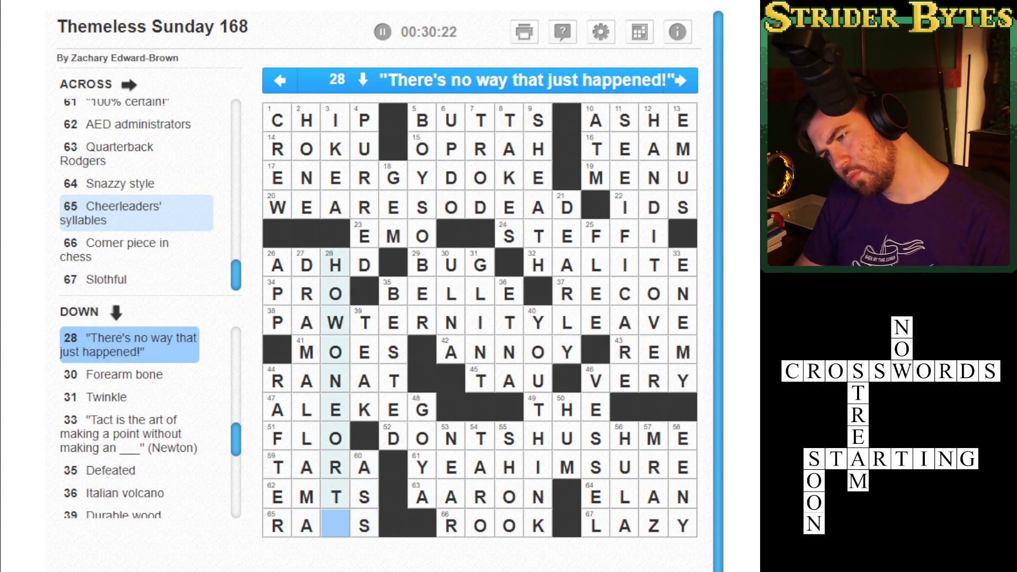
Enter H in 65 Across and clear the trial letters from the 59 Across square
type("h")
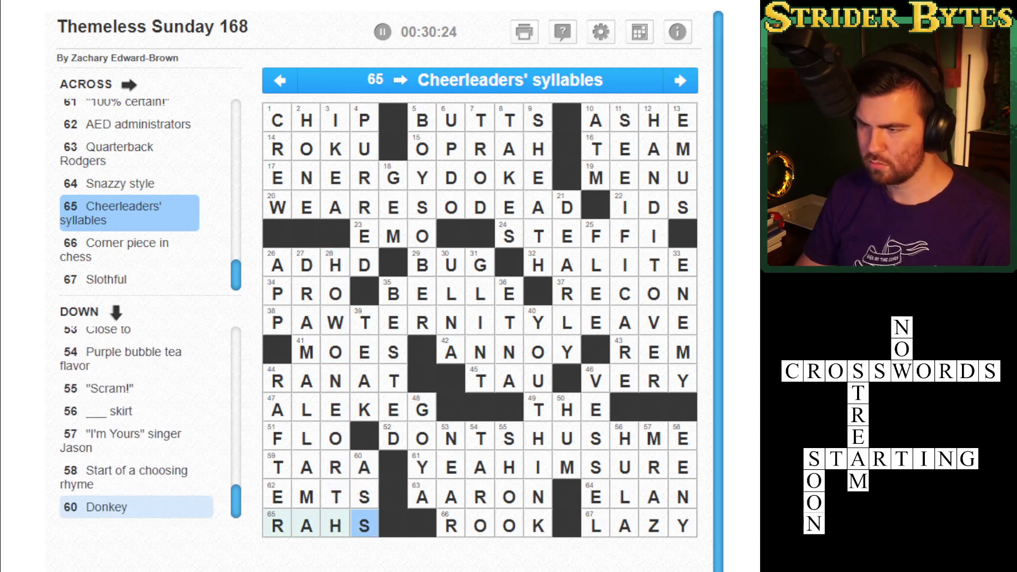
key("Left")
key("Down")
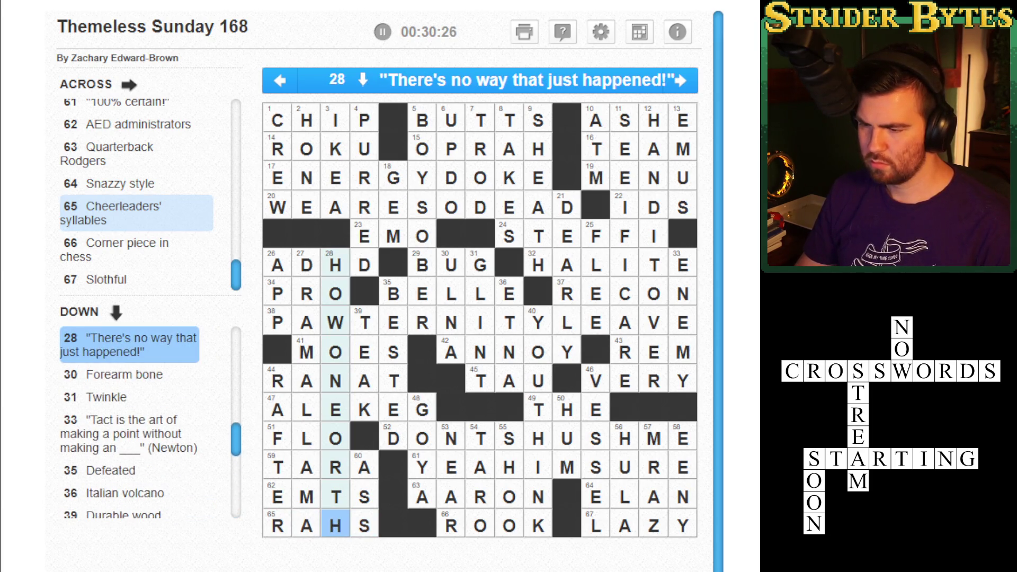
key("BackSpace")
key("Up")
key("Up")
key("BackSpace")
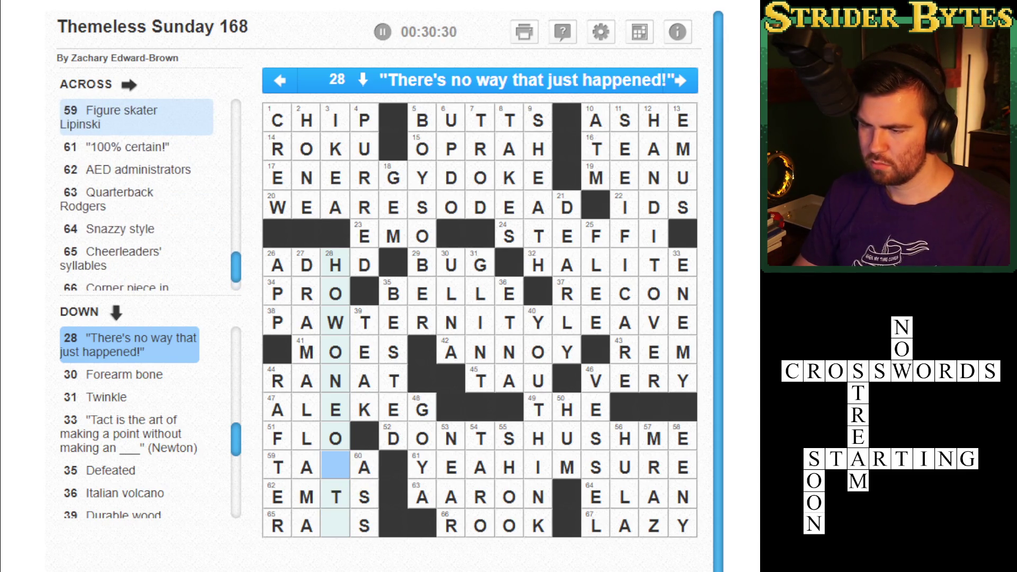
key("Down")
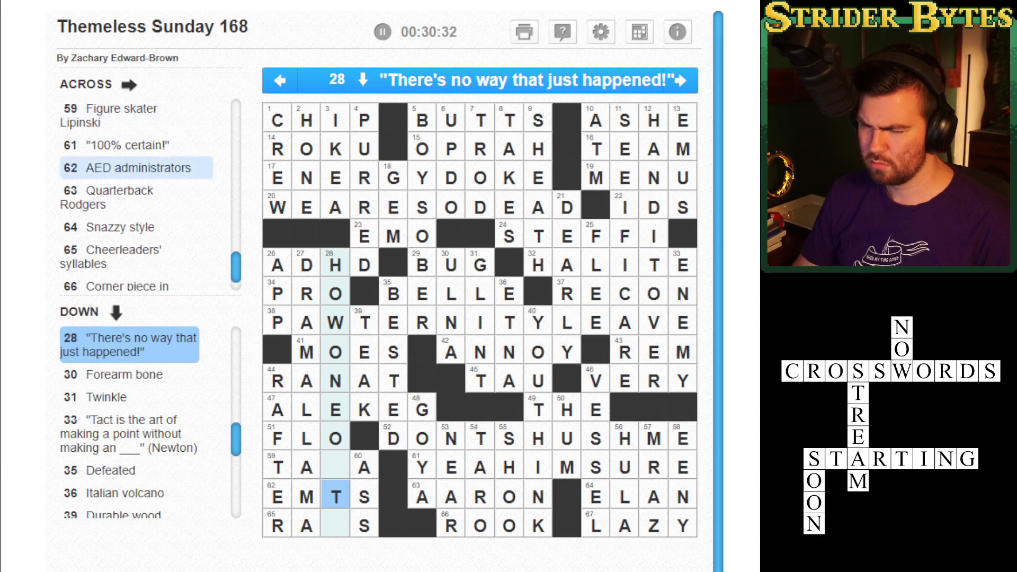
key("Down")
type("h")
key("Up")
key("Up")
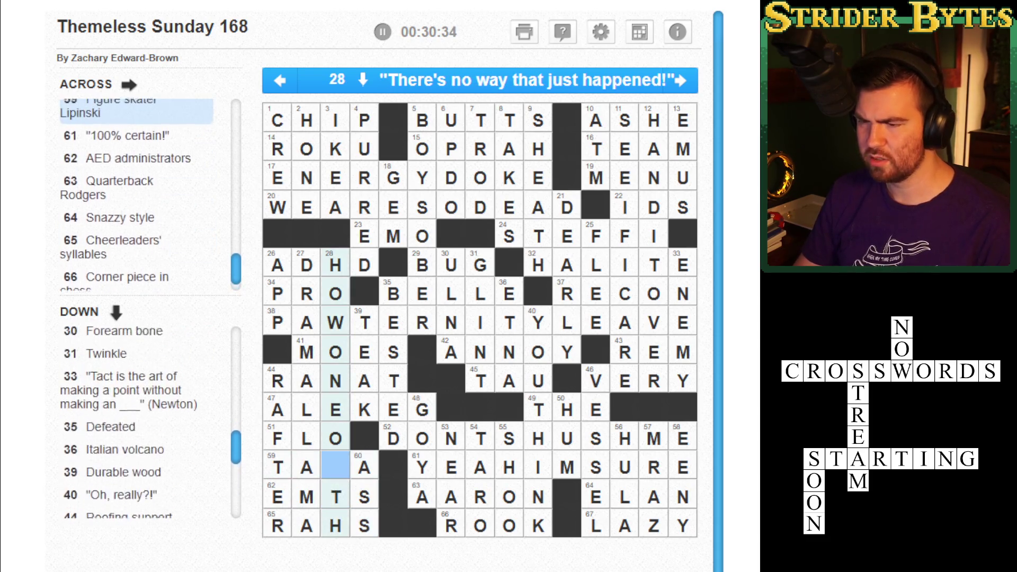
key("Up")
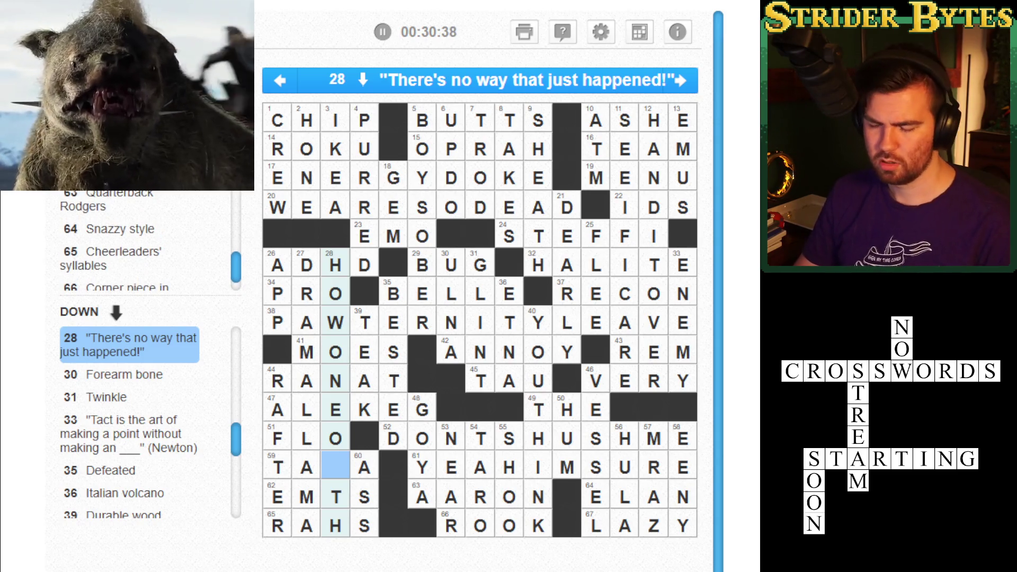
type("u")
key("BackSpace")
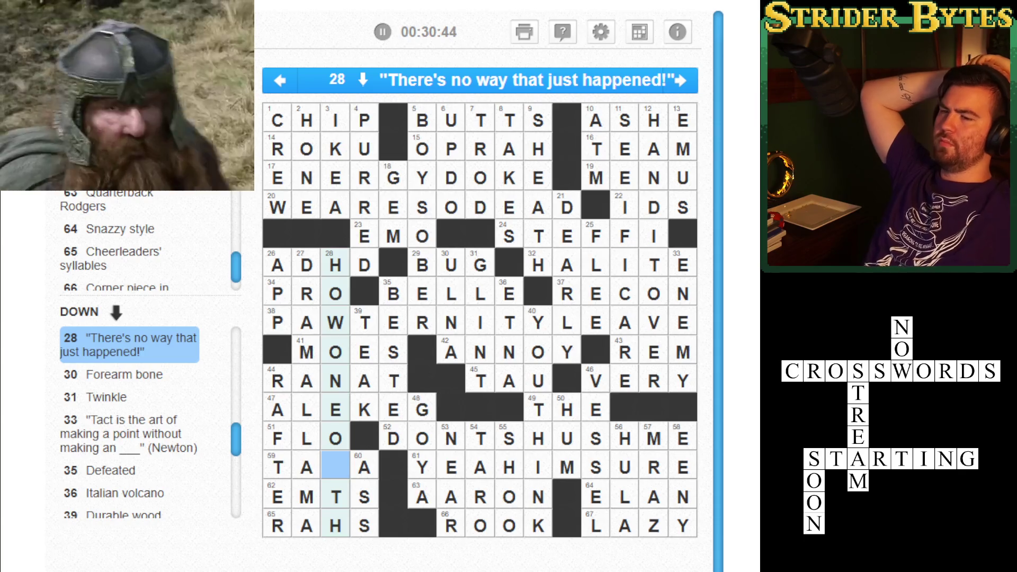
Change 51 Across to FLA and enter R in 28 Down's blank cell
left_click(334, 438)
type("a")
key("Left")
key("Down")
key("Down")
type("r")
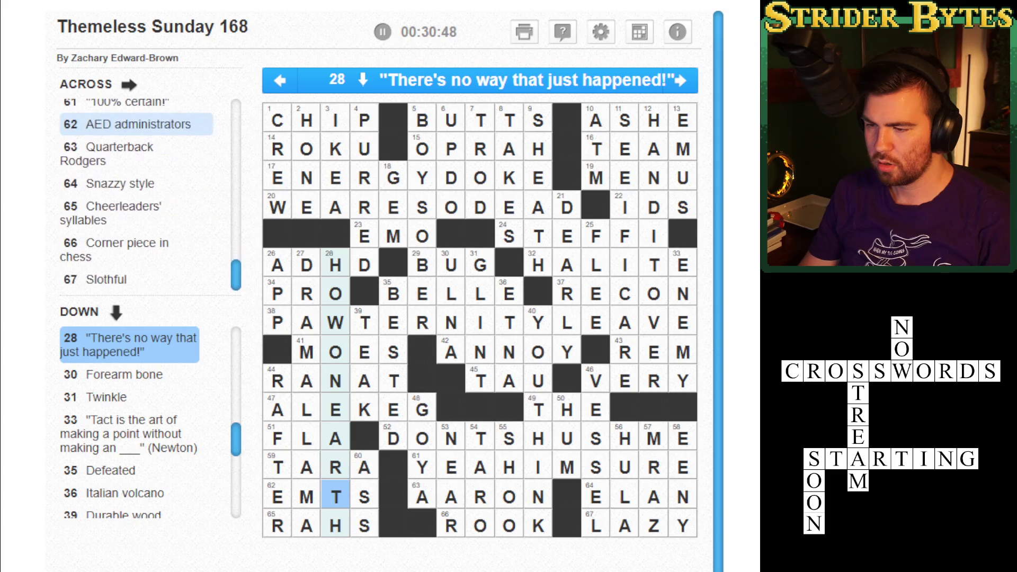
key("Up")
key("Up")
key("Left")
key("Left")
key("Left")
key("BackSpace")
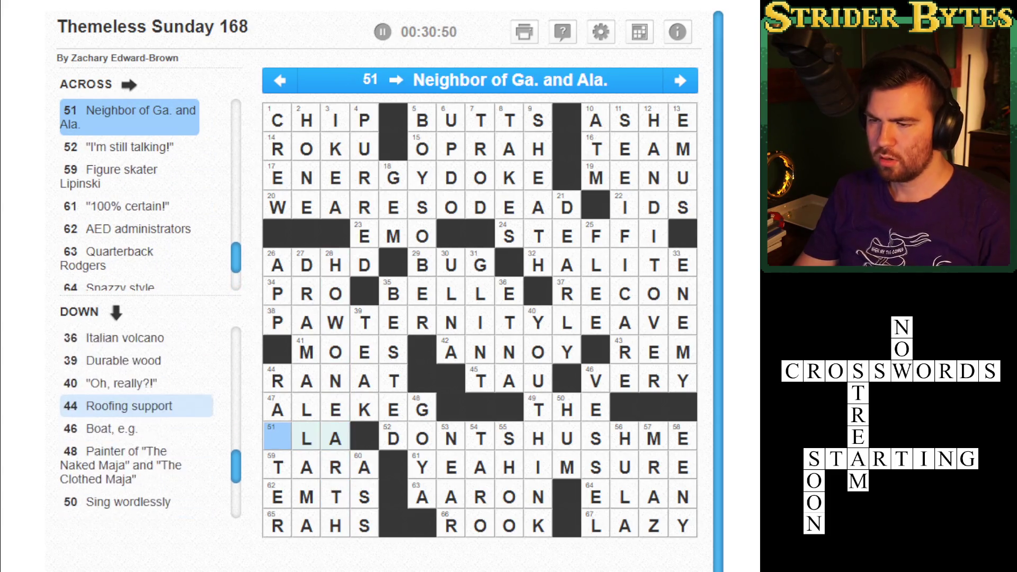
type("f")
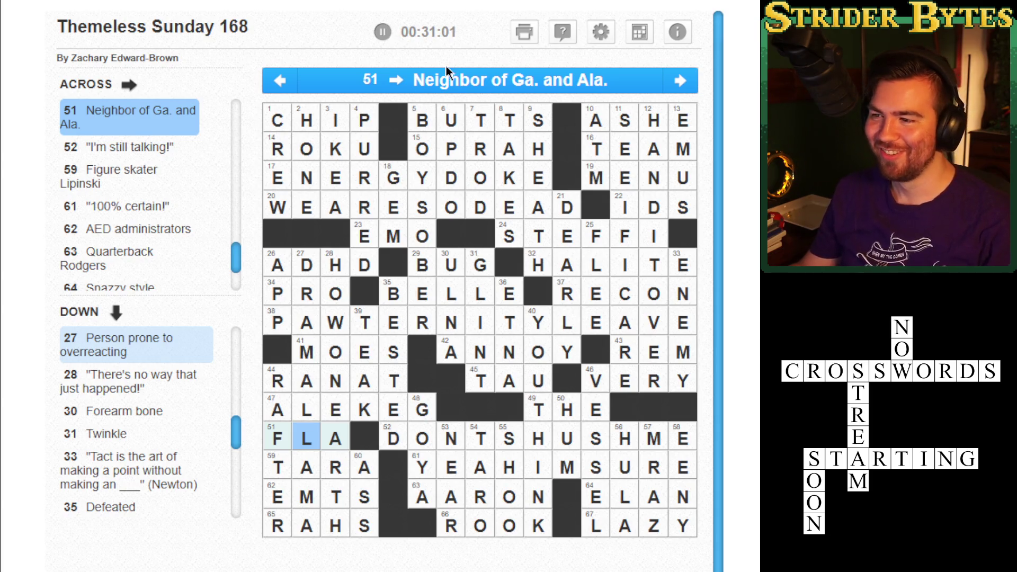
Delete the incorrect K in 17-Across and enter M there via 8-Down
left_click(563, 33)
left_click(510, 186)
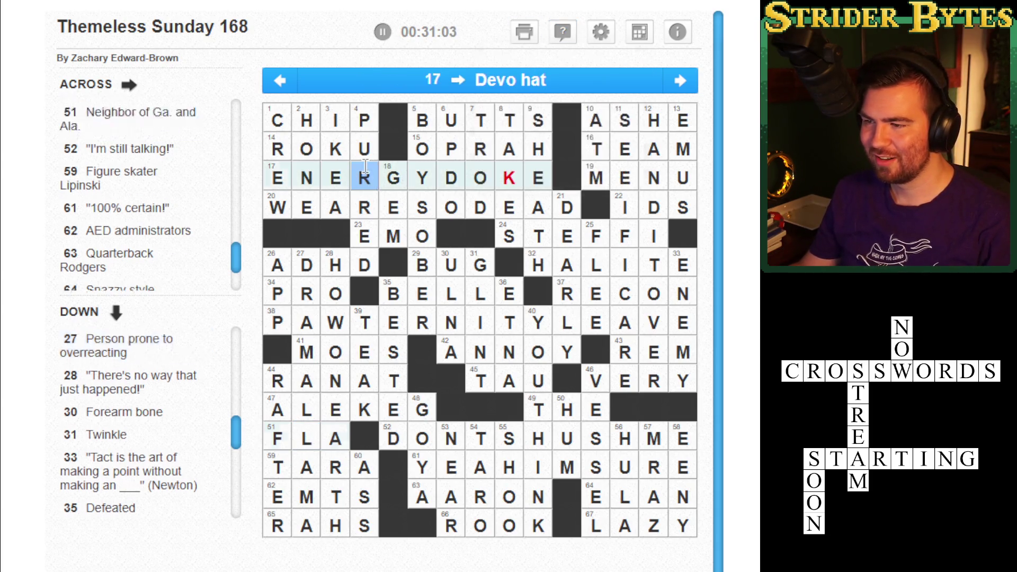
key("BackSpace")
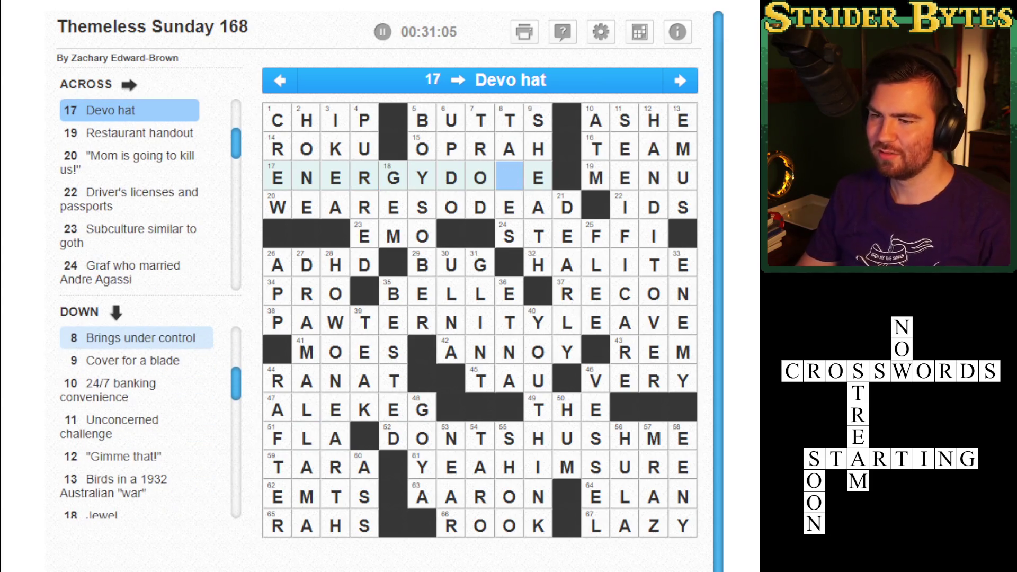
key("Down")
key("Right")
type("V")
key("Left")
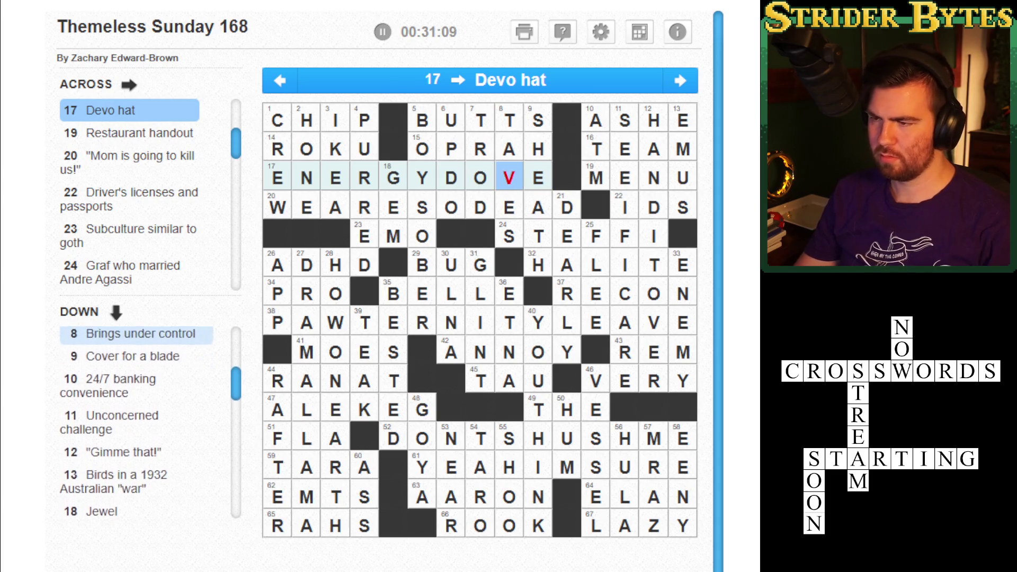
key("BackSpace")
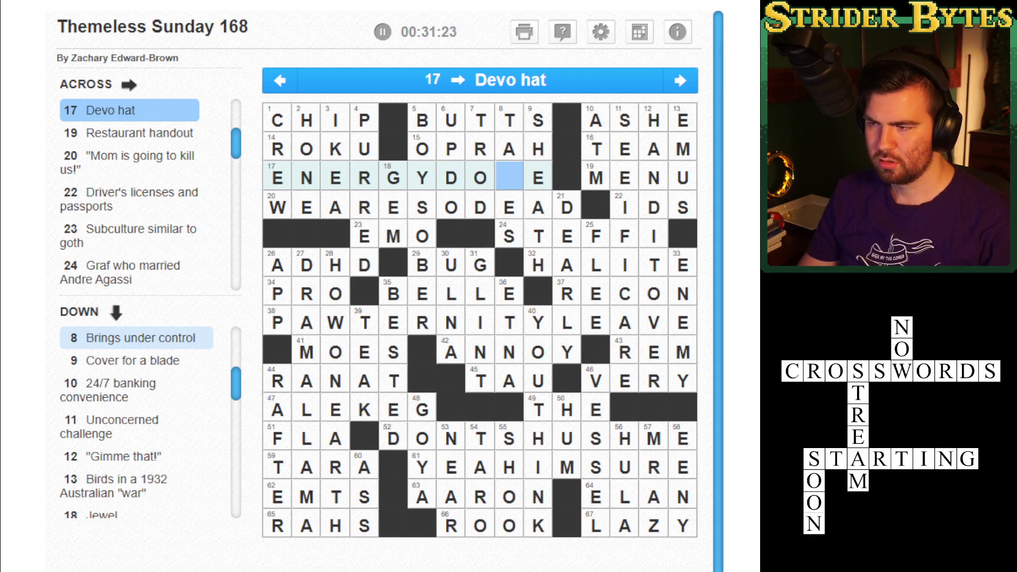
key("space")
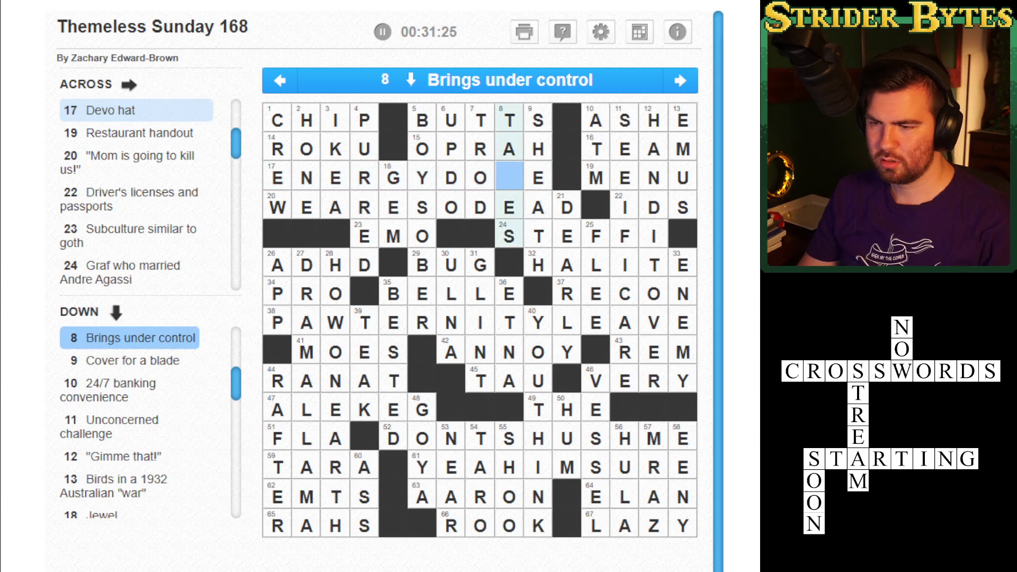
type("p")
key("BackSpace")
key("BackSpace")
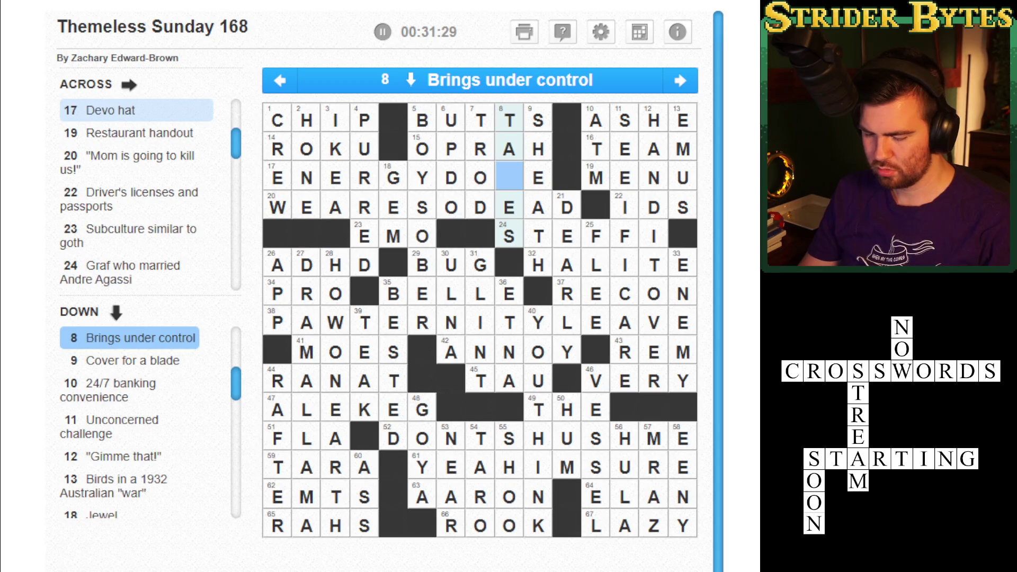
type("me")
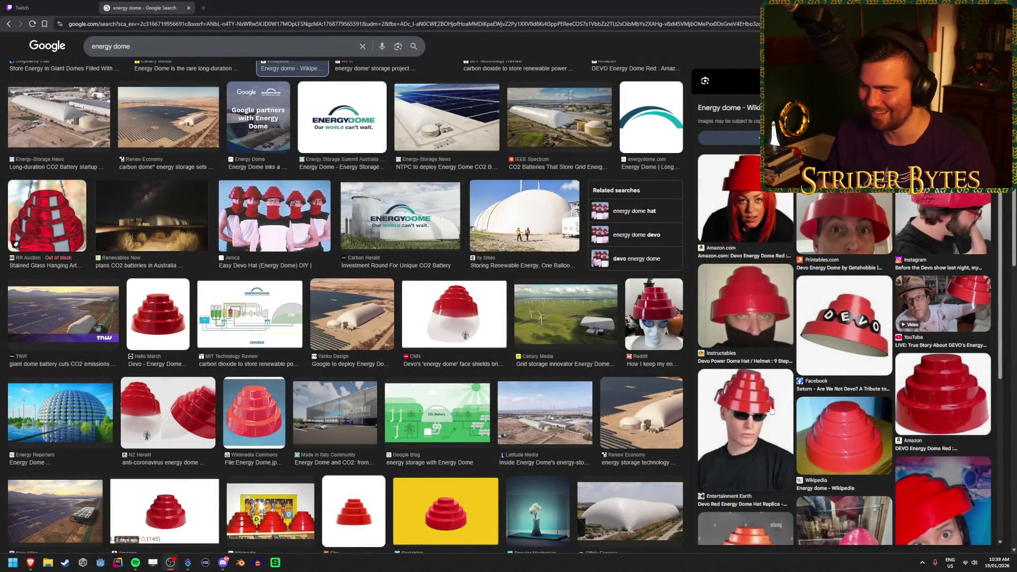
Scroll through the energy dome image results and the Devo hat preview
scroll(758, 432, "up", 2)
scroll(765, 408, "down", 1)
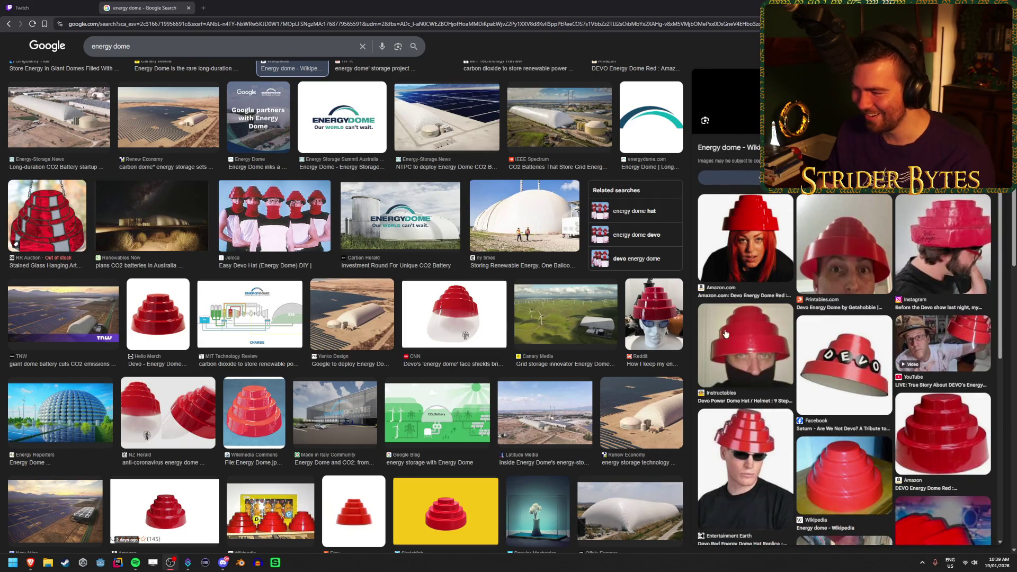
scroll(763, 363, "down", 1)
scroll(763, 362, "down", 2)
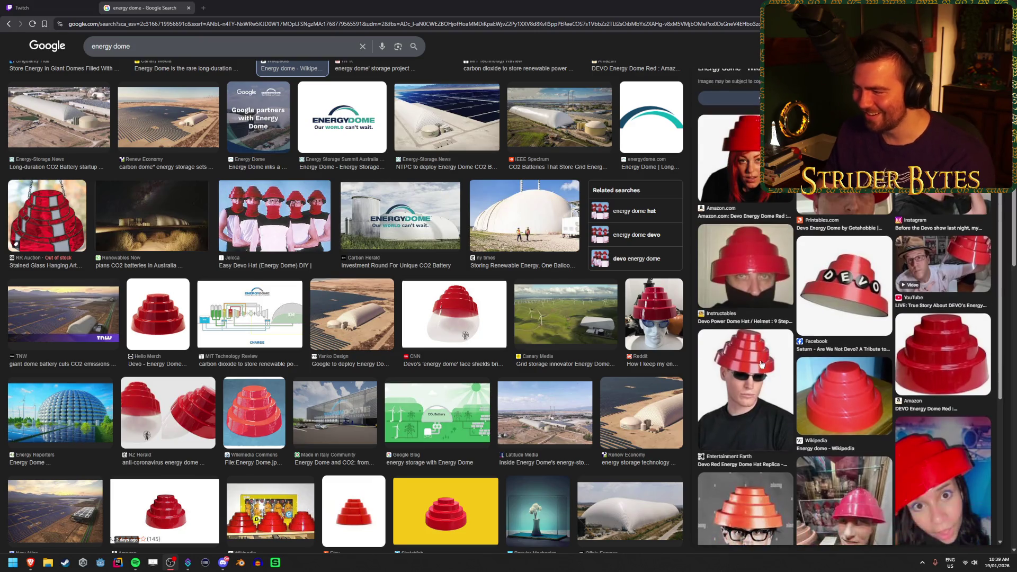
scroll(736, 421, "down", 1)
scroll(736, 421, "up", 5)
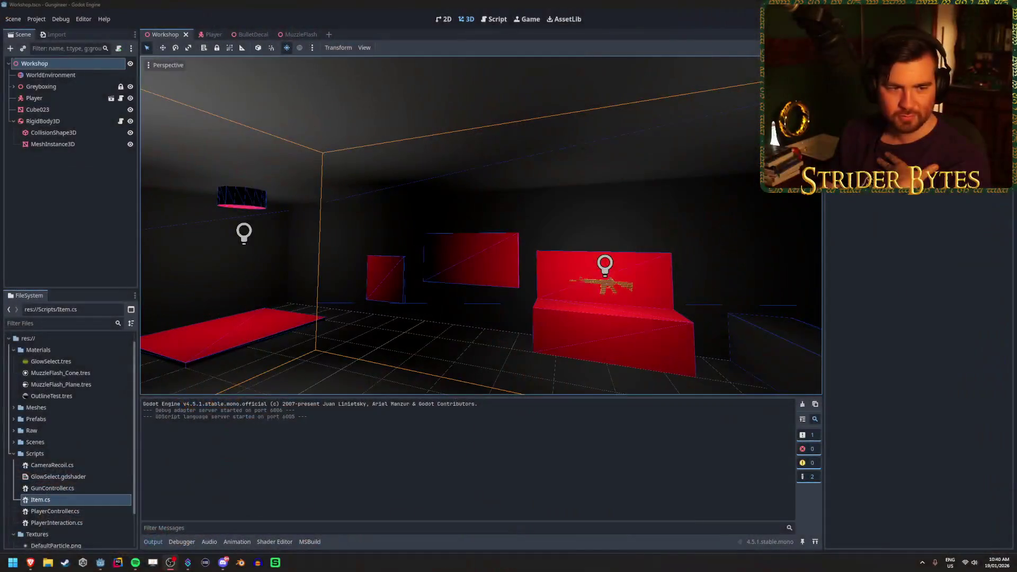
Orbit and fly the Godot viewport around the Workshop room's rifle display and red wall
left_click_drag(574, 236, 574, 236)
key("w")
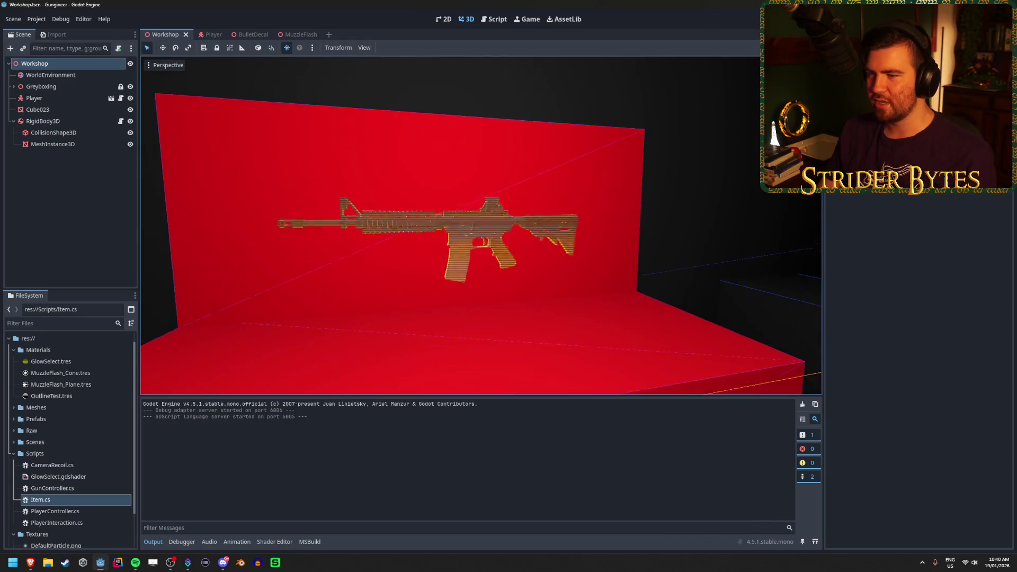
key("a")
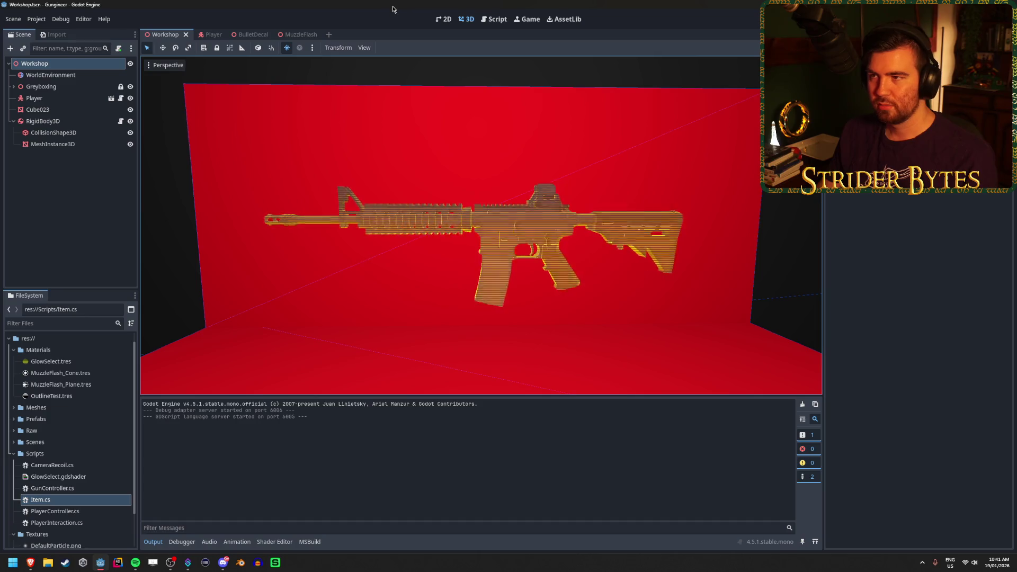
left_click_drag(390, 82, 396, 113)
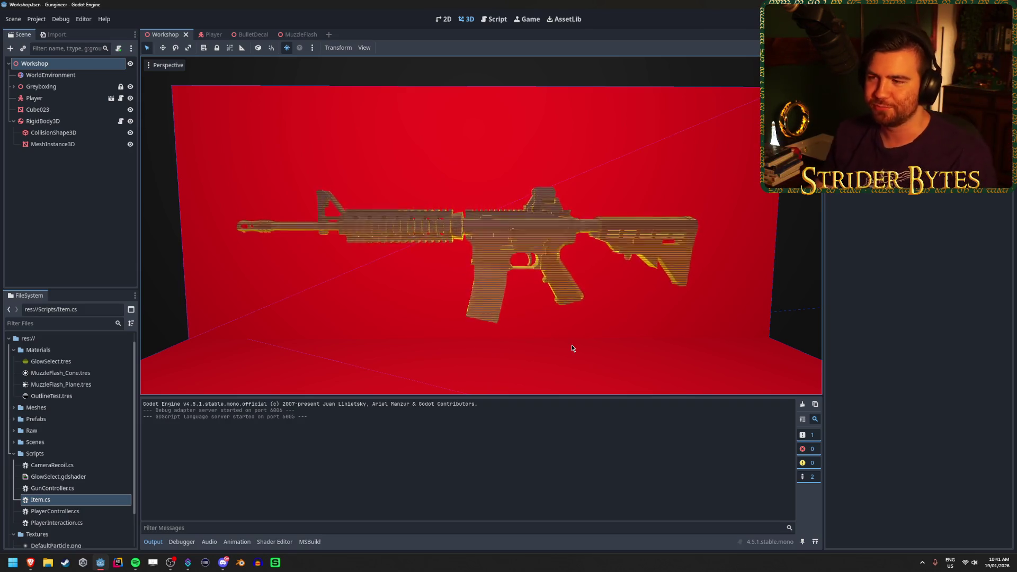
scroll(573, 348, "down", 5)
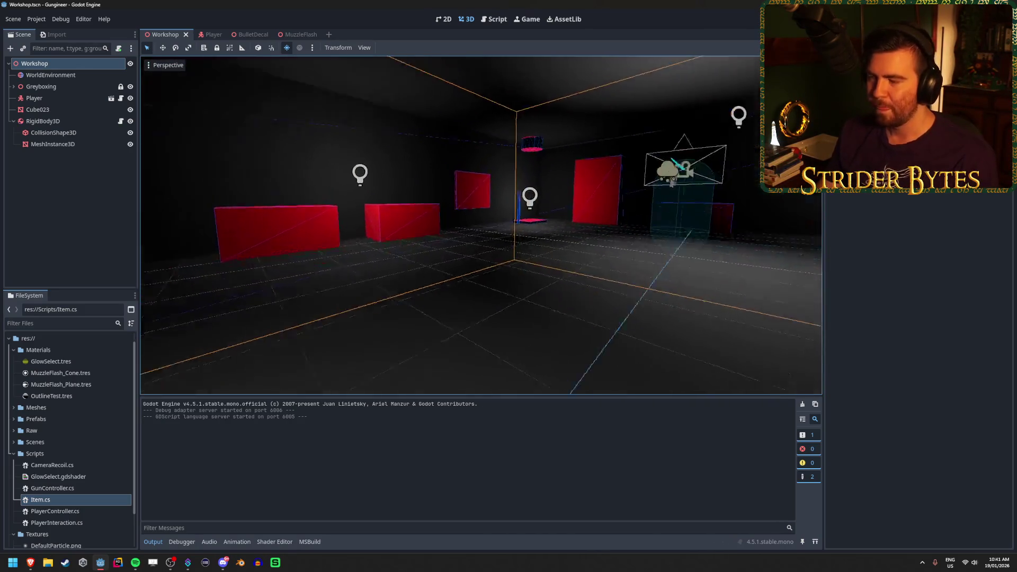
scroll(592, 295, "up", 4)
scroll(481, 225, "down", 5)
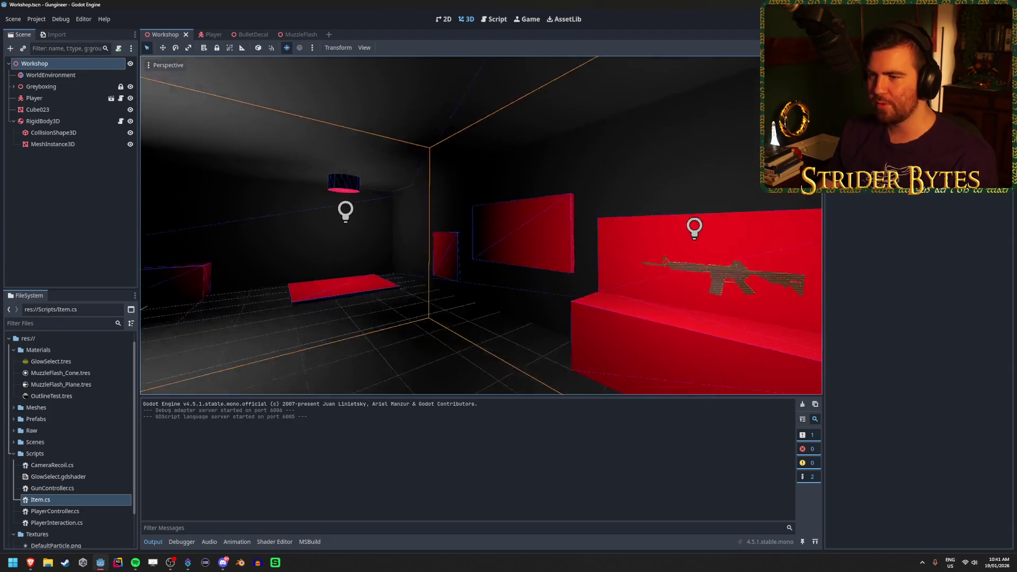
scroll(481, 225, "up", 5)
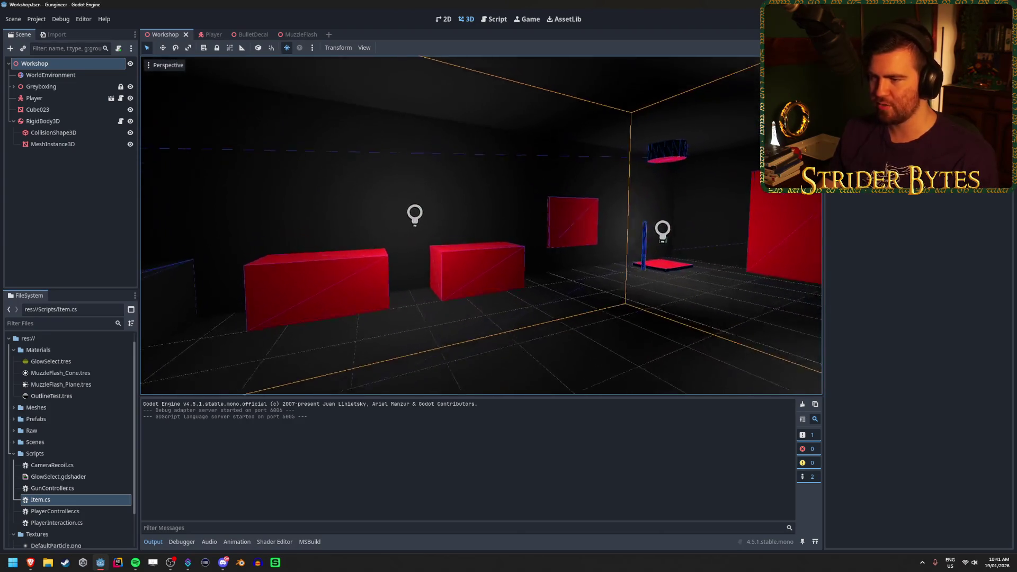
scroll(481, 226, "down", 5)
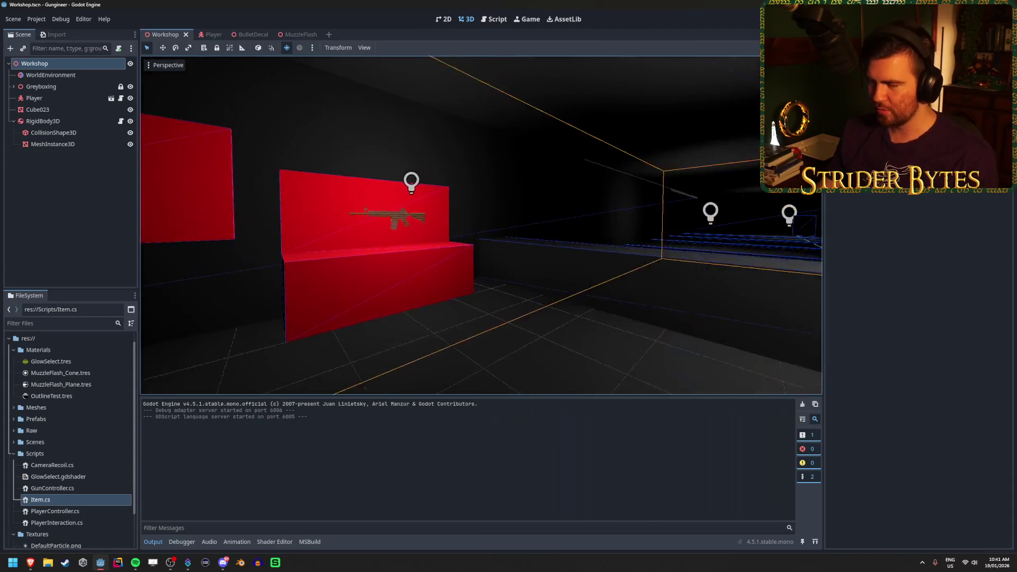
scroll(463, 334, "down", 5)
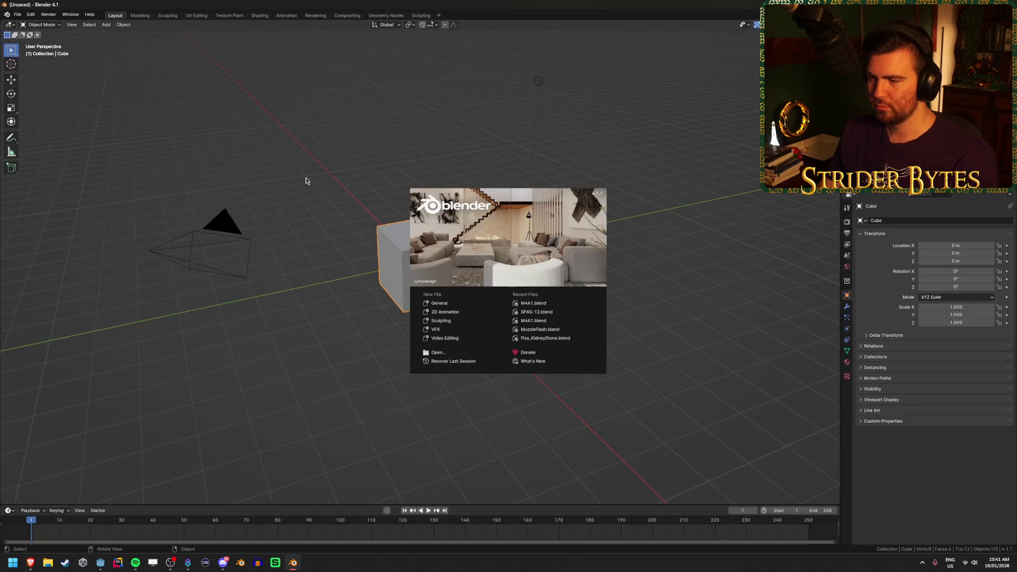
Delete all default objects, then orbit to a higher view of the opened workbench model
left_click(306, 181)
key("a")
key("x")
left_click(309, 171)
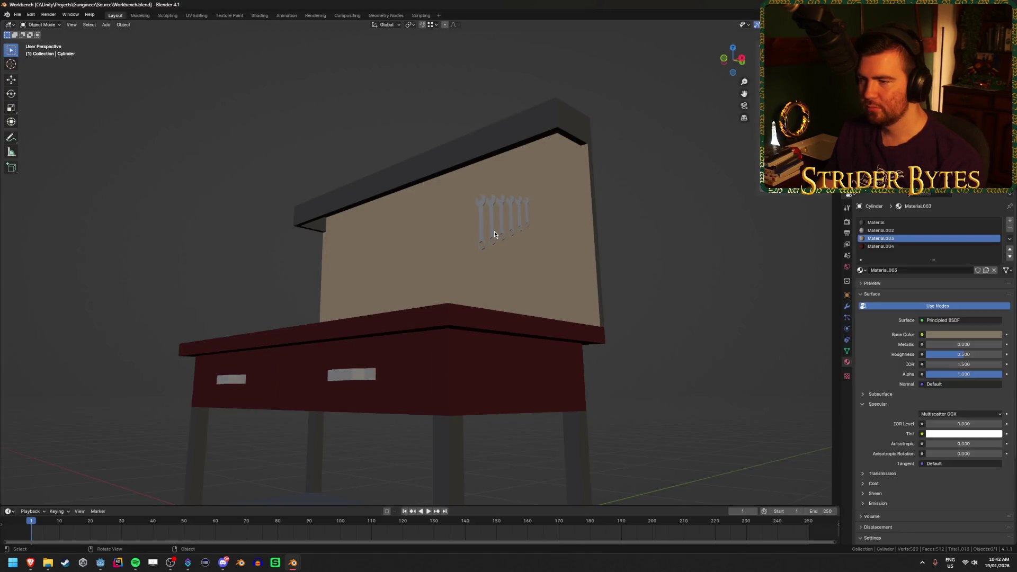
left_click_drag(495, 231, 550, 276)
scroll(550, 276, "down", 2)
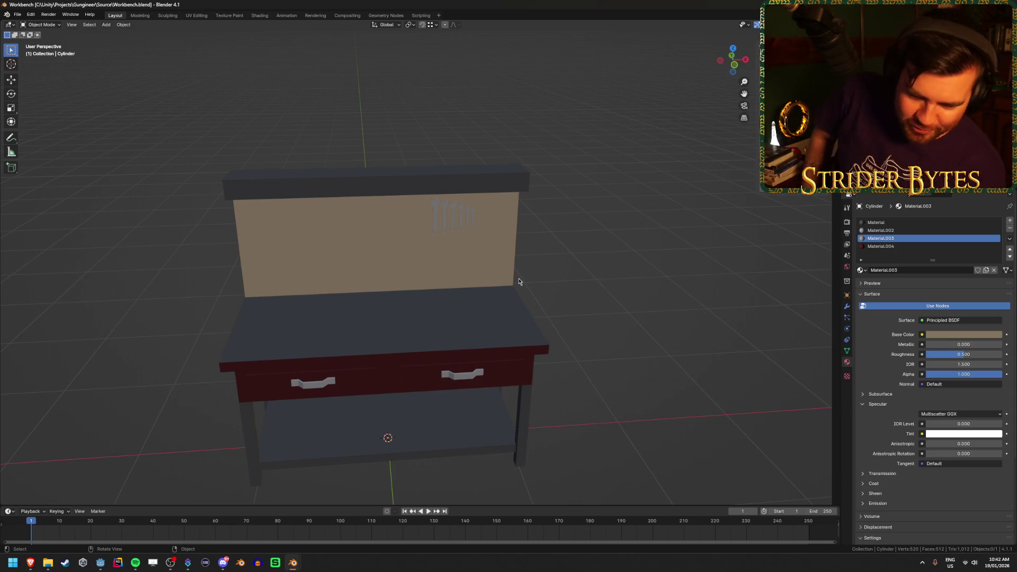
mouse_move(488, 266)
left_mouse_down()
mouse_move(383, 259)
mouse_move(410, 231)
mouse_move(456, 285)
mouse_move(427, 286)
mouse_move(494, 263)
mouse_move(416, 294)
mouse_move(377, 292)
mouse_move(400, 263)
mouse_move(486, 277)
mouse_move(509, 298)
left_mouse_up()
key("z")
left_click(551, 263)
mouse_move(499, 455)
left_mouse_down()
mouse_move(447, 359)
mouse_move(412, 368)
left_mouse_up()
left_click(465, 317)
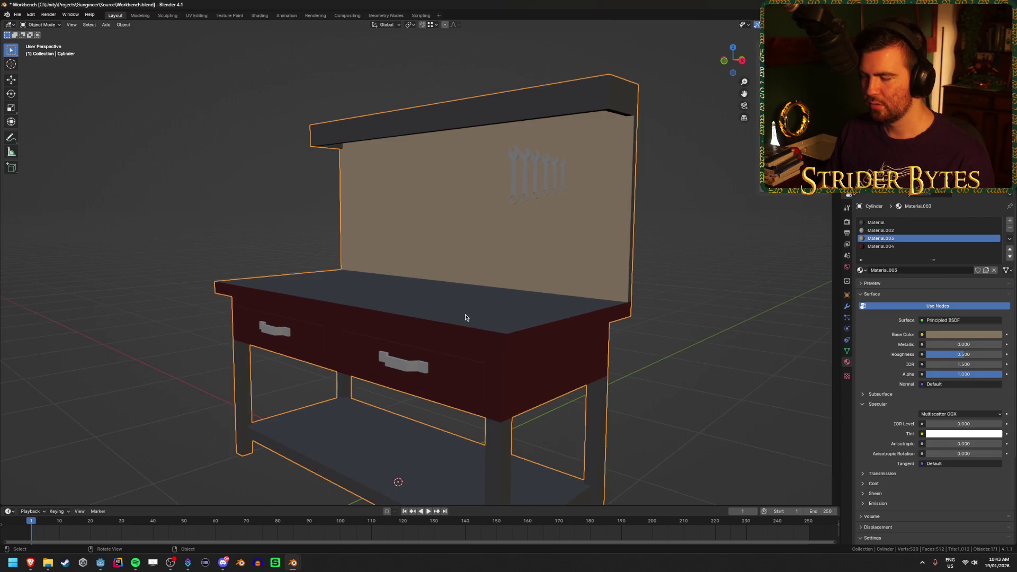
left_click_drag(411, 314, 454, 317)
left_click(578, 400)
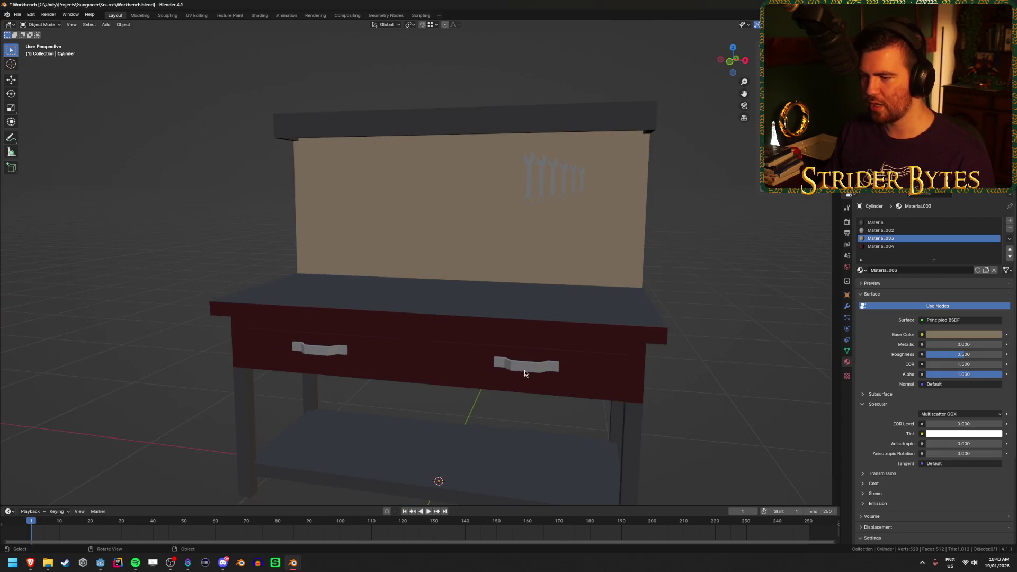
mouse_move(470, 368)
left_mouse_down()
mouse_move(547, 352)
mouse_move(543, 202)
left_mouse_up()
left_click(543, 192)
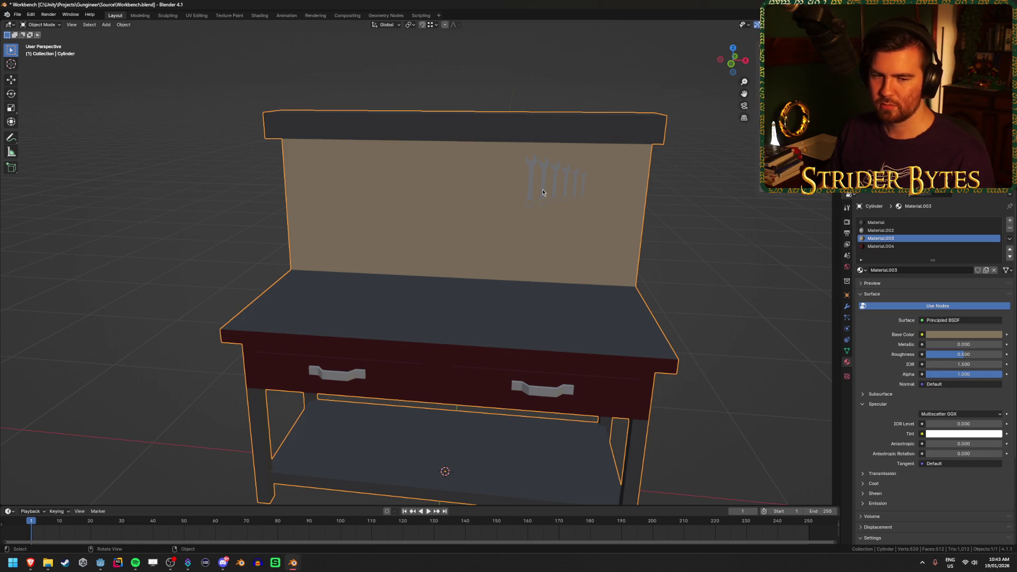
left_click(664, 265)
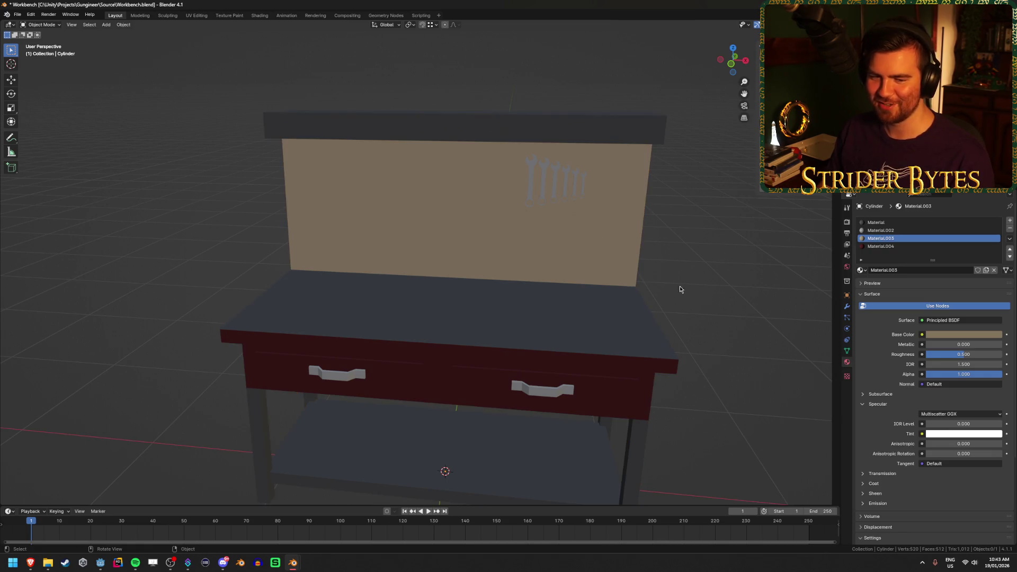
mouse_move(536, 244)
left_mouse_down()
mouse_move(437, 237)
mouse_move(538, 249)
mouse_move(527, 272)
mouse_move(529, 263)
mouse_move(561, 264)
mouse_move(519, 252)
mouse_move(570, 245)
mouse_move(519, 245)
left_mouse_up()
key("ctrl+s")
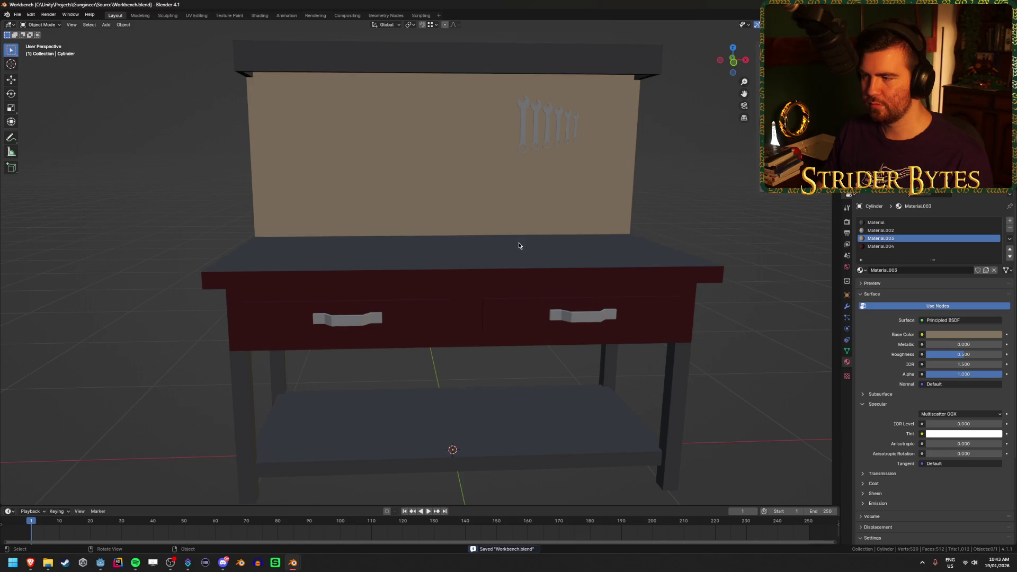
scroll(519, 245, "down", 3)
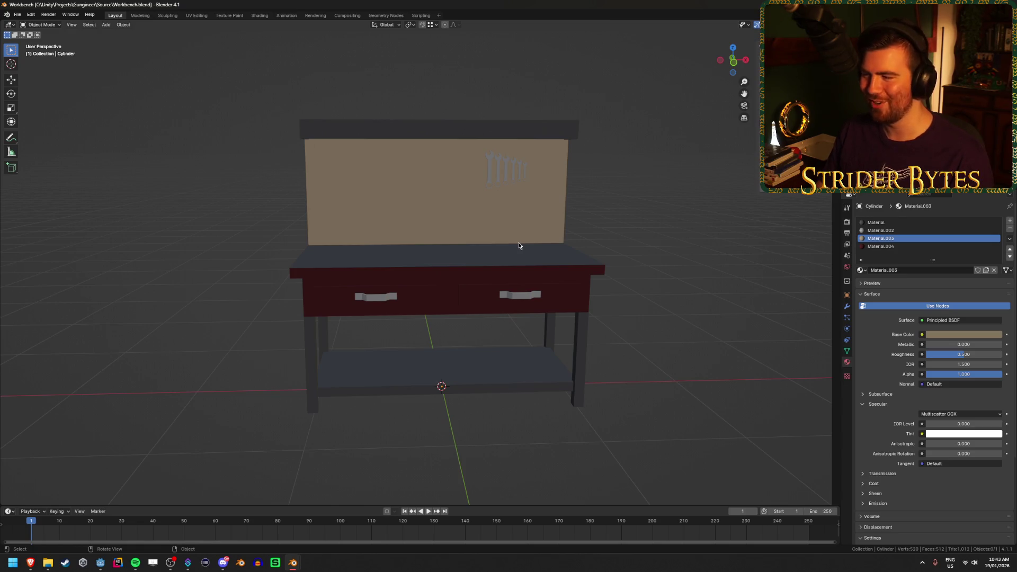
key("alt+Tab")
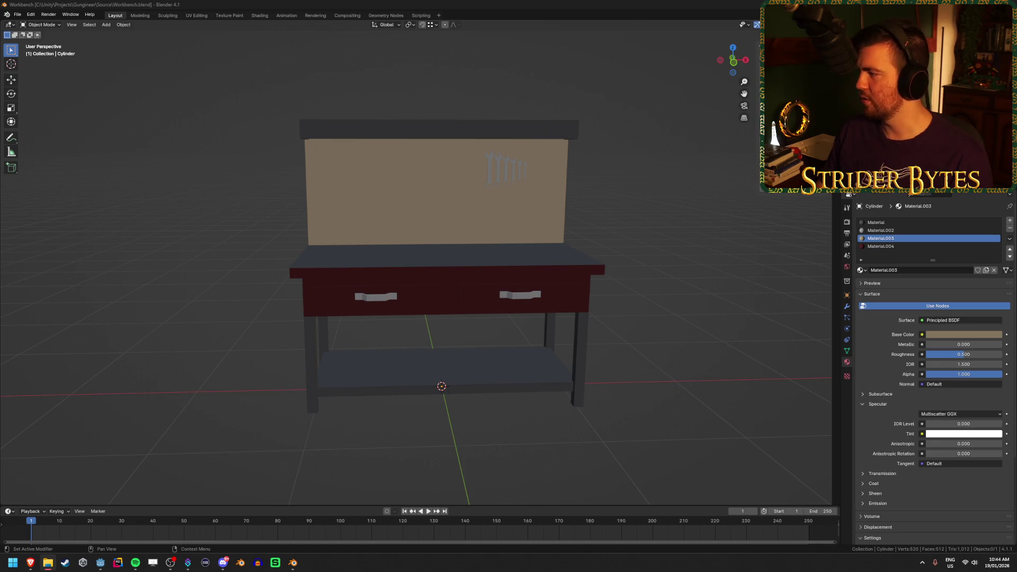
left_click_drag(365, 212, 325, 217)
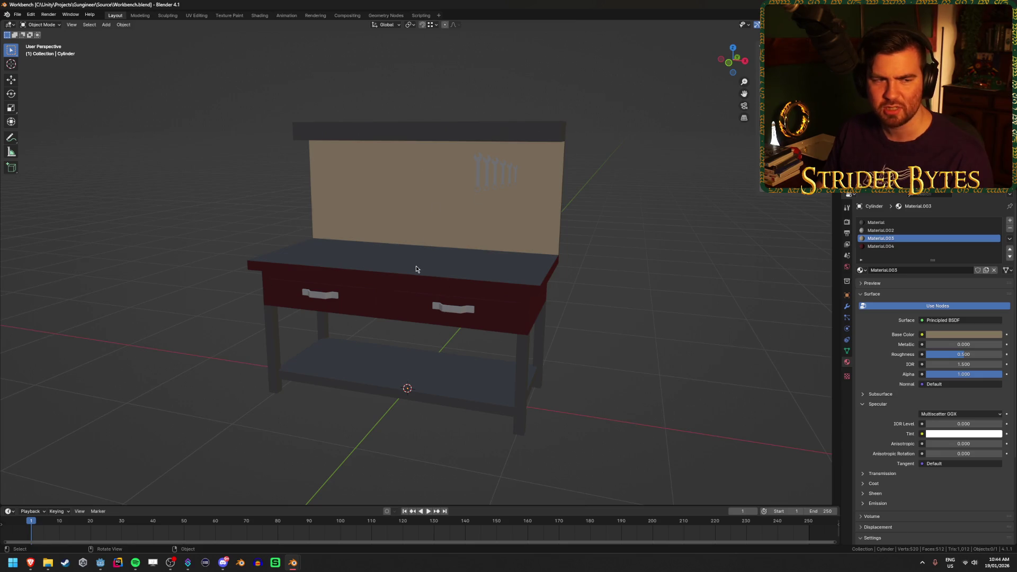
mouse_move(530, 210)
left_mouse_down()
mouse_move(430, 273)
mouse_move(475, 286)
mouse_move(475, 276)
mouse_move(493, 279)
mouse_move(480, 281)
left_mouse_up()
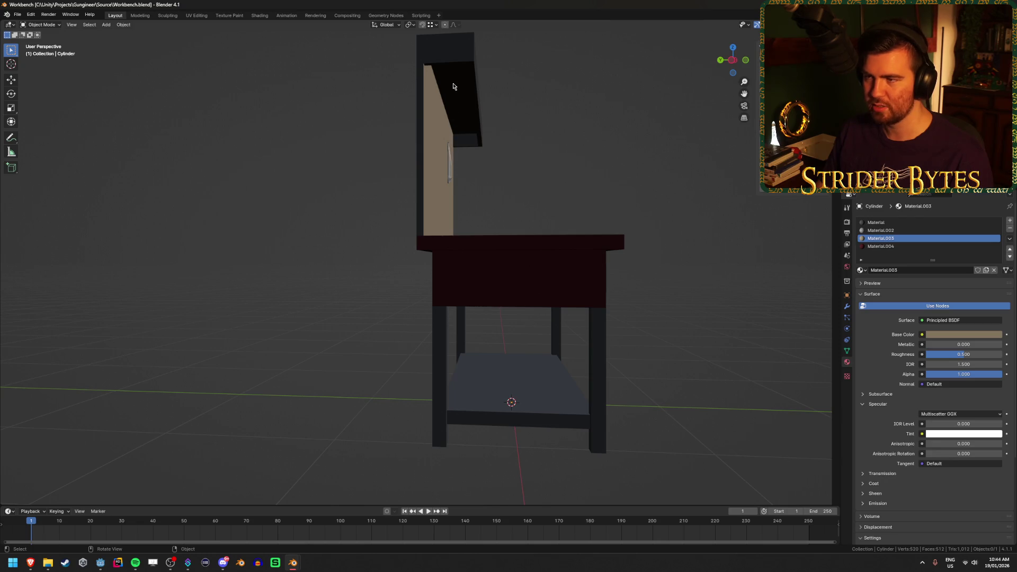
mouse_move(488, 126)
left_mouse_down()
mouse_move(479, 167)
mouse_move(409, 168)
mouse_move(466, 196)
mouse_move(302, 243)
mouse_move(438, 240)
mouse_move(409, 246)
left_mouse_up()
scroll(411, 245, "up", 3)
scroll(411, 245, "down", 3)
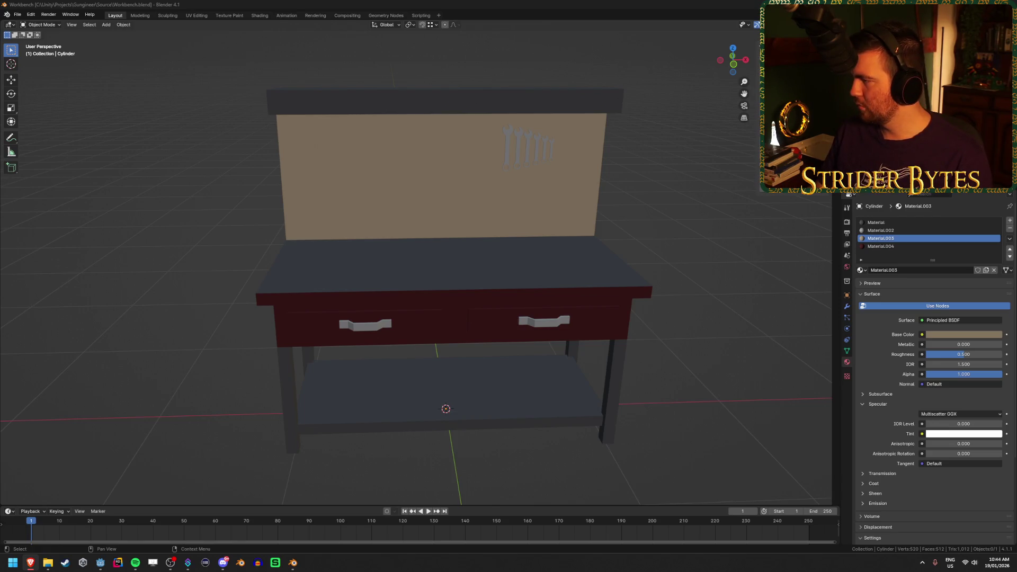
Preview several gun workbench results, including the Reddit, SAC and SecureIt benches
key("alt+Tab")
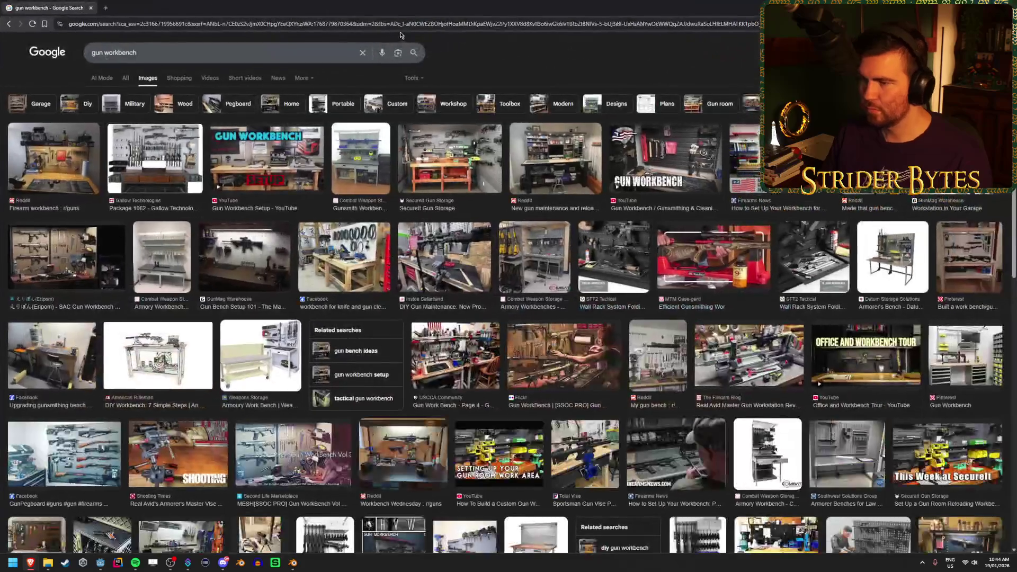
left_click(76, 171)
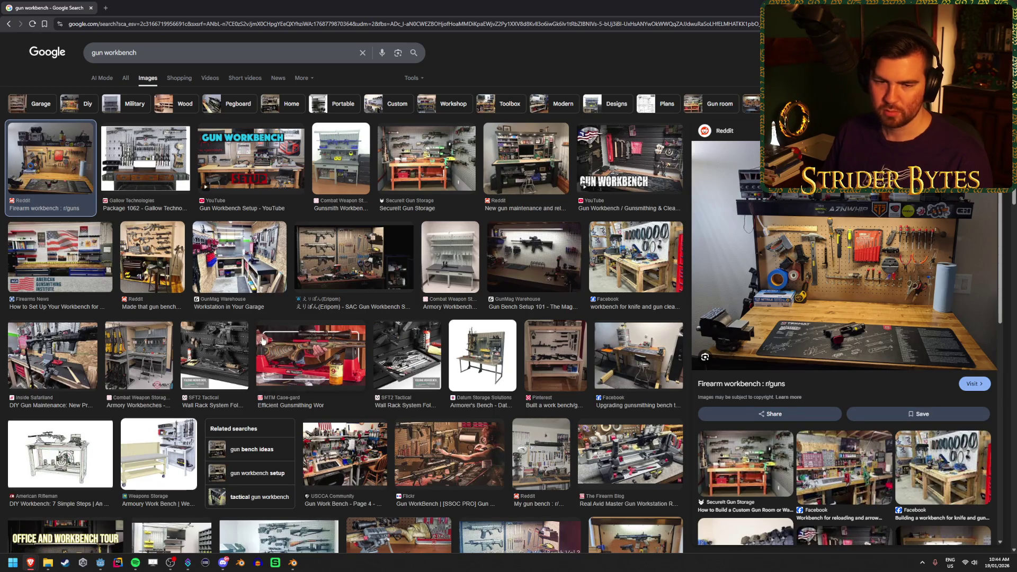
left_click(194, 359)
left_click(157, 349)
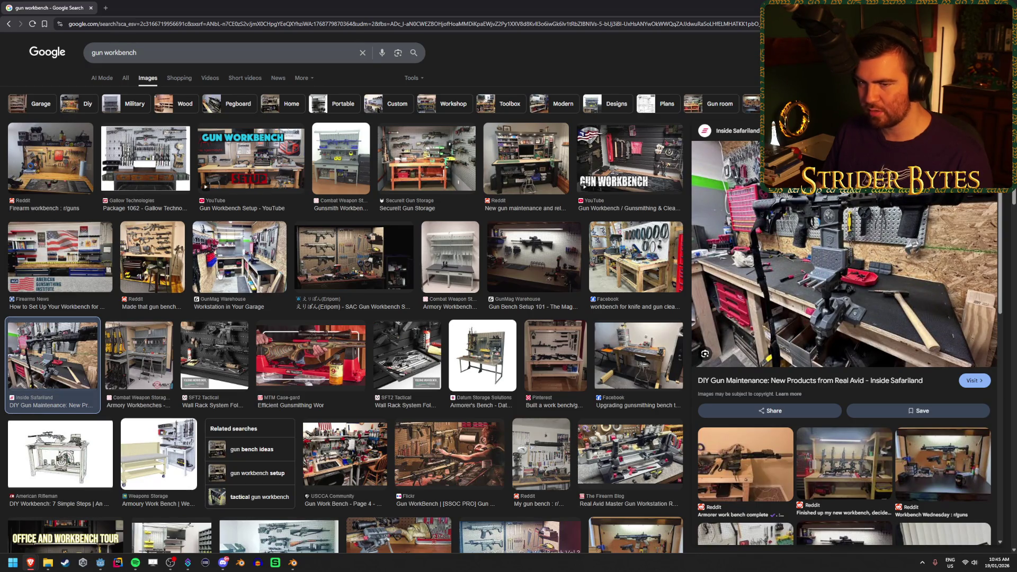
left_click(153, 254)
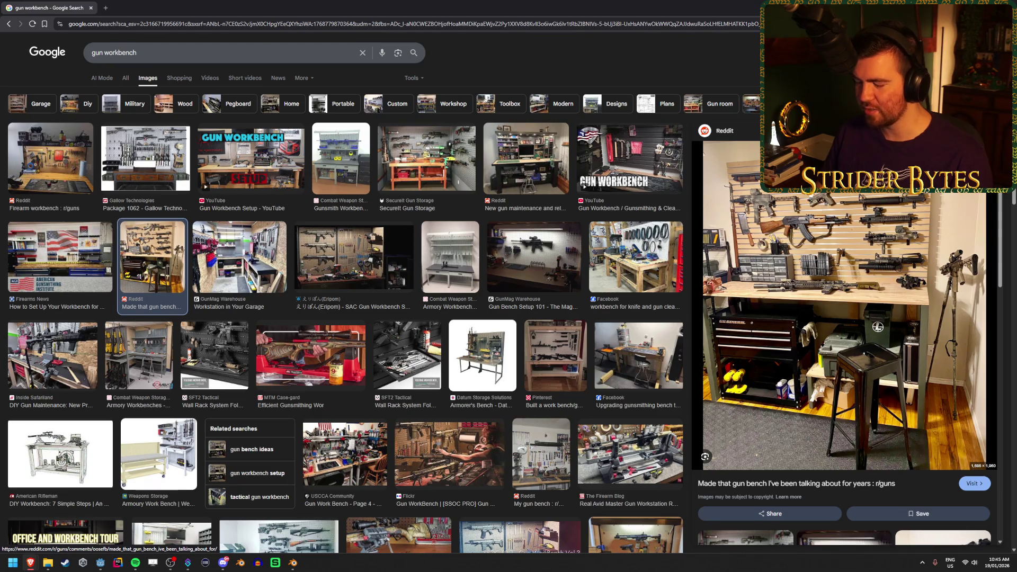
key("Right")
key("Right")
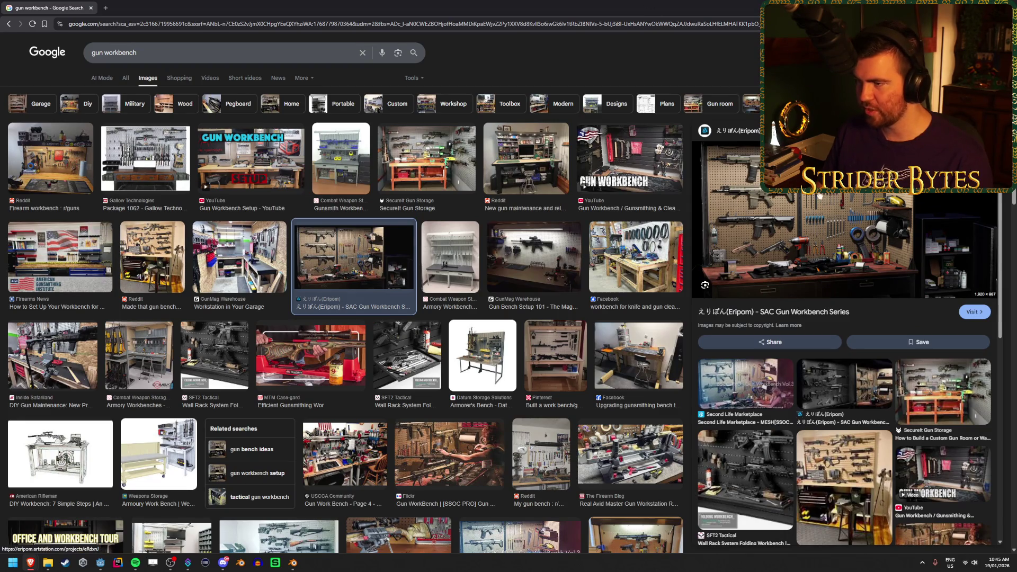
left_click(405, 161)
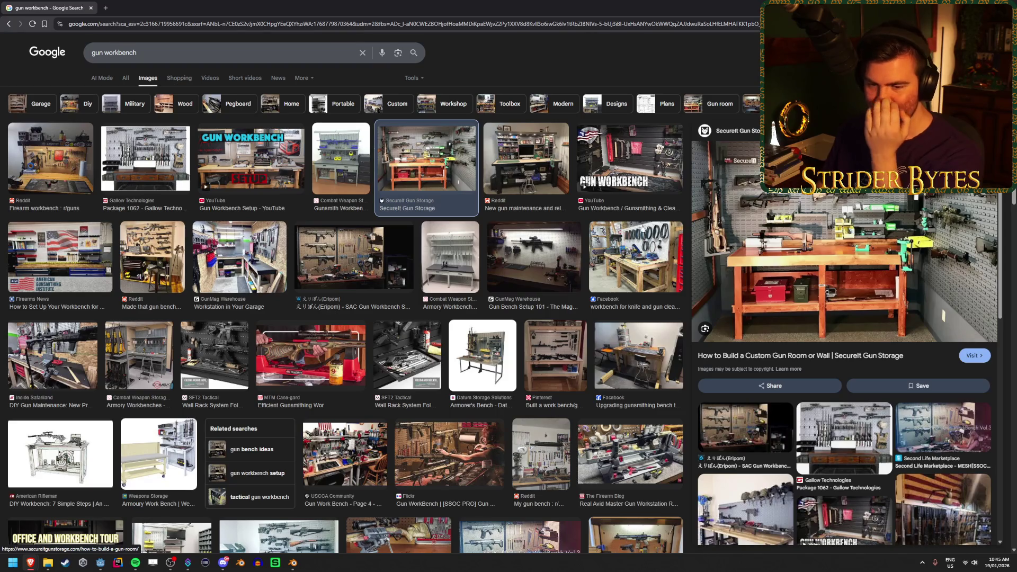
key("Right")
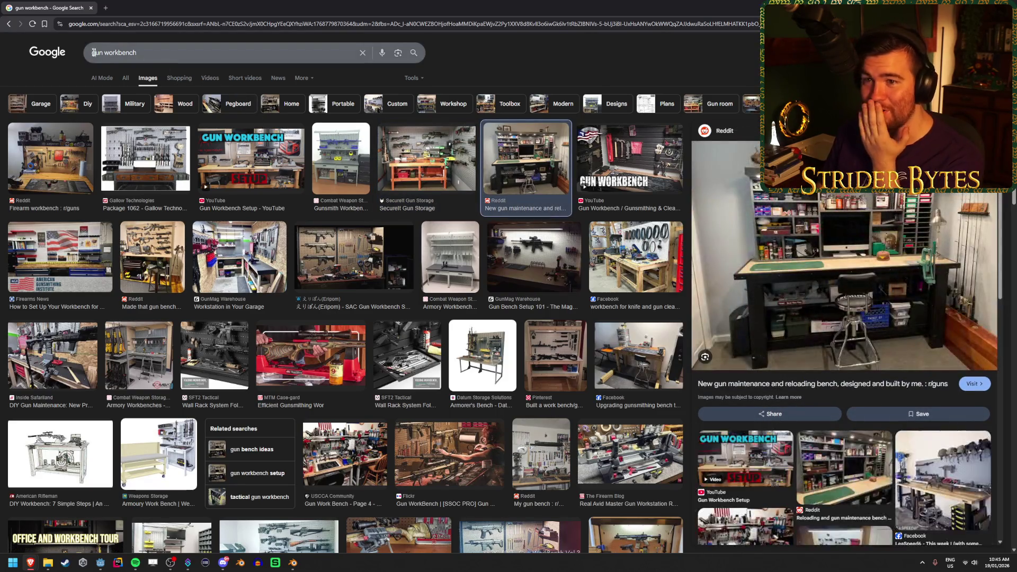
double_click(95, 53)
Search for 'tlou workbench' and preview the GameSpot, VG247, Push Square and IGN results
type("tlou")
key("Return")
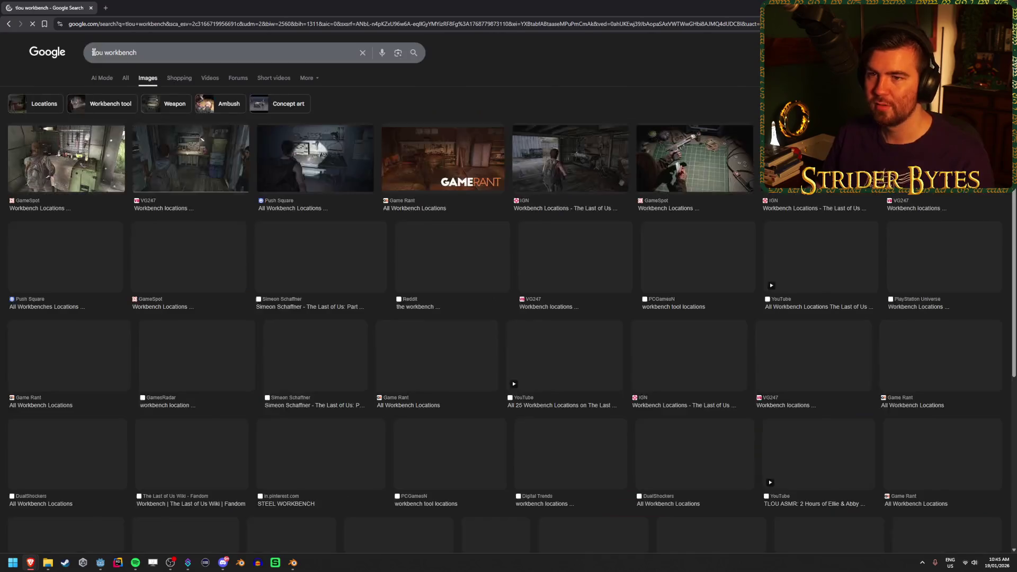
left_click(108, 162)
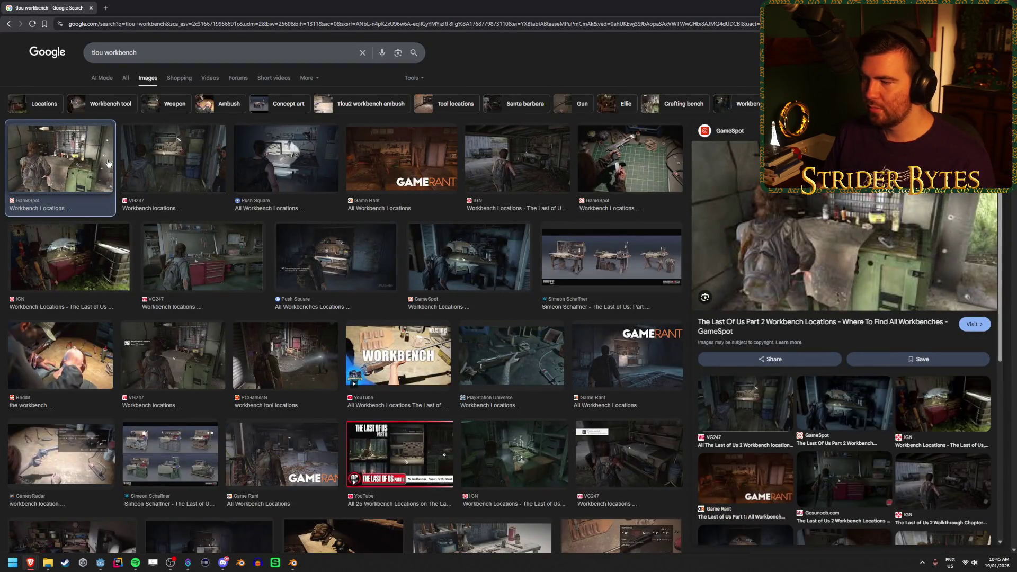
left_click(177, 168)
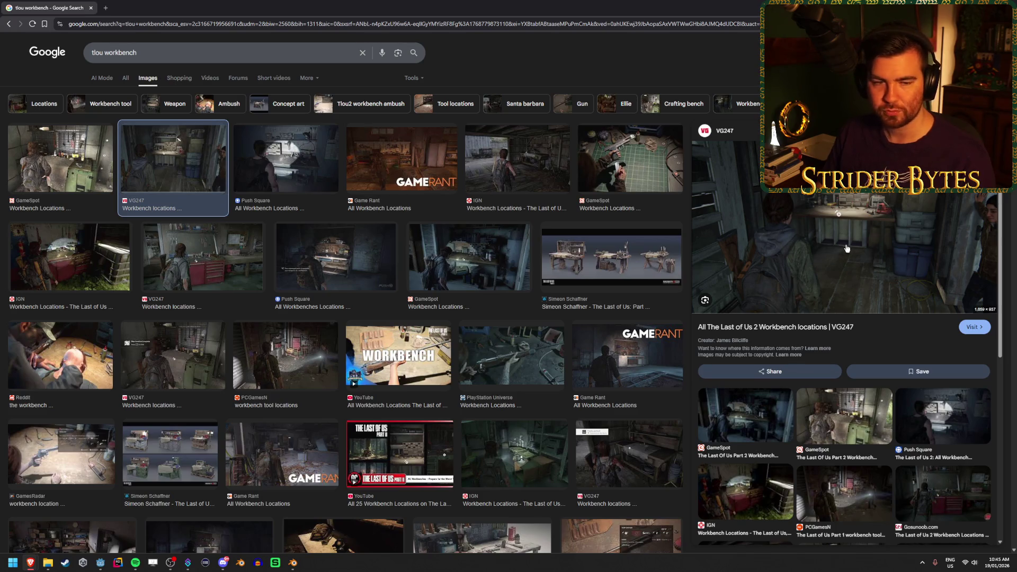
left_click(293, 174)
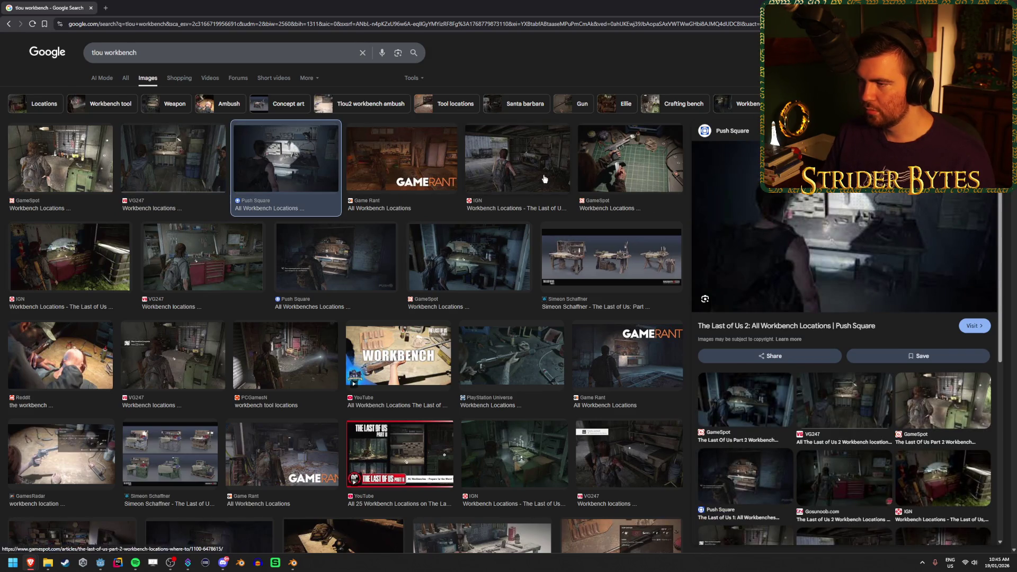
left_click(524, 174)
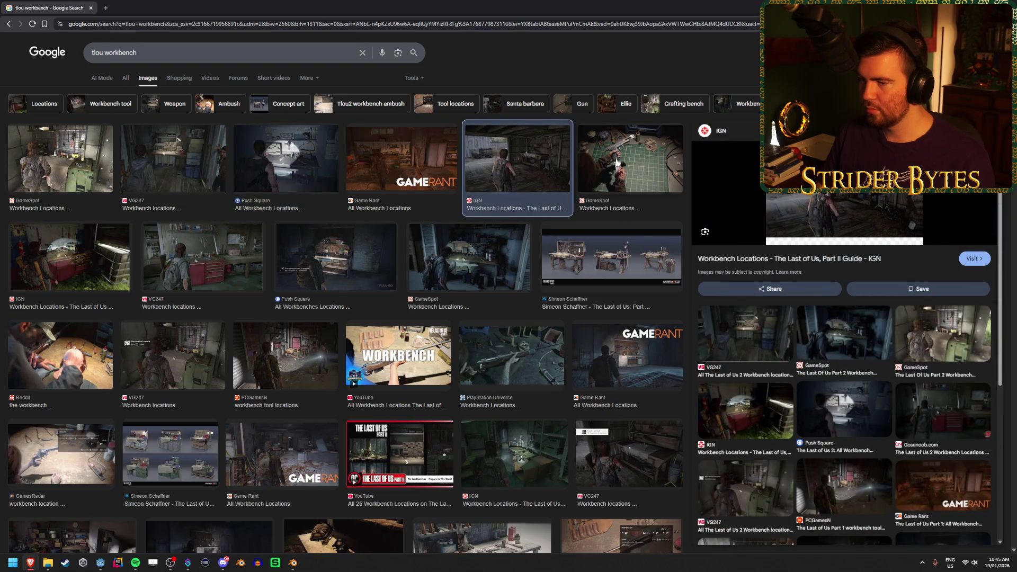
left_click(629, 153)
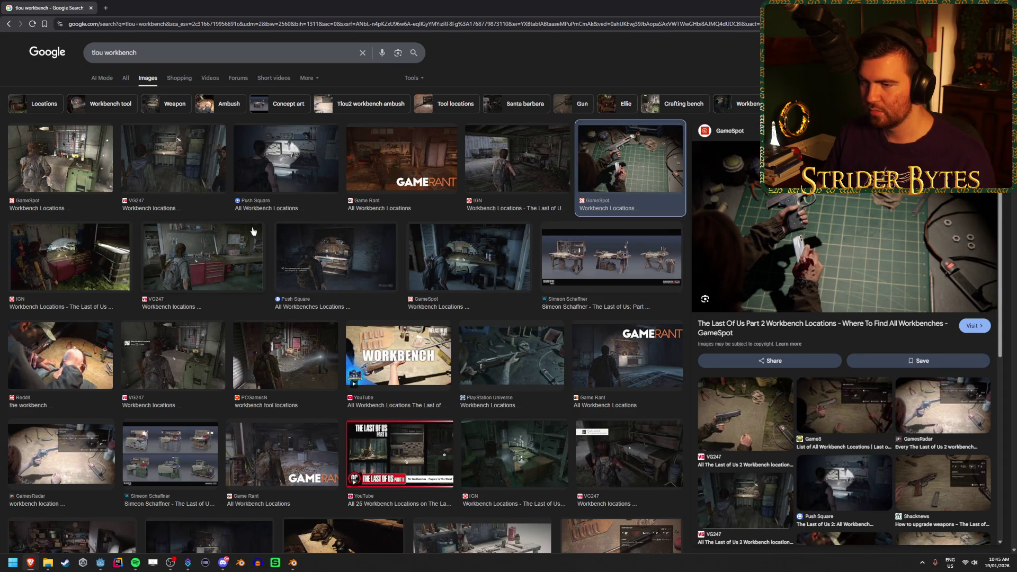
left_click(350, 280)
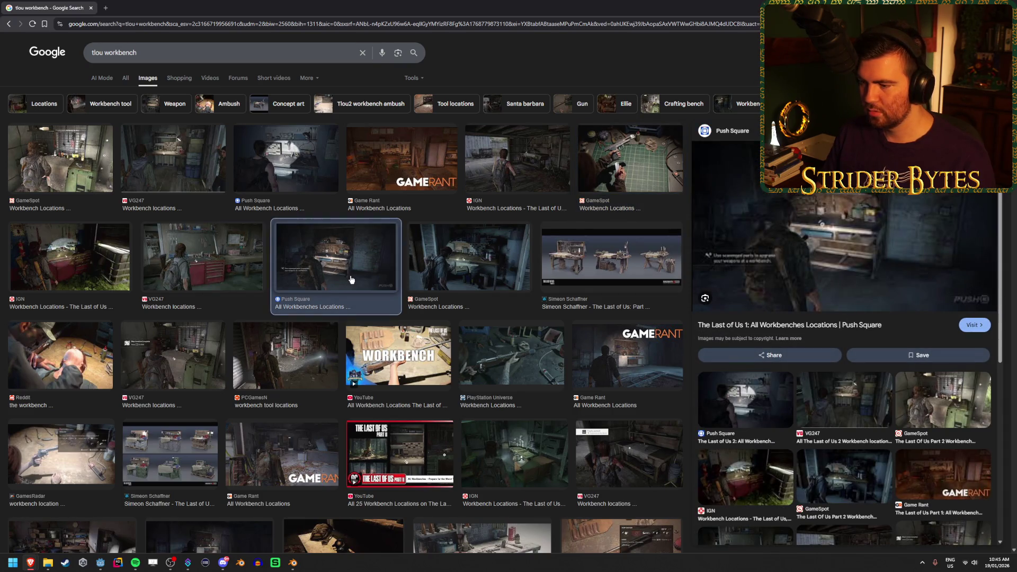
left_click(193, 272)
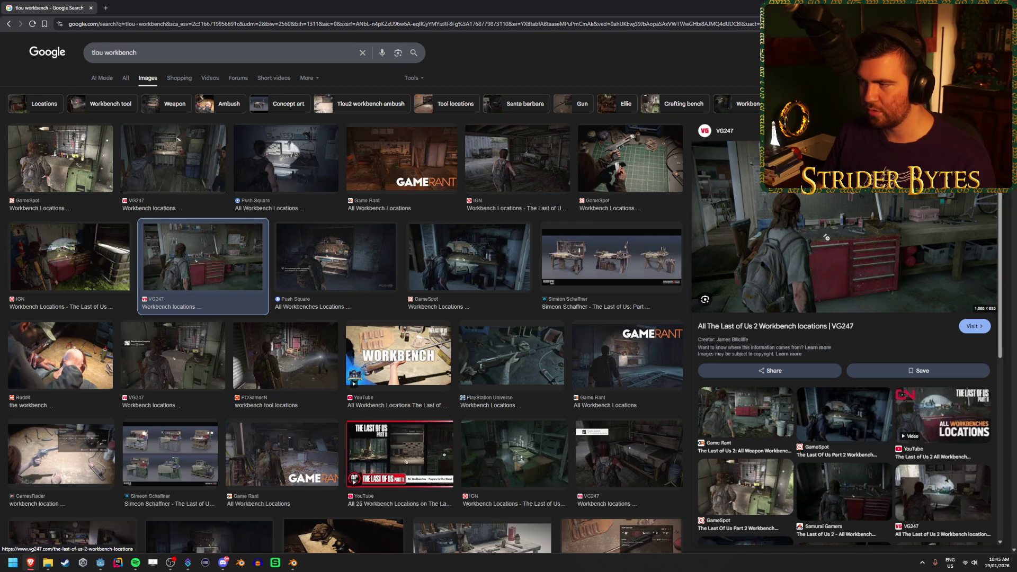
left_click(58, 275)
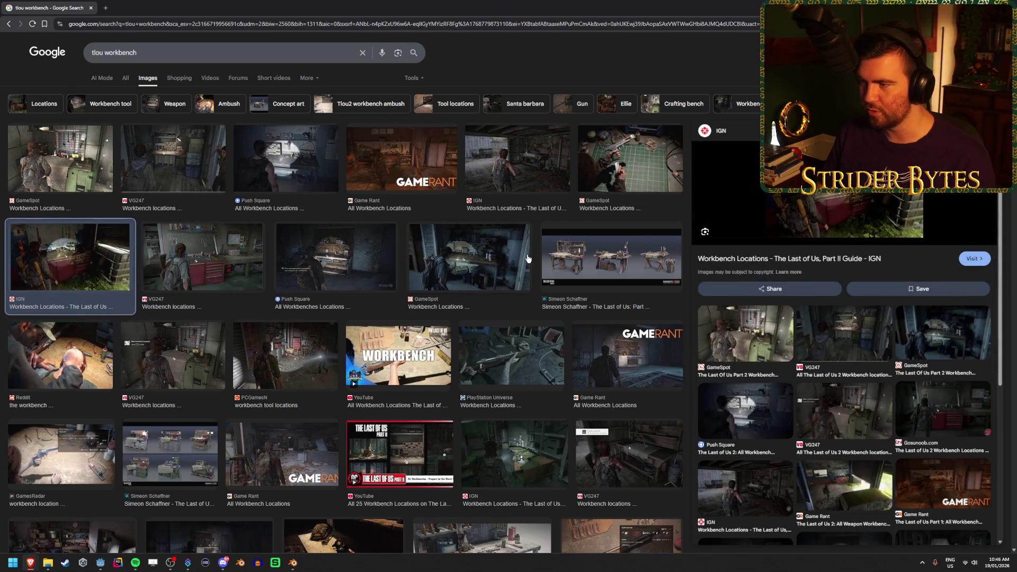
Open the Simeon Schaffner workbenches concept art in a new tab
left_click(169, 453)
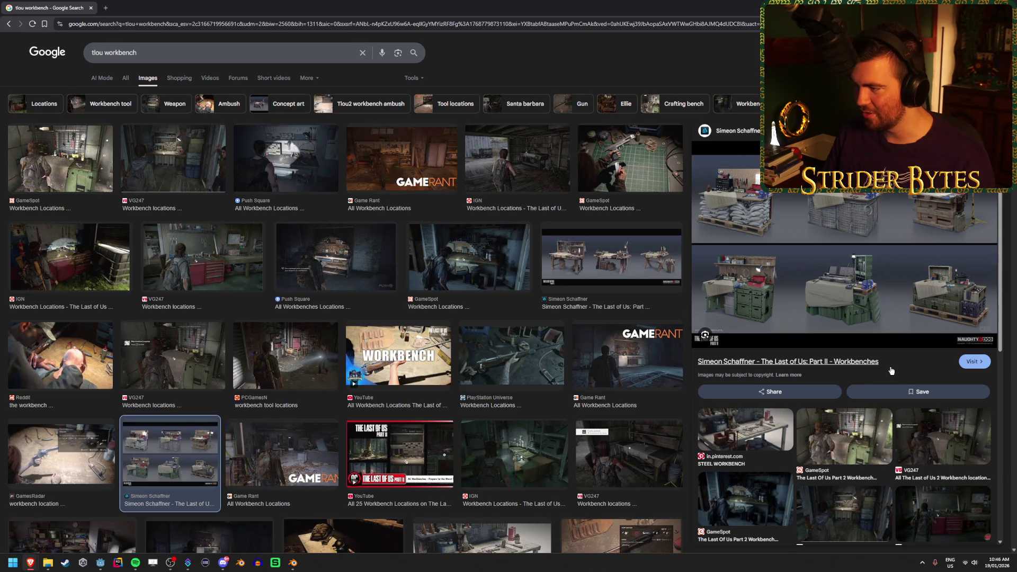
right_click(835, 248)
left_click(874, 367)
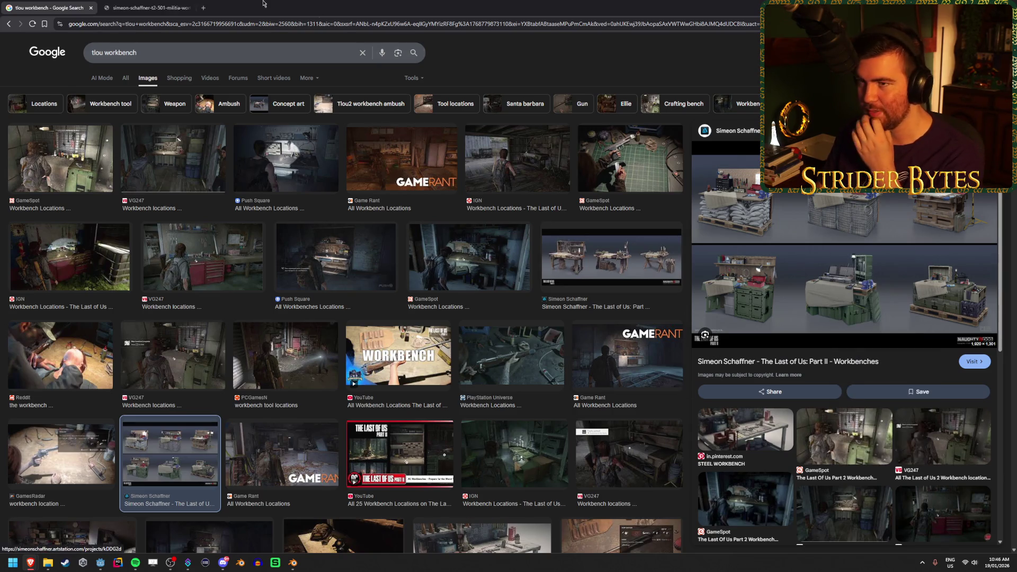
View the full-size Last of Us Part II six-workbench concept sheet, then return to Blender
left_click(148, 7)
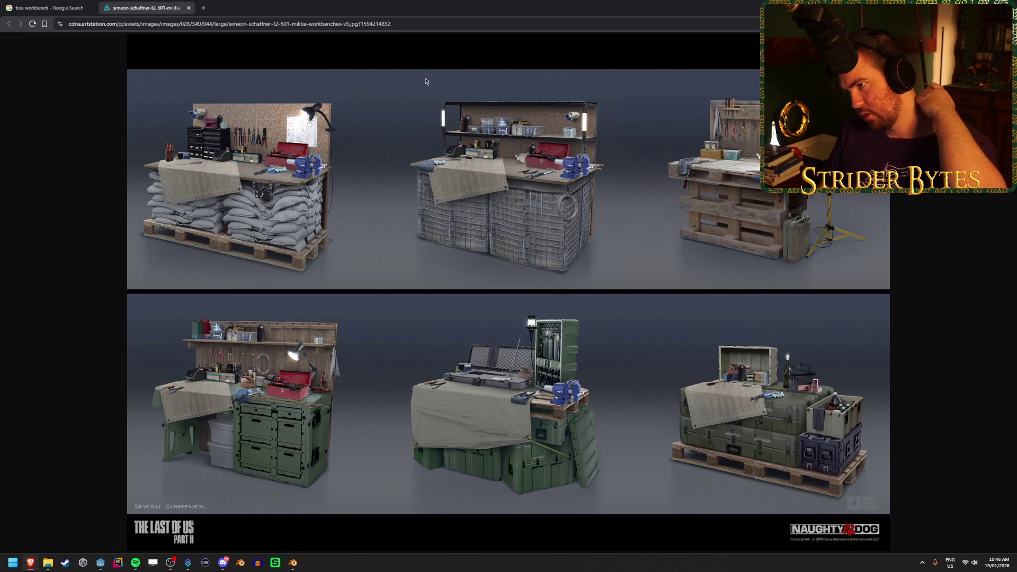
key("alt+Tab")
Orbit the workbench from the right side to a near-front view, selecting the Cylinder object
mouse_move(564, 171)
left_mouse_down()
mouse_move(337, 241)
mouse_move(416, 201)
left_mouse_up()
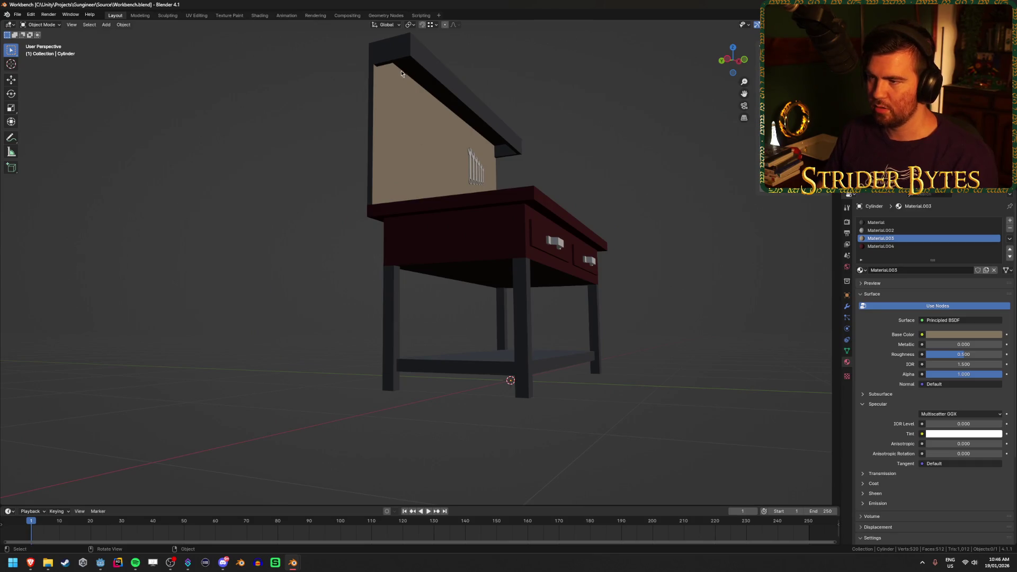
left_click(460, 128)
left_click(633, 179)
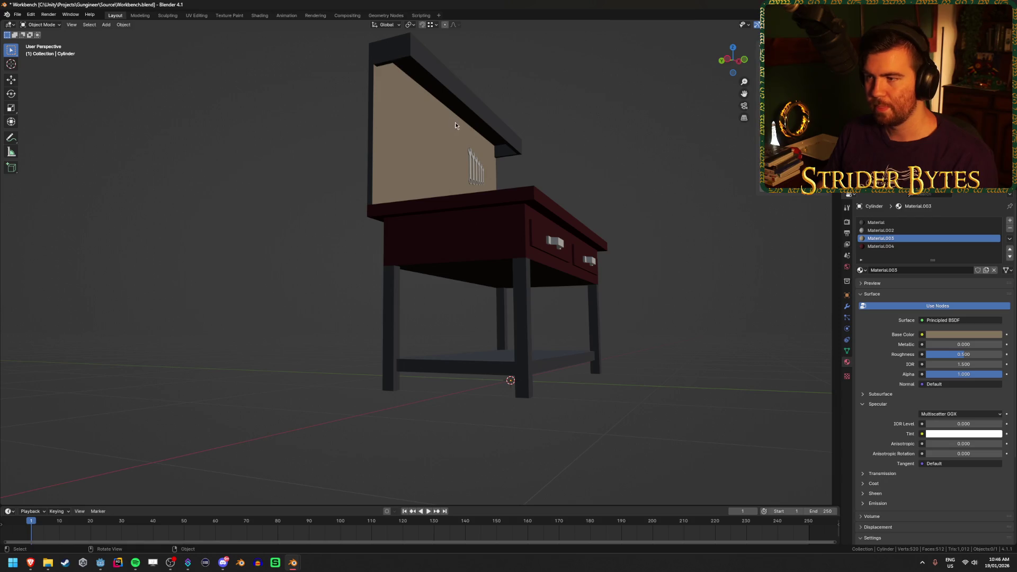
left_click_drag(618, 165, 465, 193)
left_click(369, 245)
scroll(396, 246, "up", 6)
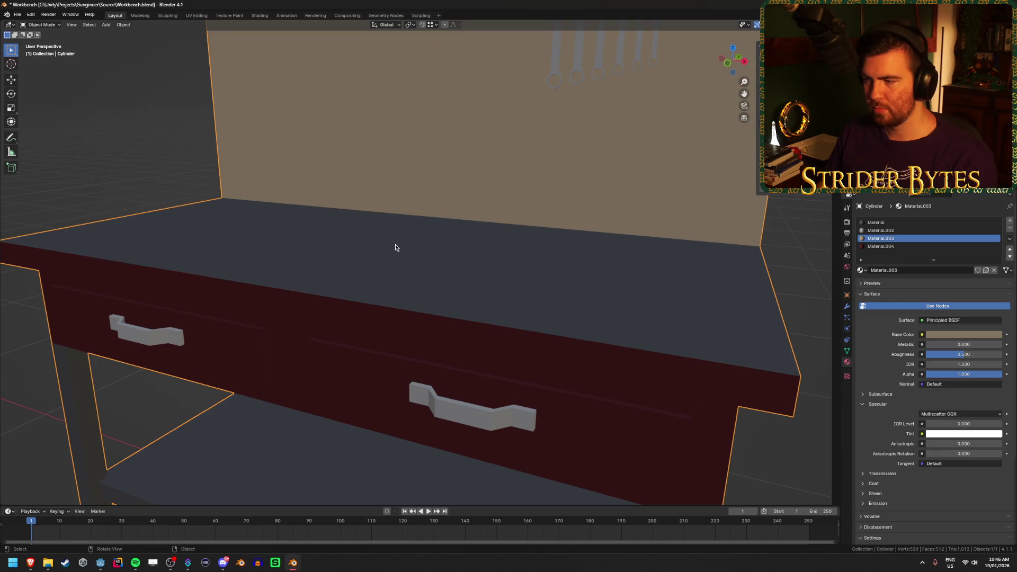
scroll(395, 248, "down", 7)
mouse_move(212, 246)
left_mouse_down()
mouse_move(185, 236)
mouse_move(193, 263)
left_mouse_up()
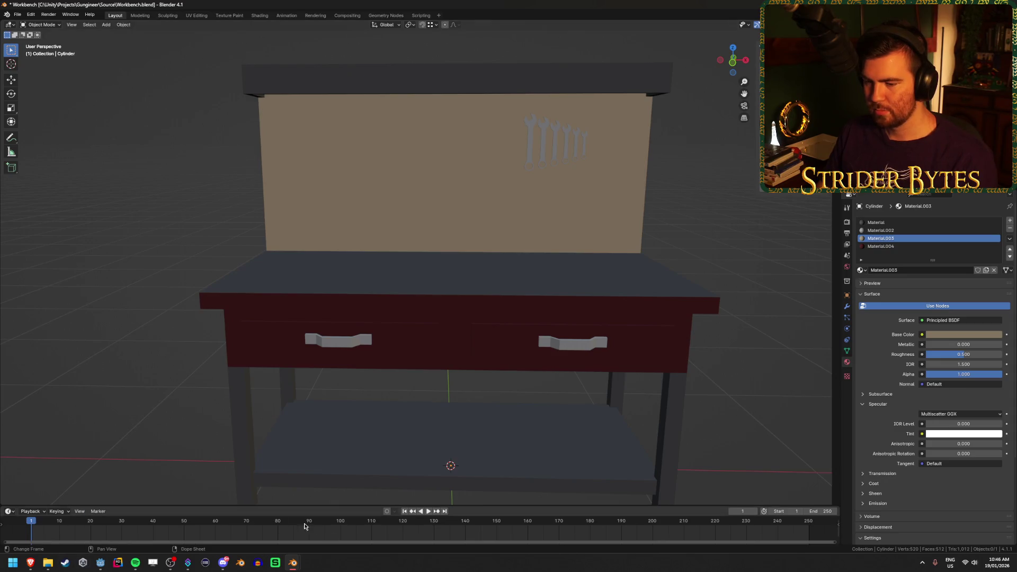
Close the extra unsaved Blender window and bring the browser's concept art forward
mouse_move(293, 562)
left_click(285, 494)
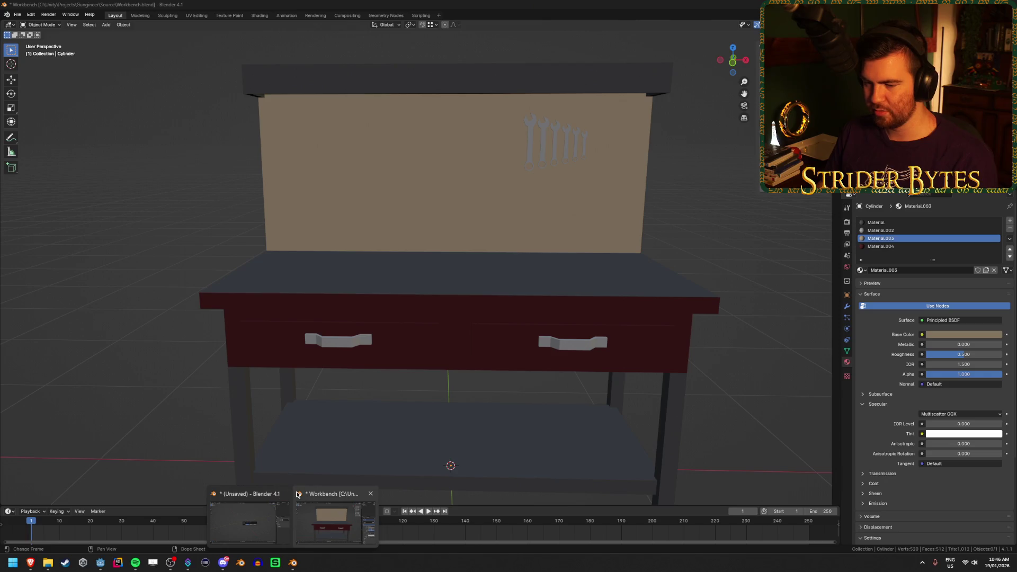
left_click(512, 295)
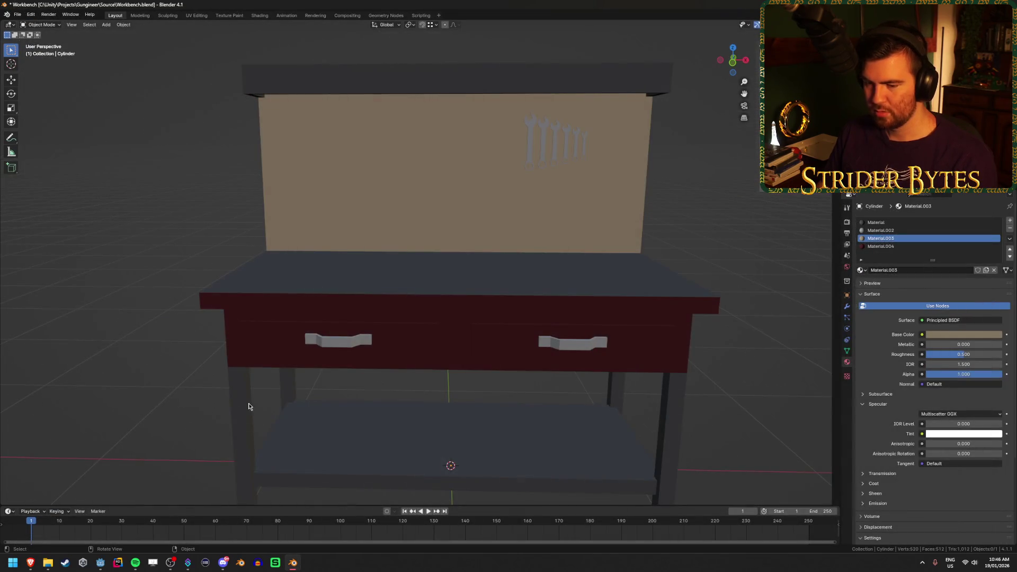
left_click(30, 562)
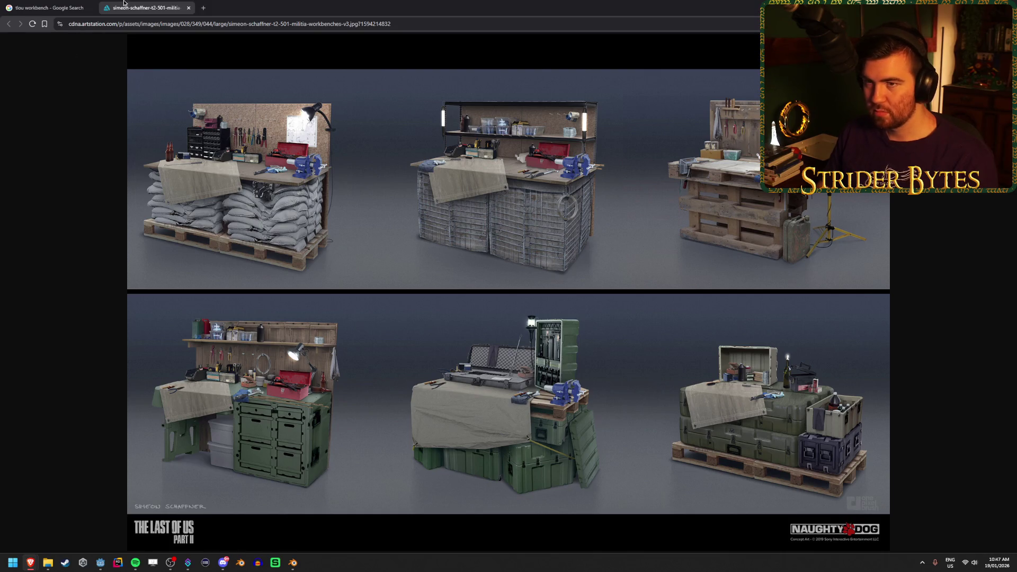
Return to the gun workbench image results and open the Reddit firearm workbench photo in a new tab
key("ctrl+Tab")
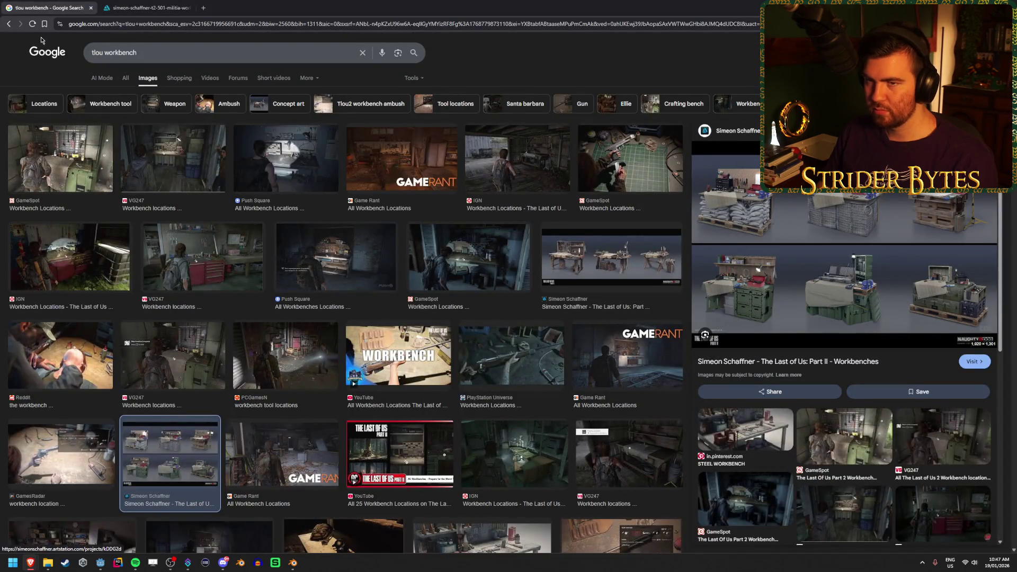
left_click(9, 23)
right_click(9, 24)
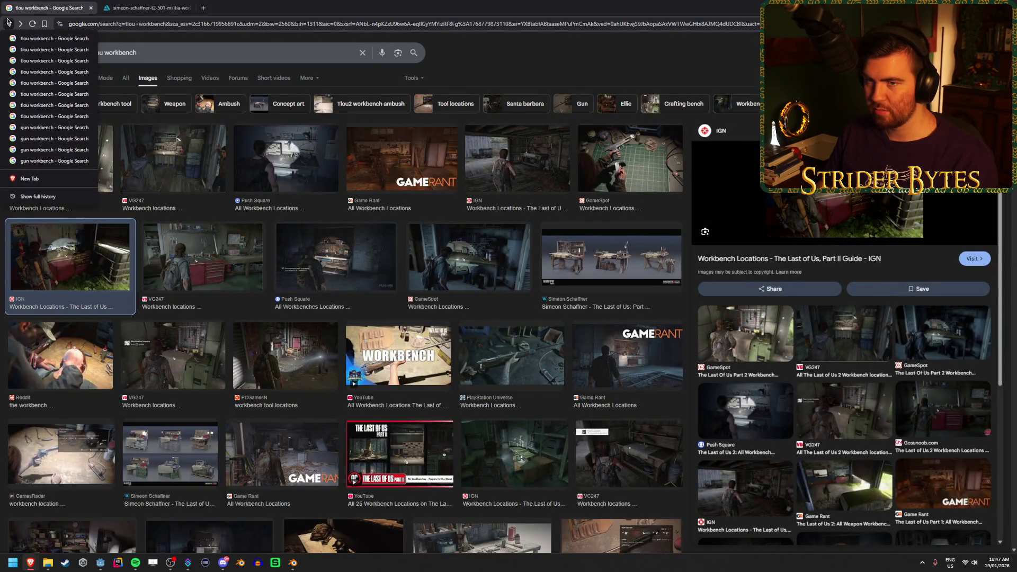
left_click(64, 128)
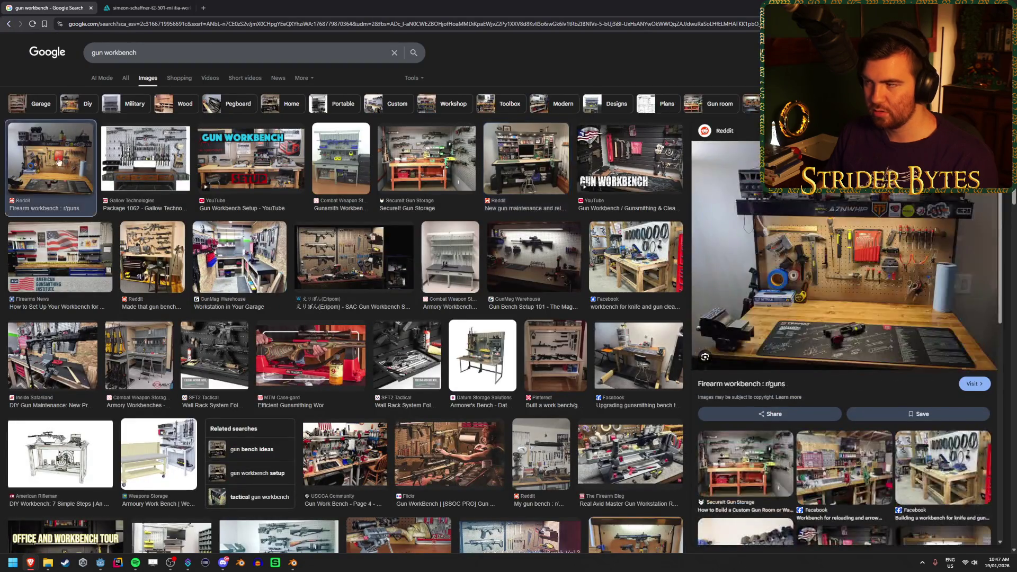
right_click(795, 249)
left_click(842, 370)
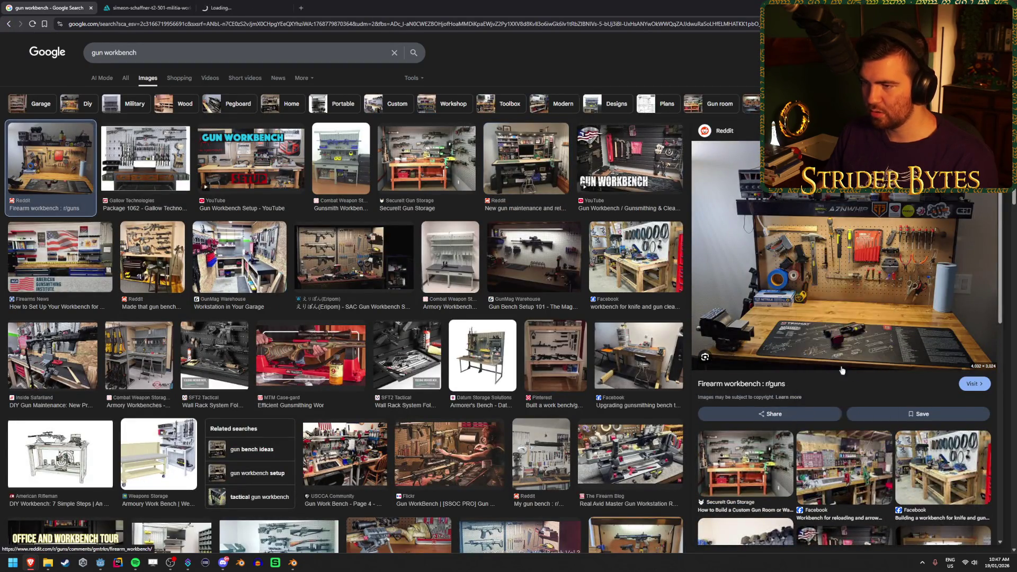
Preview results such as Gun Workbench Setup, DIY Gun Maintenance, Armory Workbenches and Wall Rack System
left_click(248, 170)
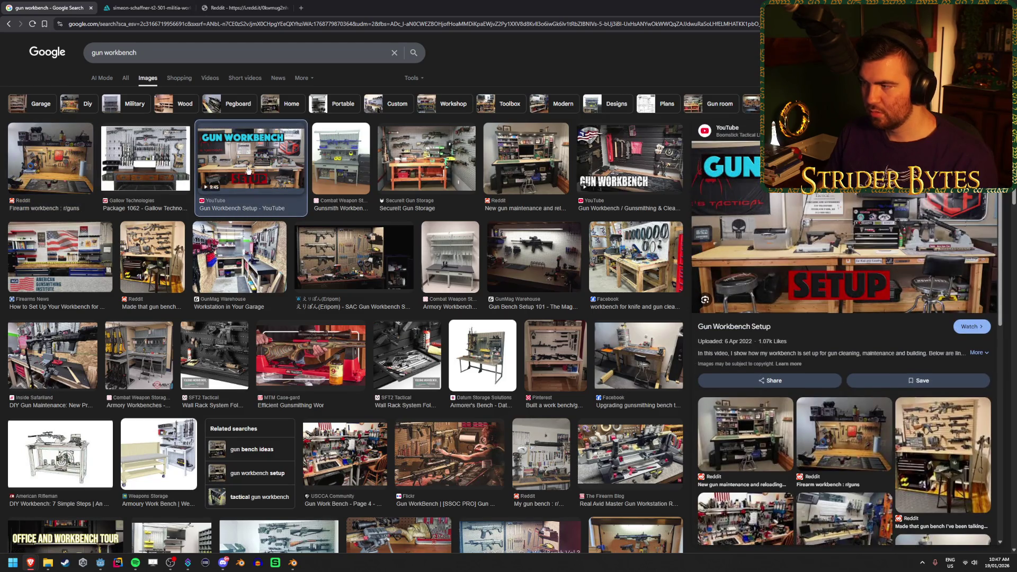
left_click(53, 355)
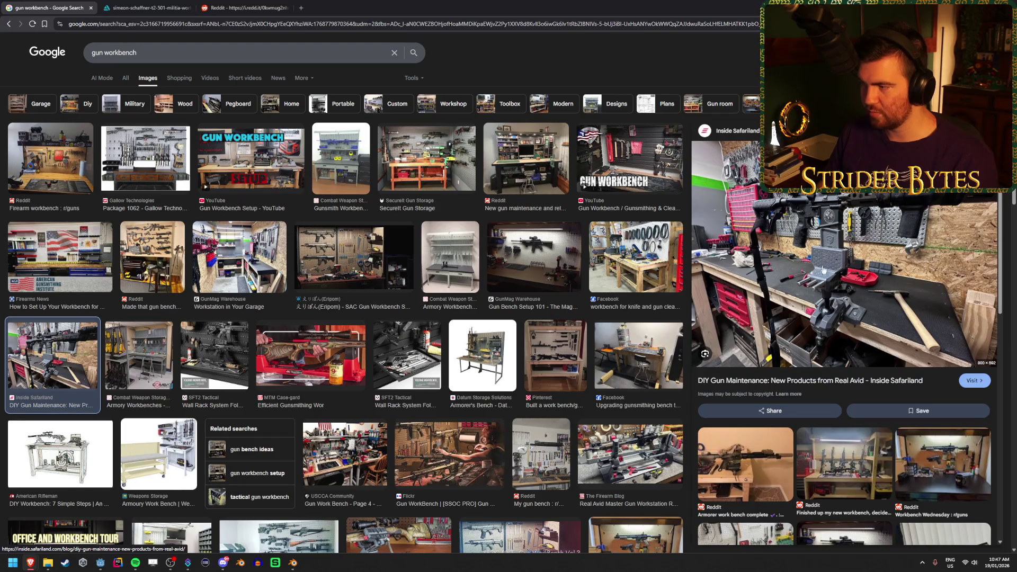
left_click(151, 357)
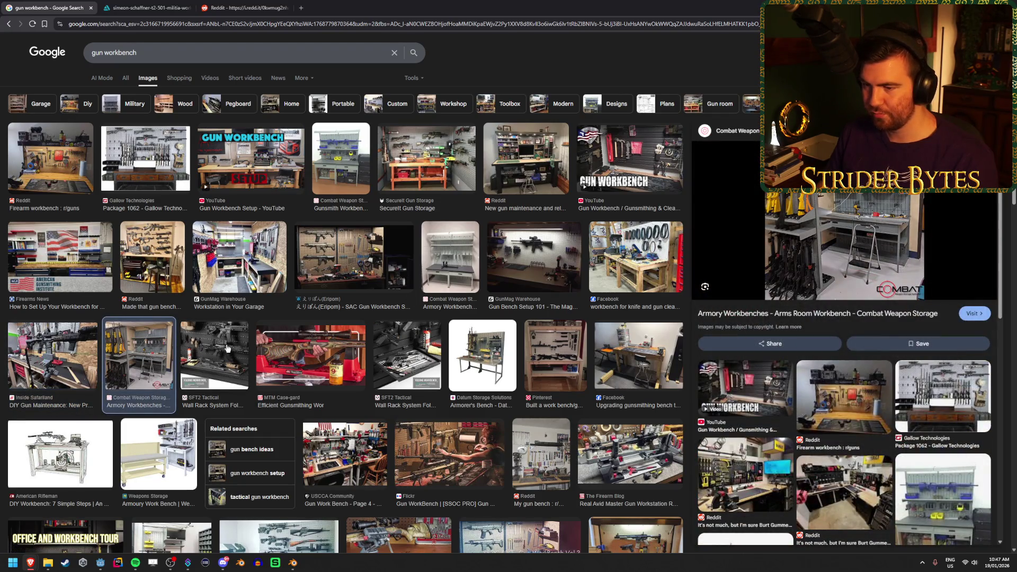
left_click(227, 348)
left_click(312, 352)
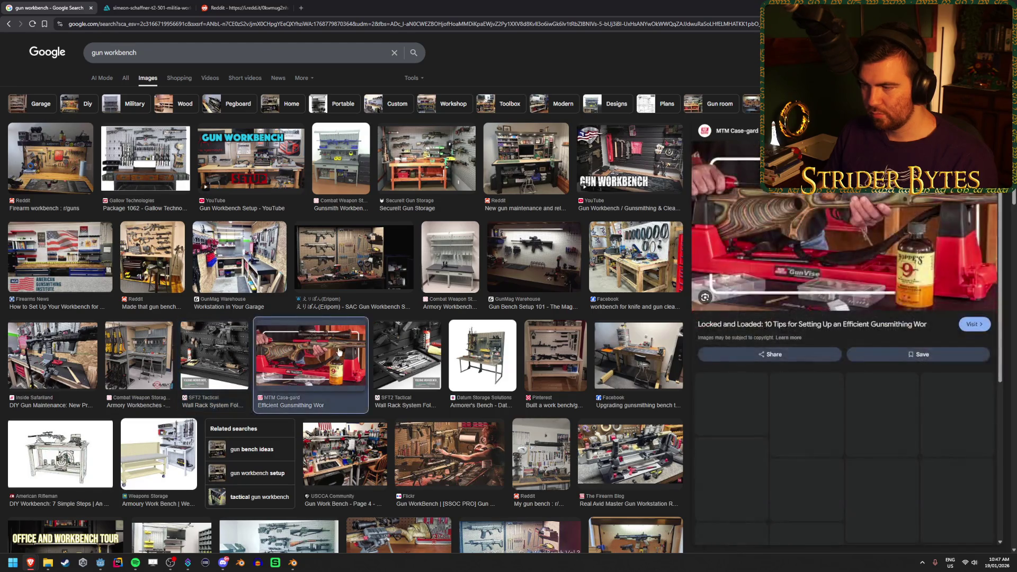
left_click(440, 349)
left_click(353, 257)
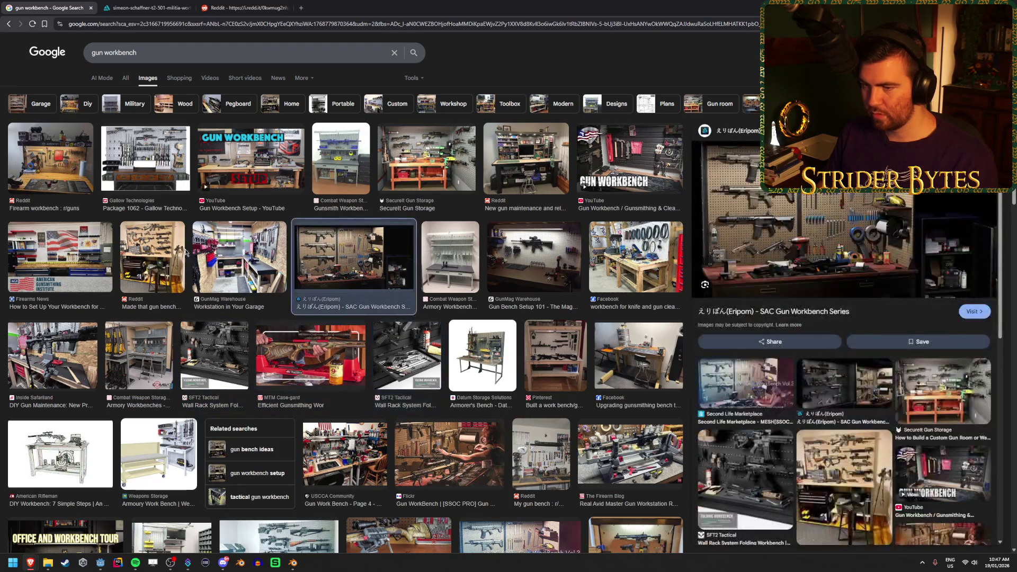
left_click(160, 254)
left_click(418, 168)
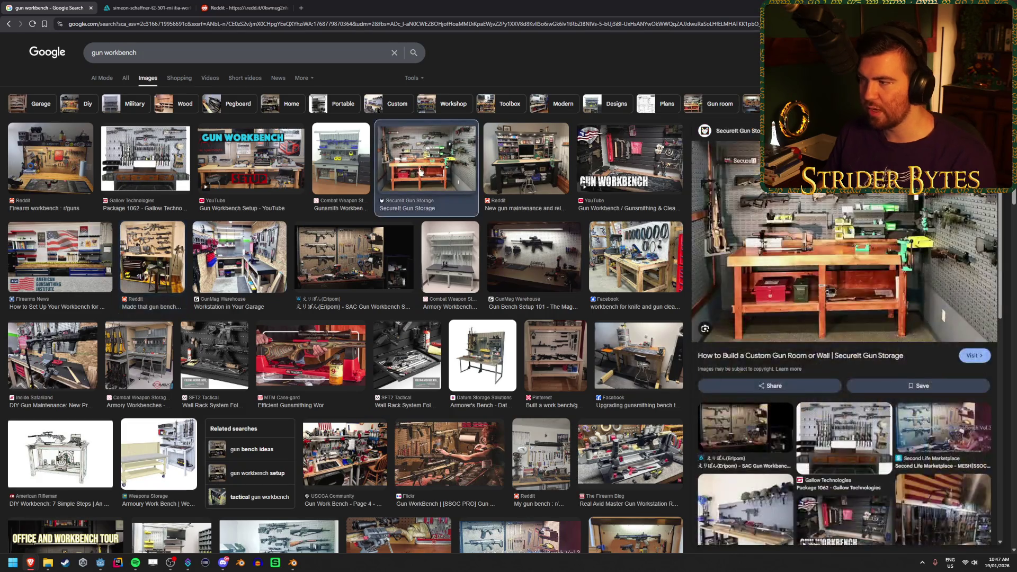
left_click(513, 174)
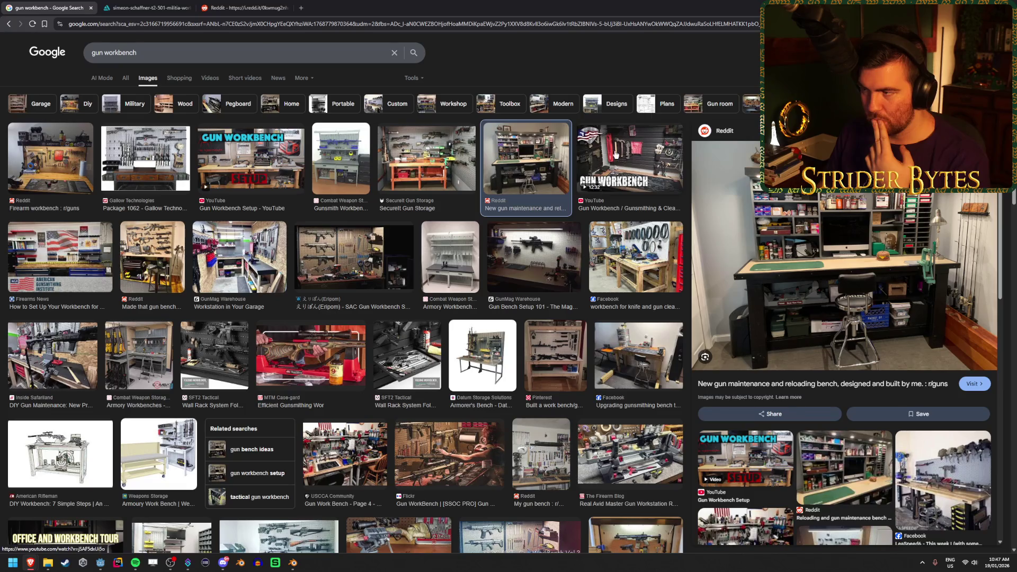
Preview the Gunsmithing video, gun storage and Gunsmith Workbench results, then revisit earlier images
left_click(642, 151)
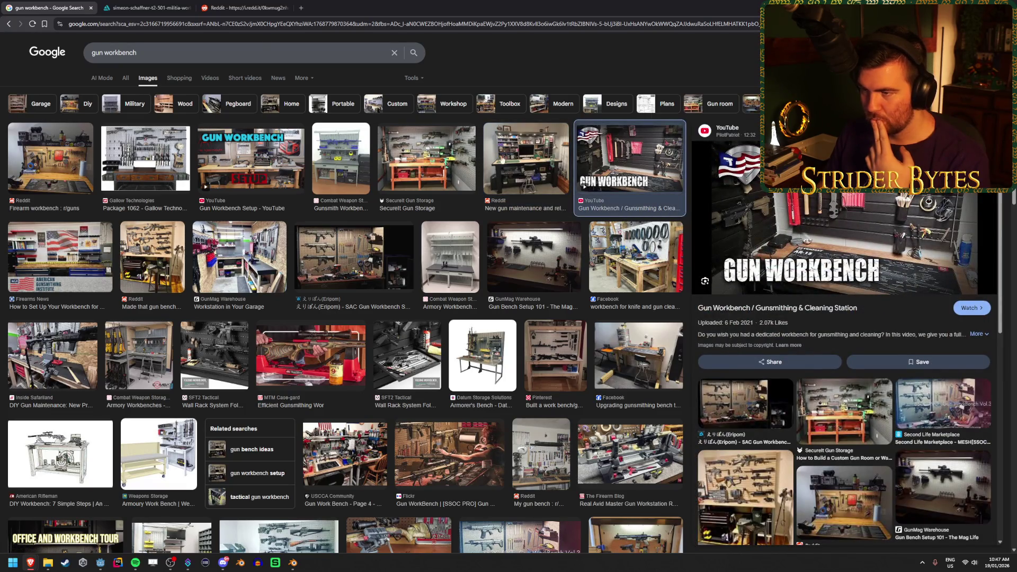
left_click(427, 159)
left_click(320, 164)
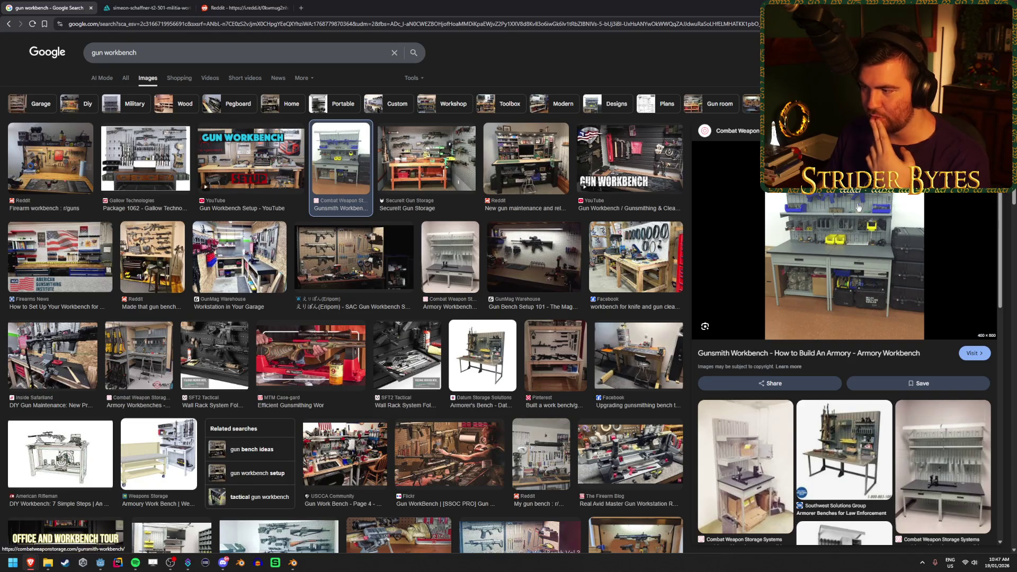
left_click(313, 354)
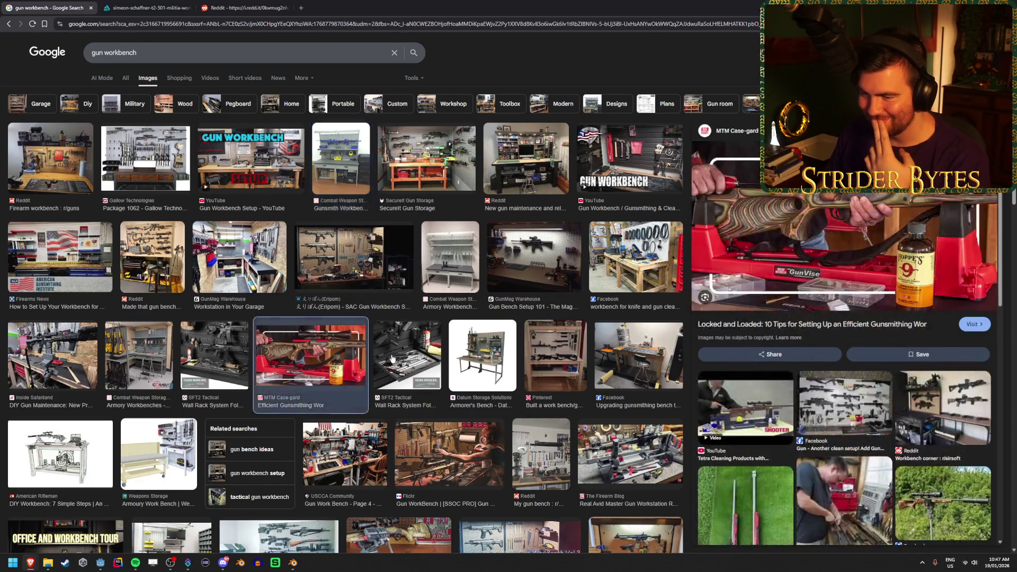
left_click(152, 364)
left_click(73, 361)
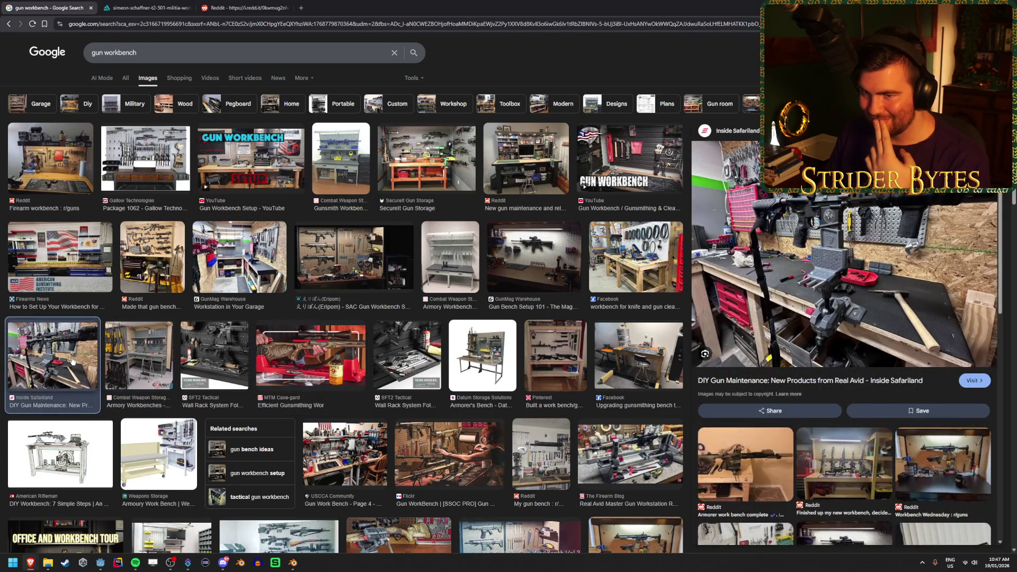
left_click(152, 259)
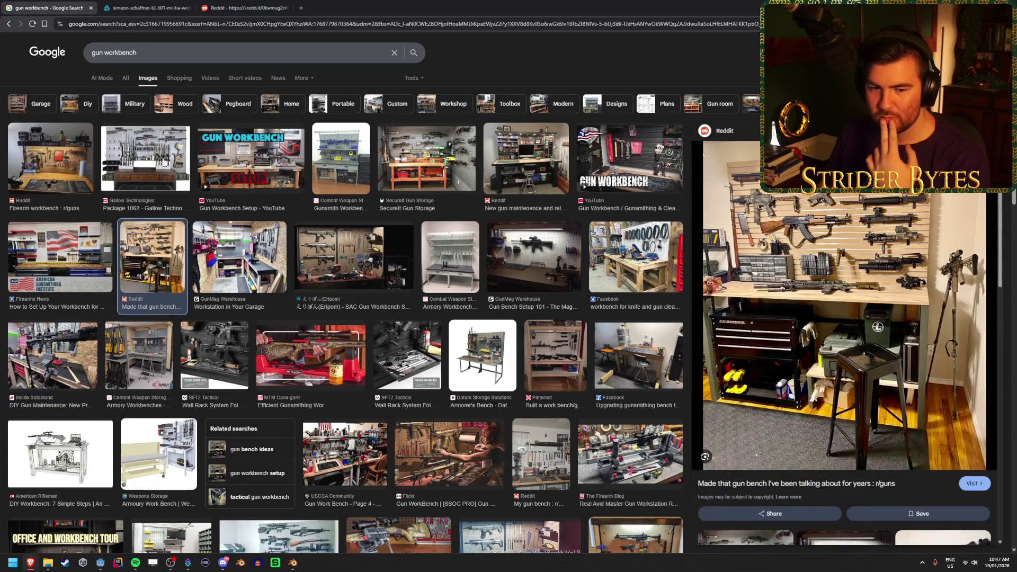
scroll(285, 217, "down", 1)
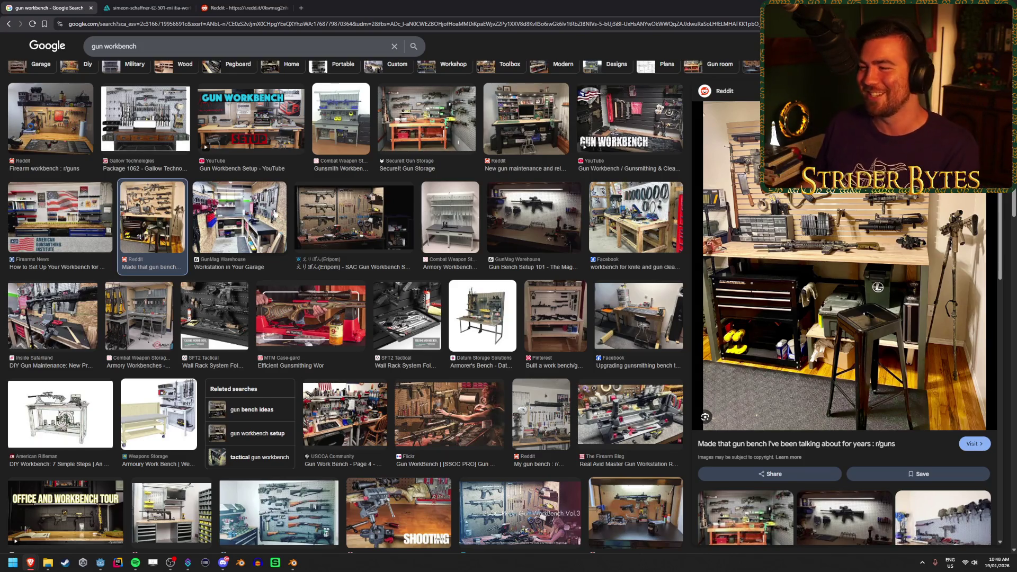
Preview the knife-cleaning bench, garage workstation and HVWL Gun workbench images further down
left_click(661, 214)
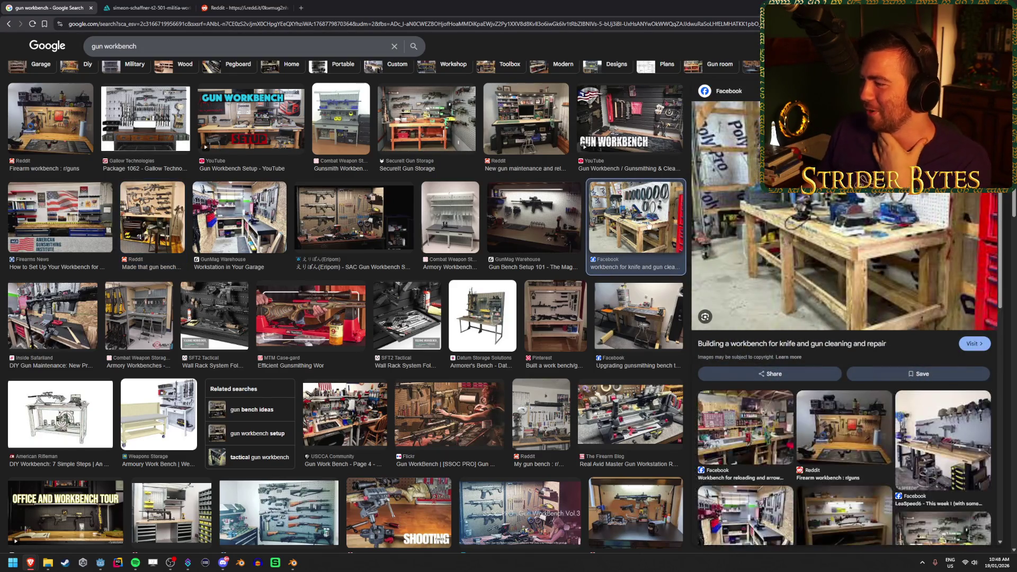
left_click(268, 195)
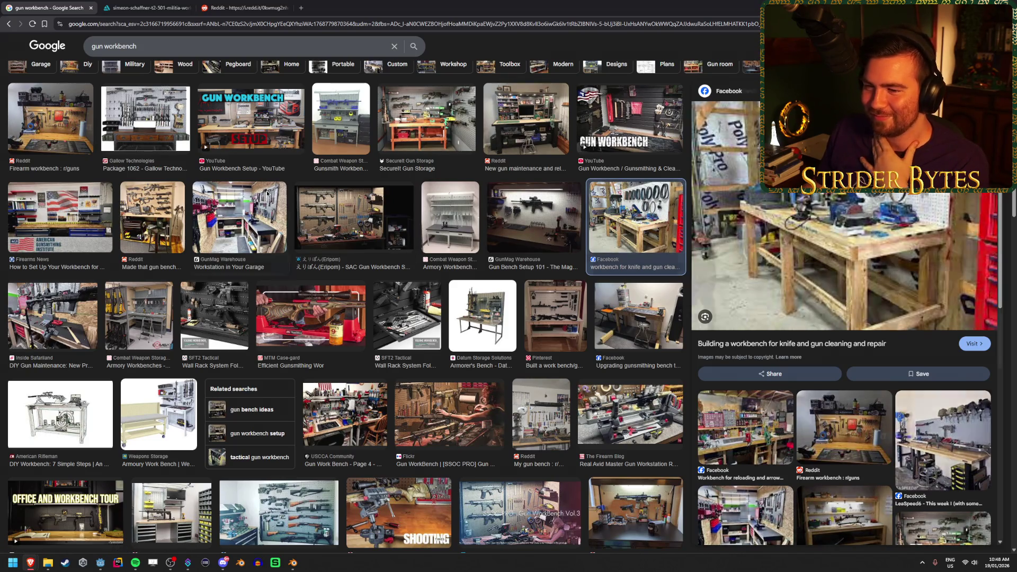
scroll(350, 382, "down", 2)
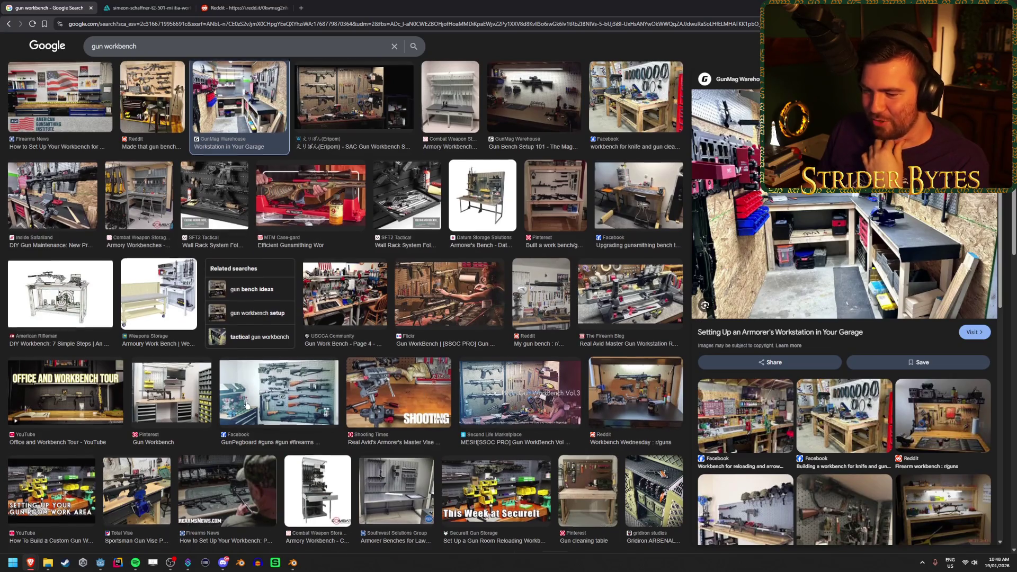
scroll(425, 396, "down", 2)
scroll(247, 406, "up", 1)
scroll(246, 405, "down", 2)
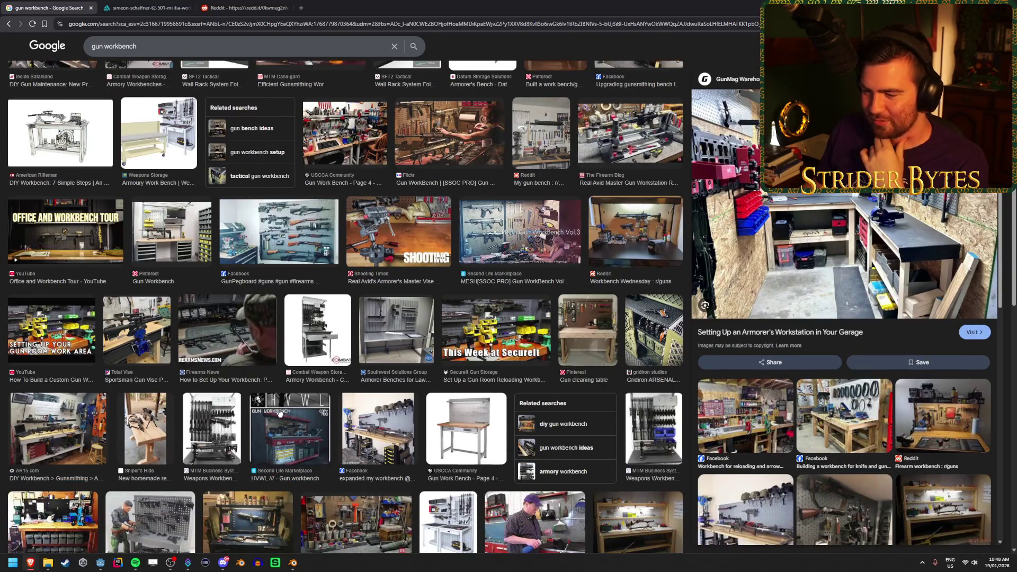
left_click(290, 429)
right_click(843, 196)
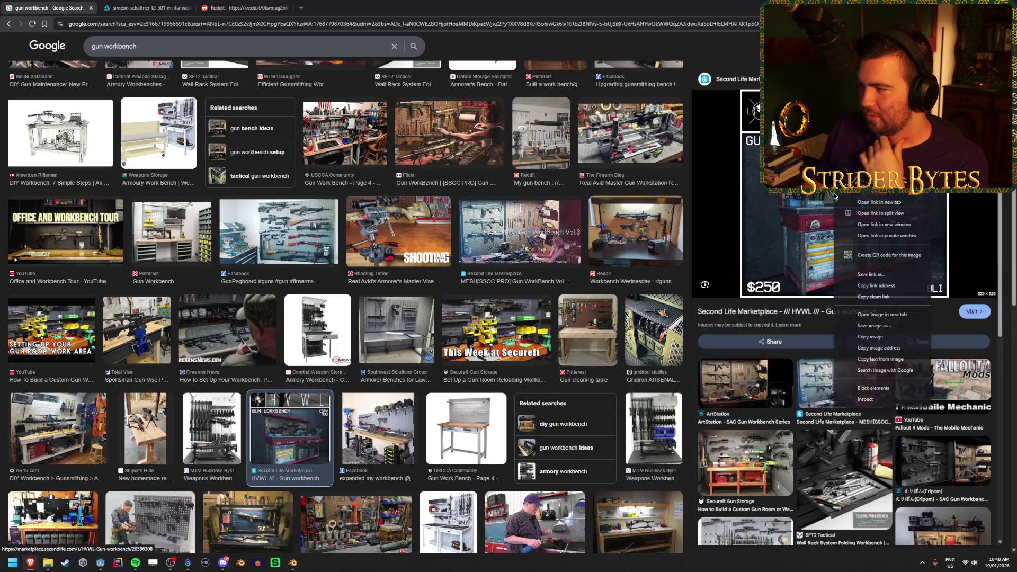
Open the HVWL workbench image in a new tab, view it and the Reddit photo, then return
left_click(893, 321)
left_click(349, 4)
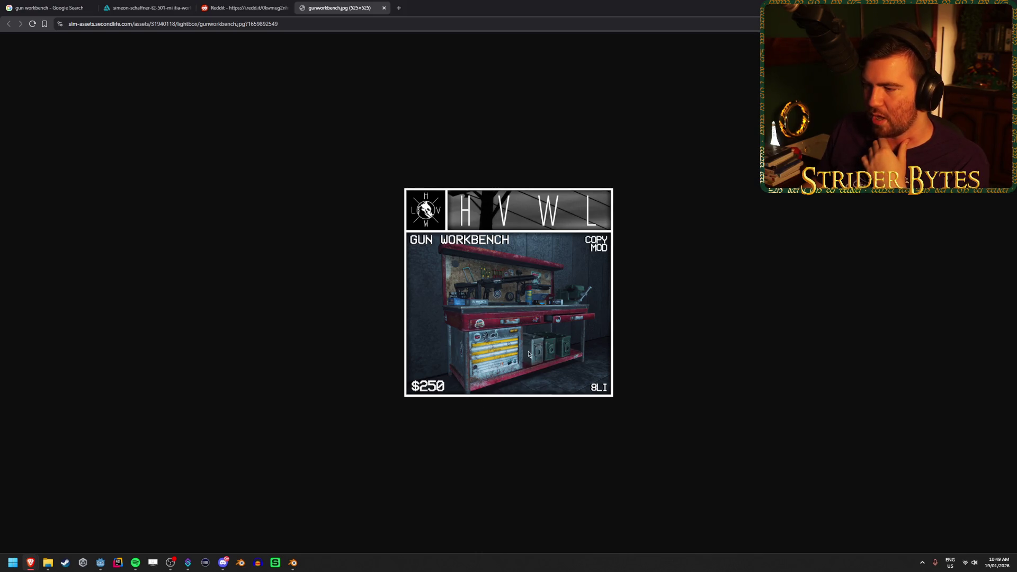
left_click(244, 4)
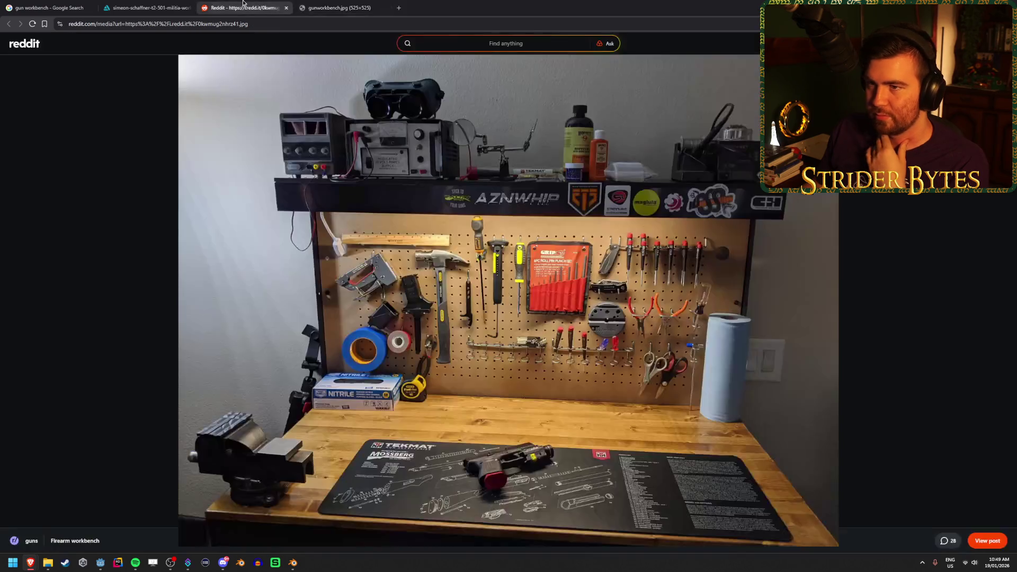
key("ctrl+shift+Tab")
key("ctrl+shift+Tab")
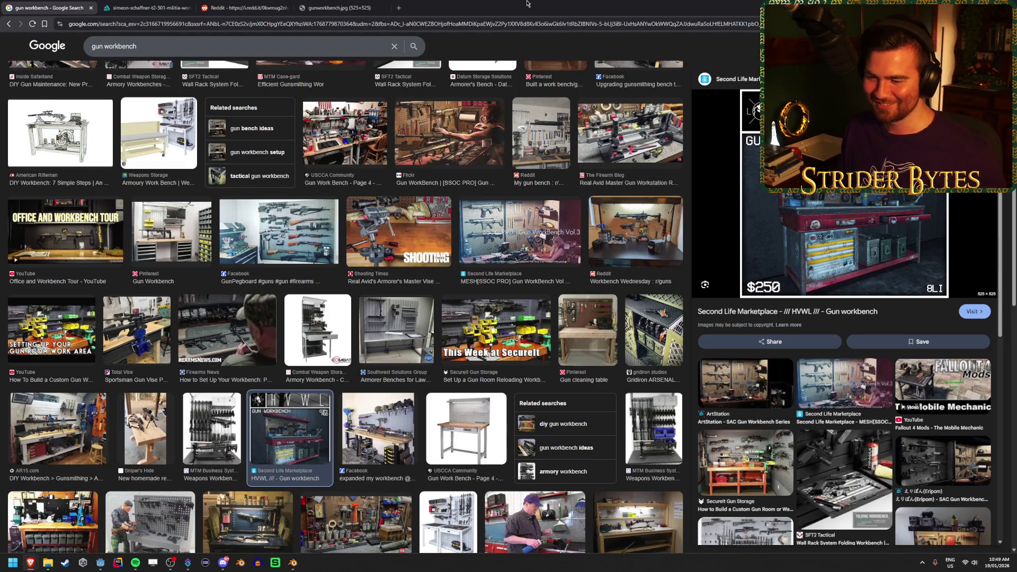
left_click(65, 459)
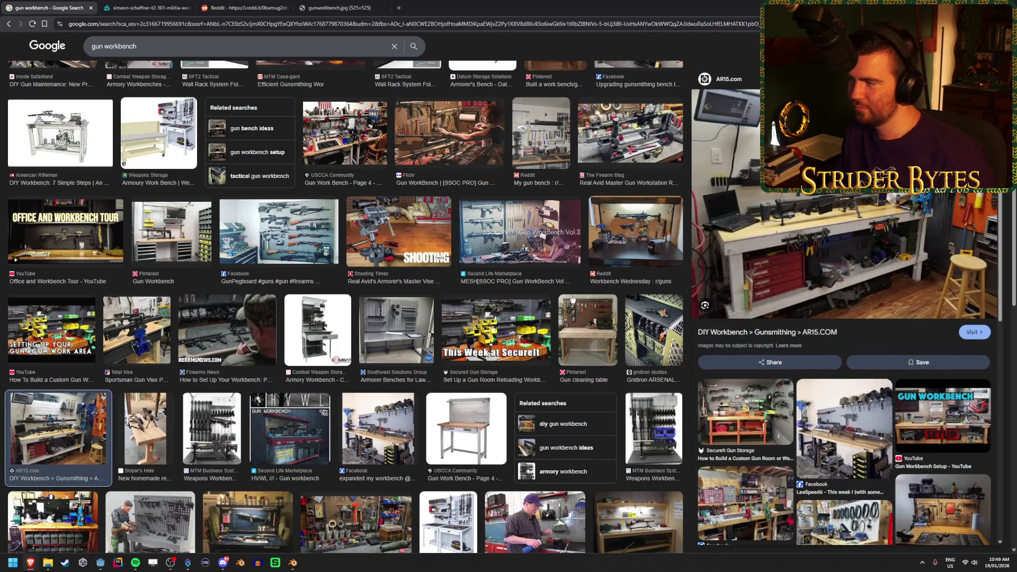
scroll(593, 371, "down", 2)
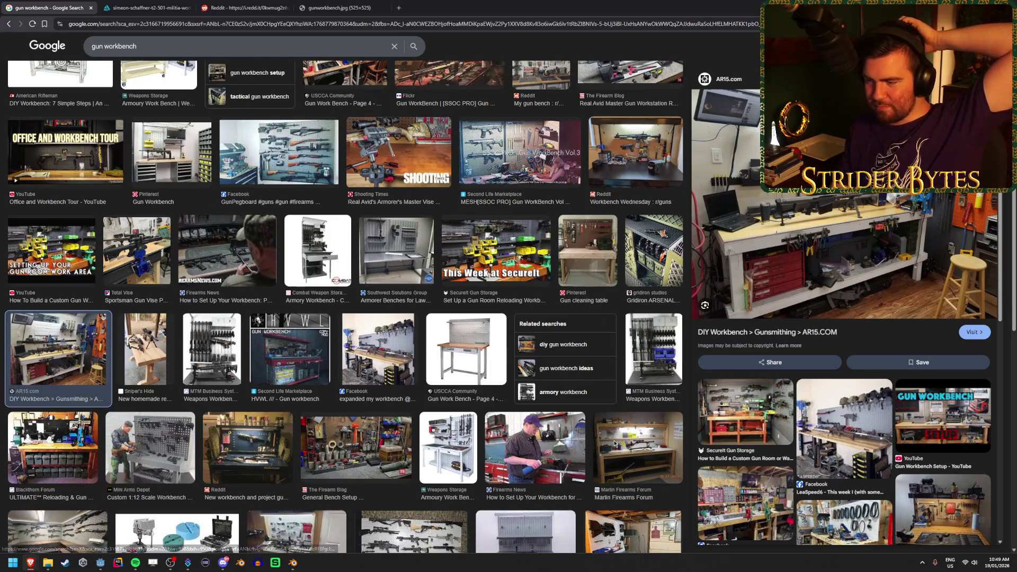
left_click(615, 444)
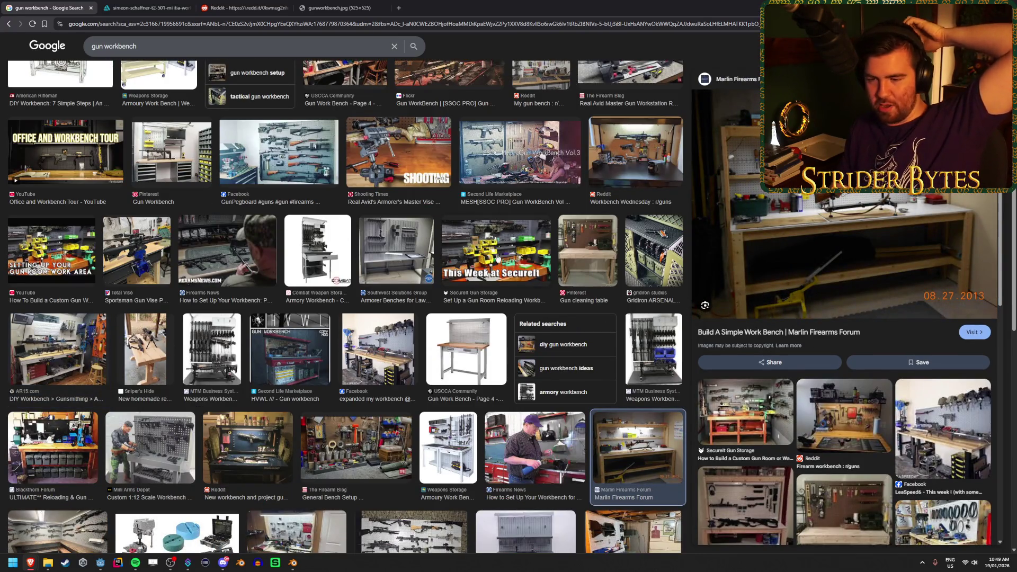
left_click(251, 445)
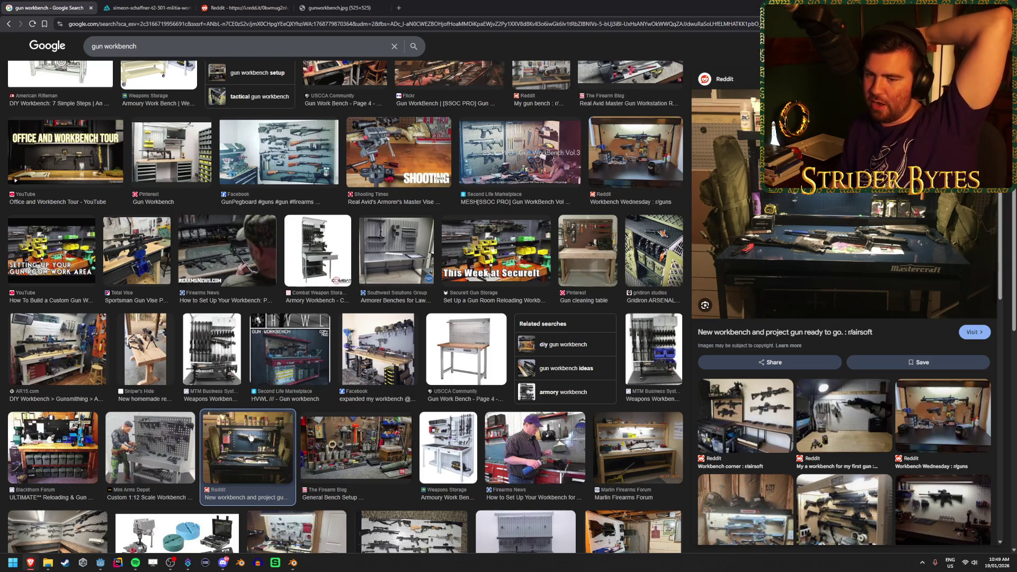
left_click(69, 445)
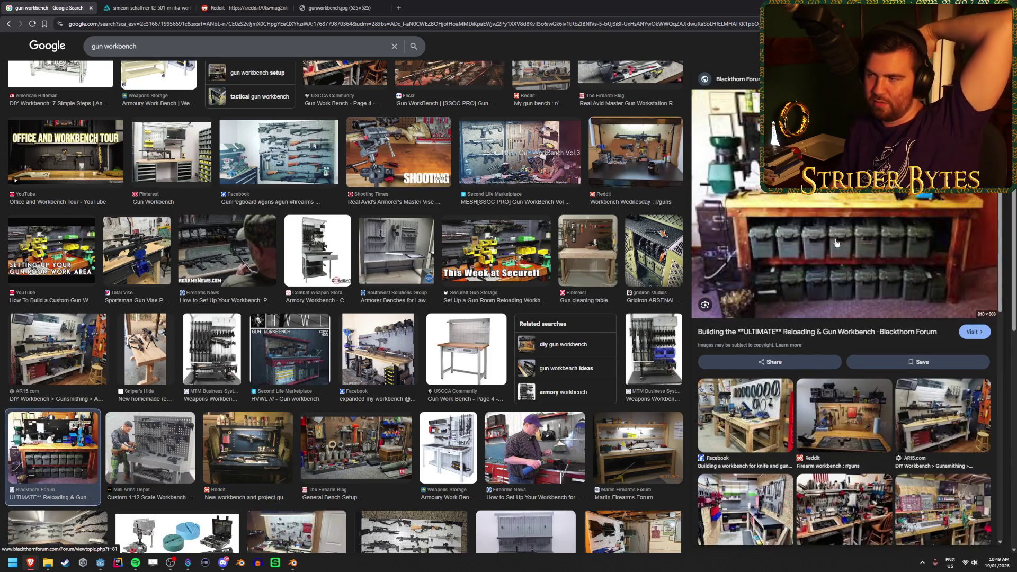
left_click(122, 4)
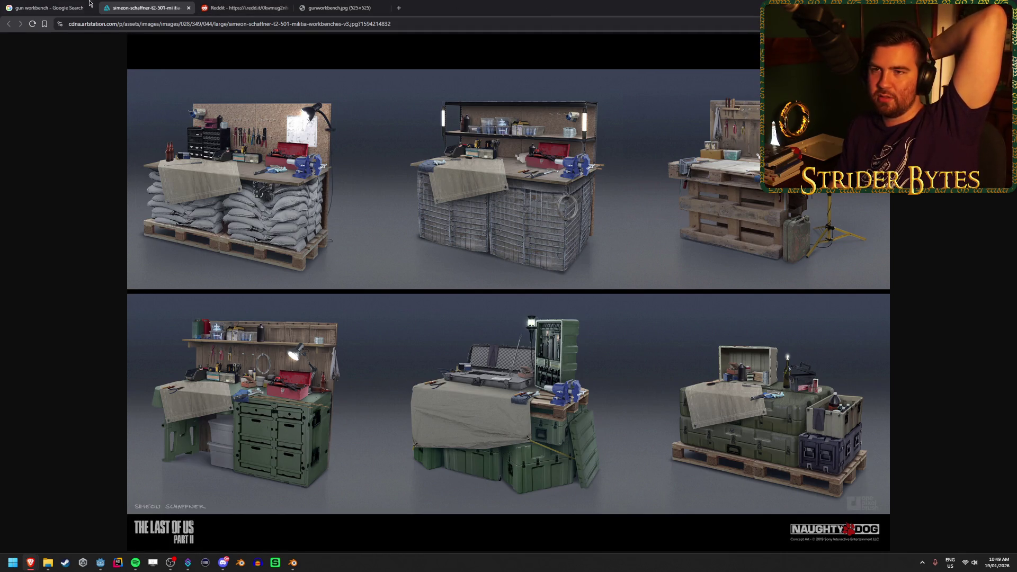
left_click(64, 8)
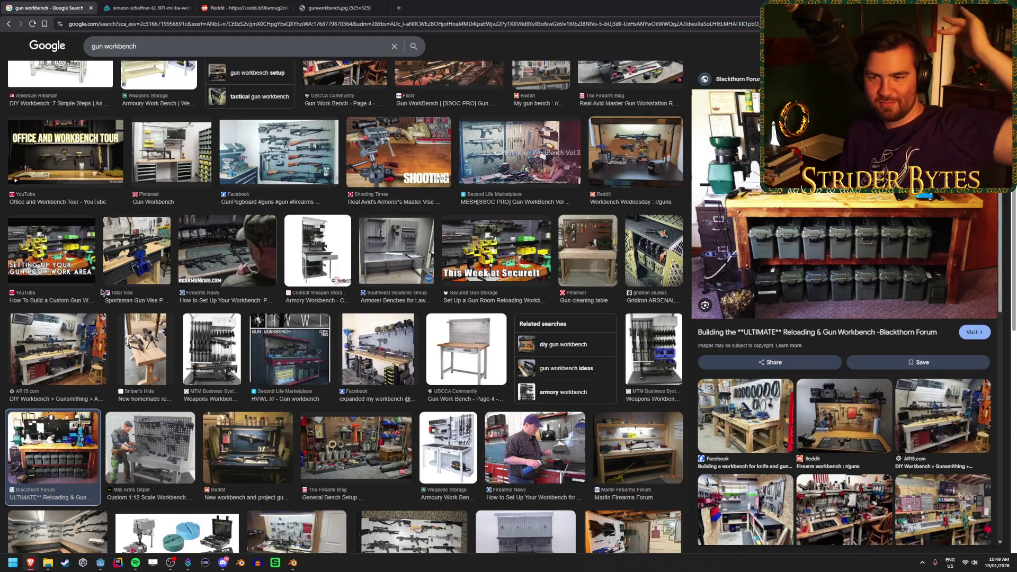
Preview the Sportsman Gun Vise, SFT2 Tactical, MTM Case-gard and Datum Armorer's Bench results
left_click(137, 249)
scroll(149, 385, "up", 6)
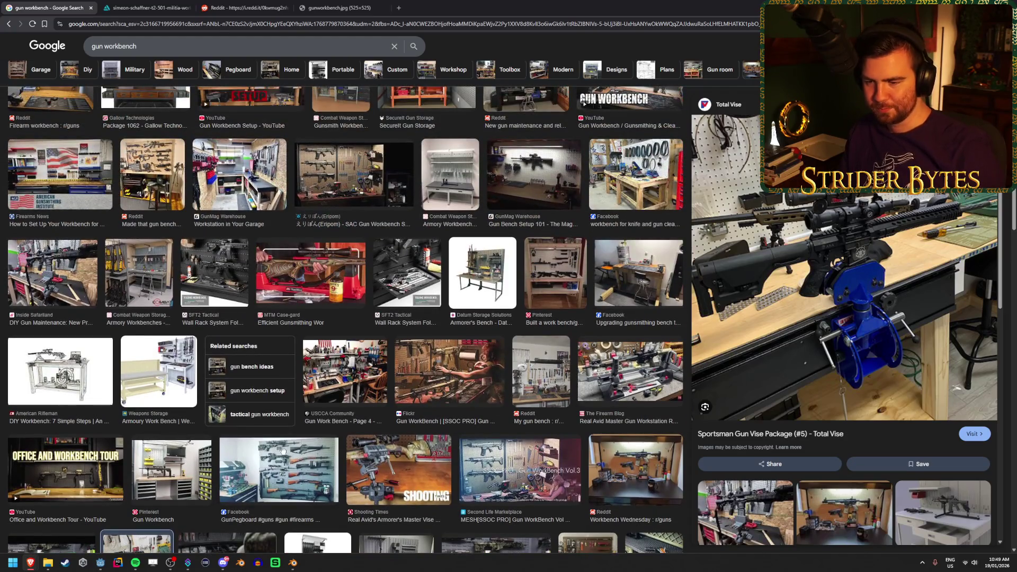
scroll(292, 456, "up", 2)
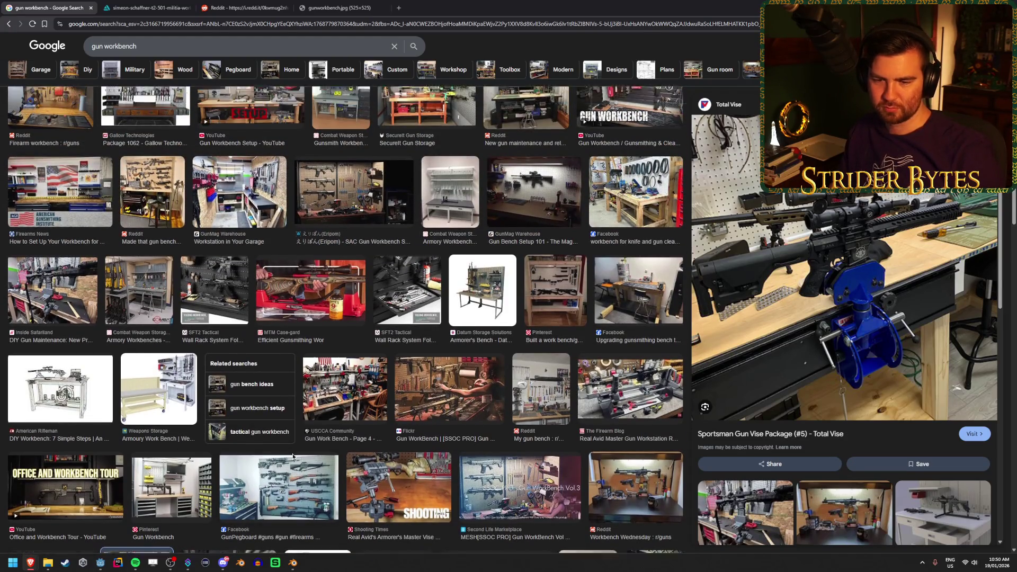
left_click(214, 352)
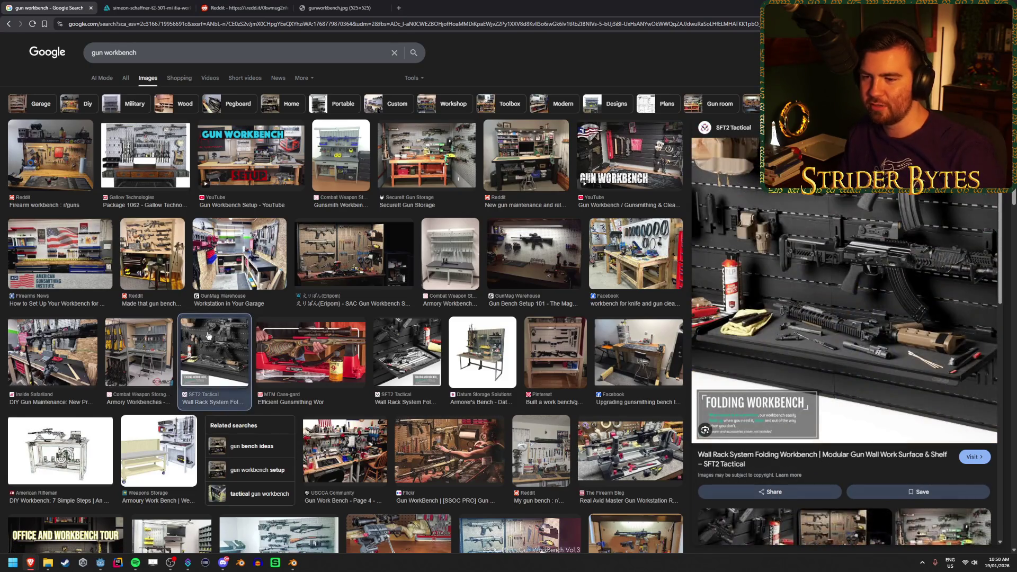
left_click(310, 353)
left_click(461, 339)
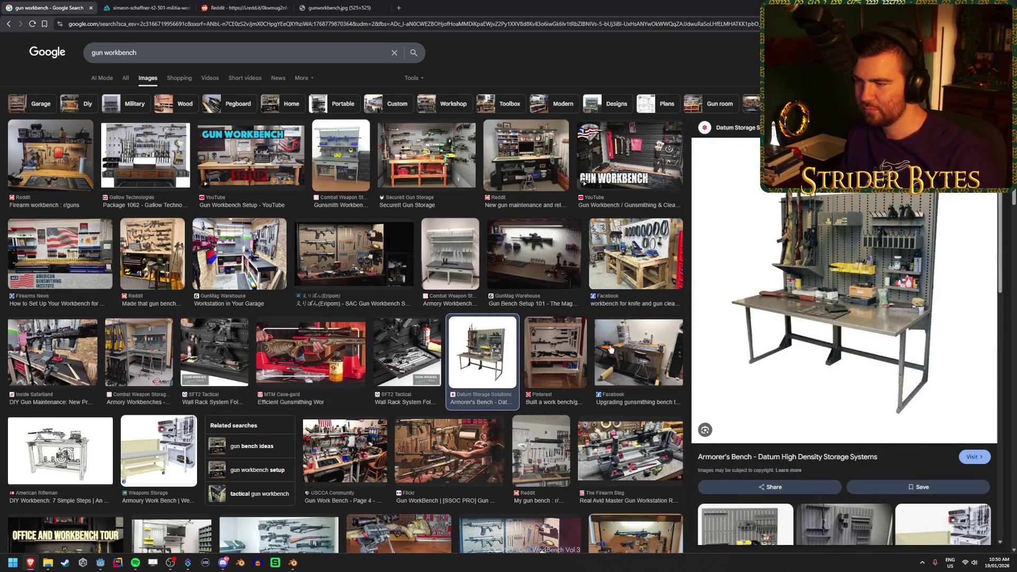
Preview the SAC, garage workstation, Armory, Gallow 1062, Setup video, SecureIt and Reddit bench results
left_click(332, 263)
left_click(211, 257)
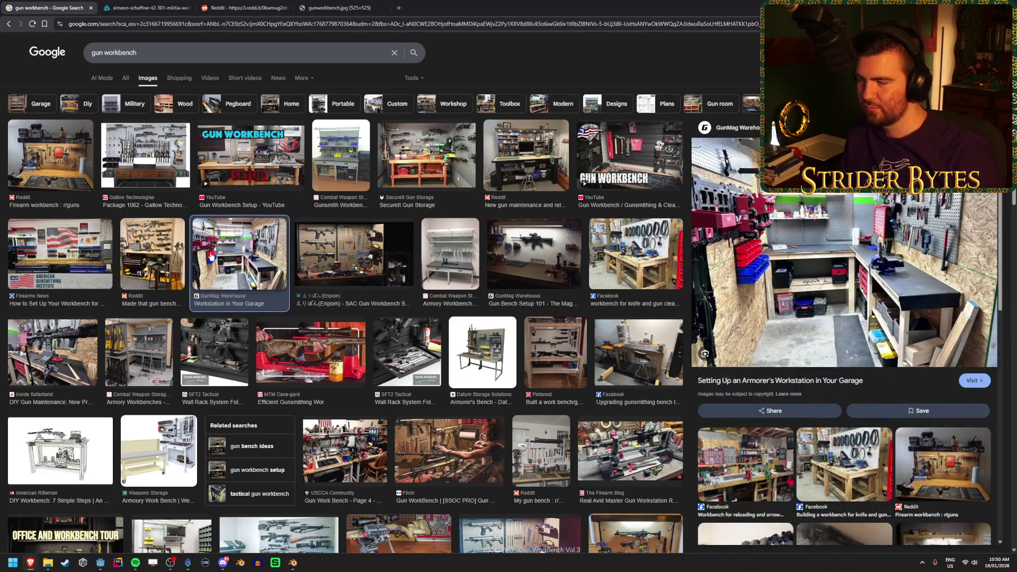
left_click(139, 366)
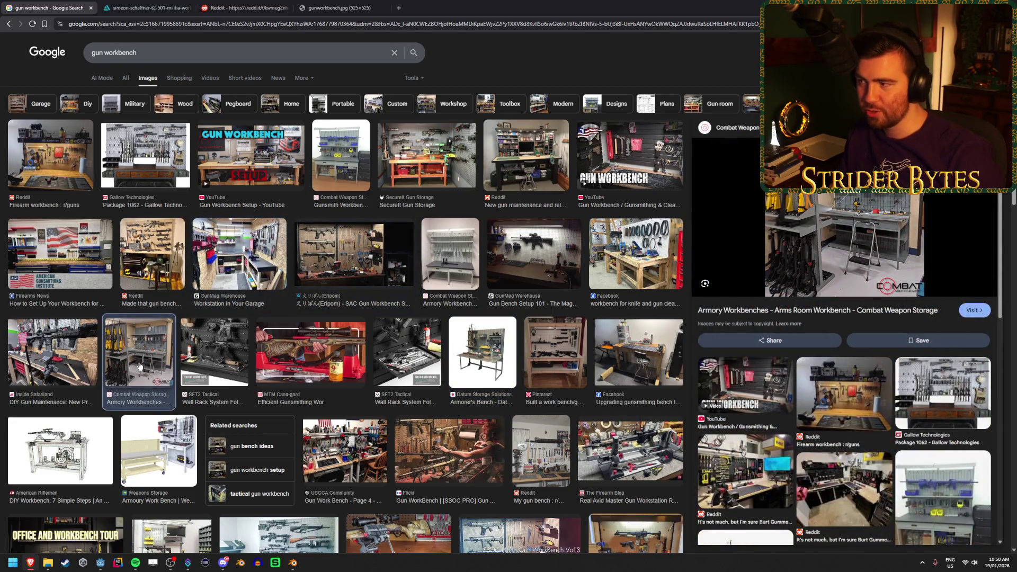
left_click(148, 159)
left_click(249, 159)
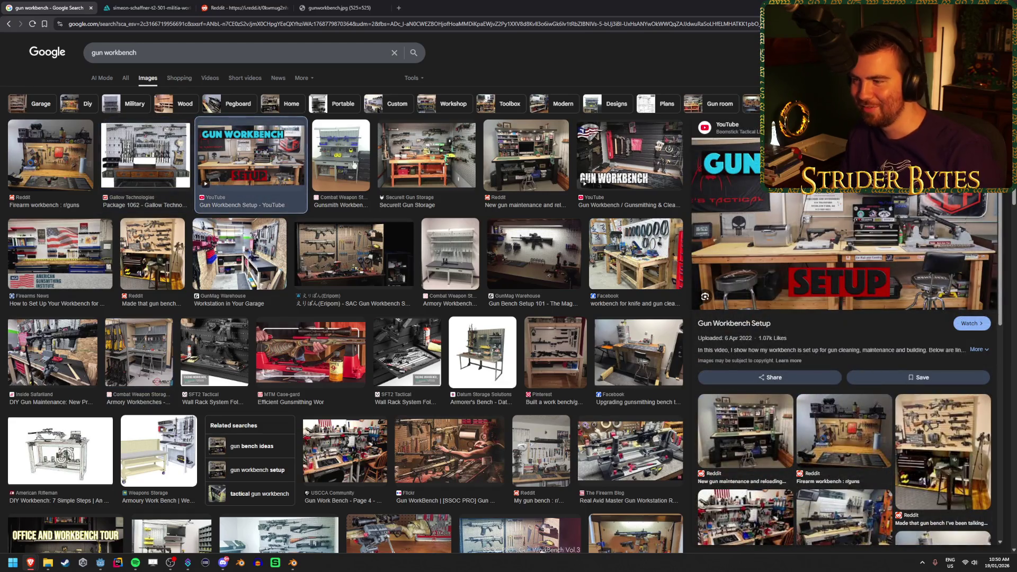
left_click(441, 154)
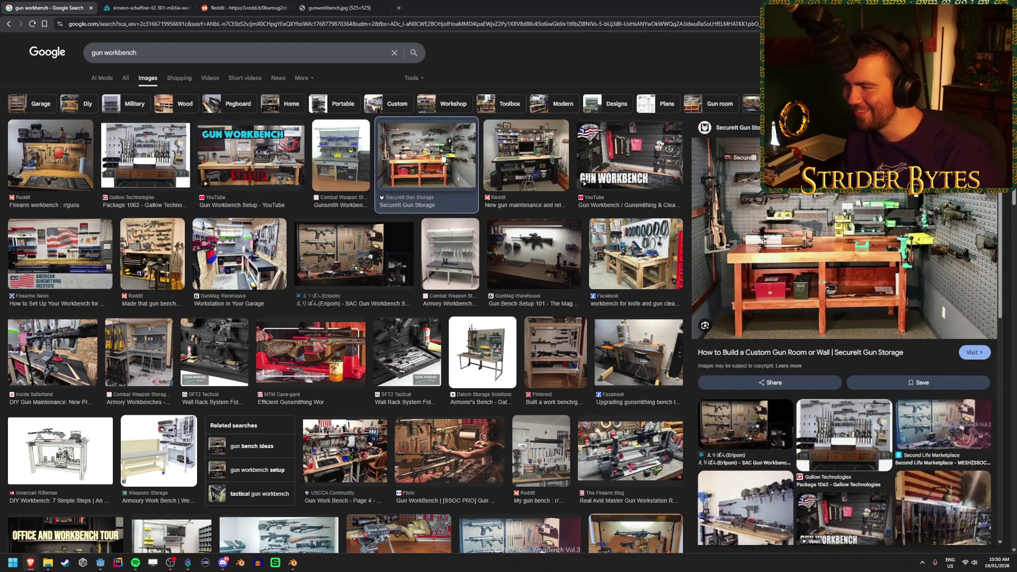
left_click(535, 163)
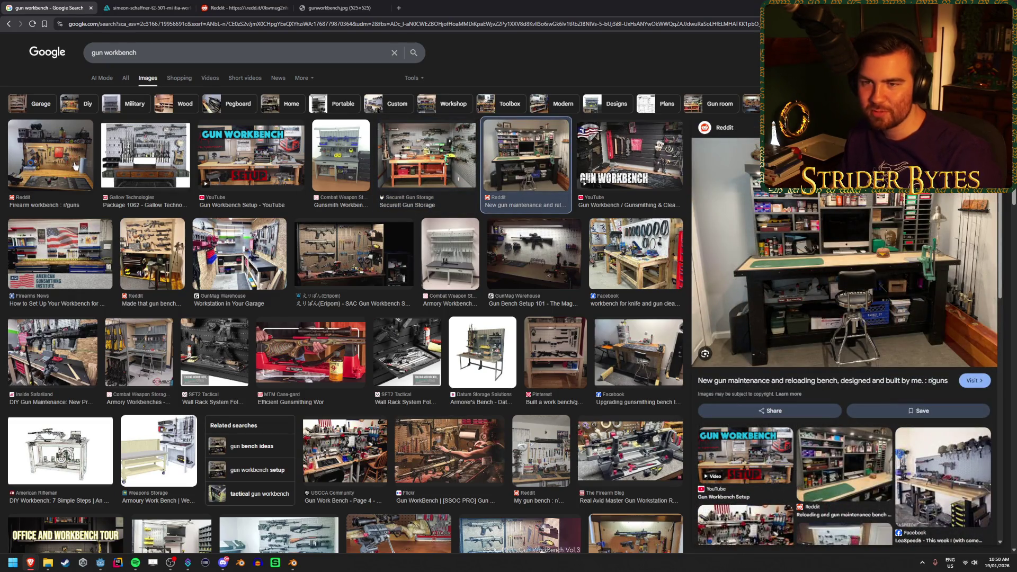
Glance at the Last of Us art, then preview the Flickr and Second Life Gun WorkBench results
left_click(143, 7)
left_click(36, 4)
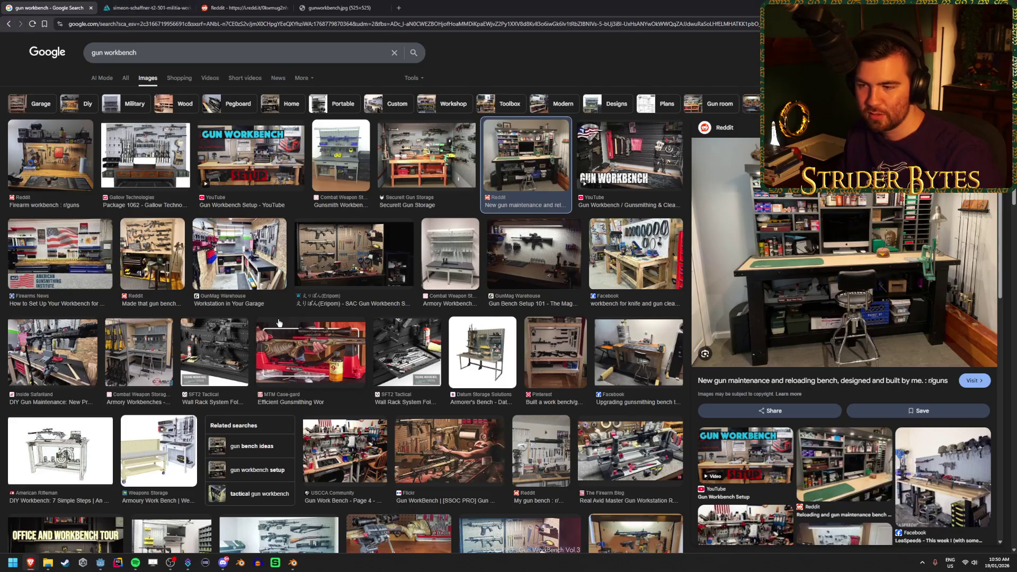
scroll(276, 316, "down", 1)
scroll(276, 314, "down", 1)
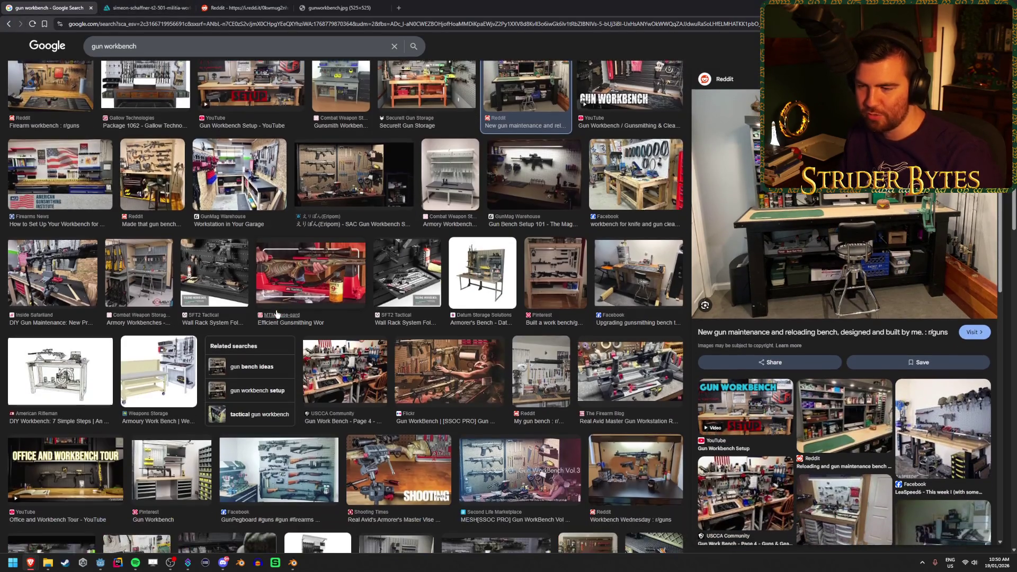
left_click(425, 361)
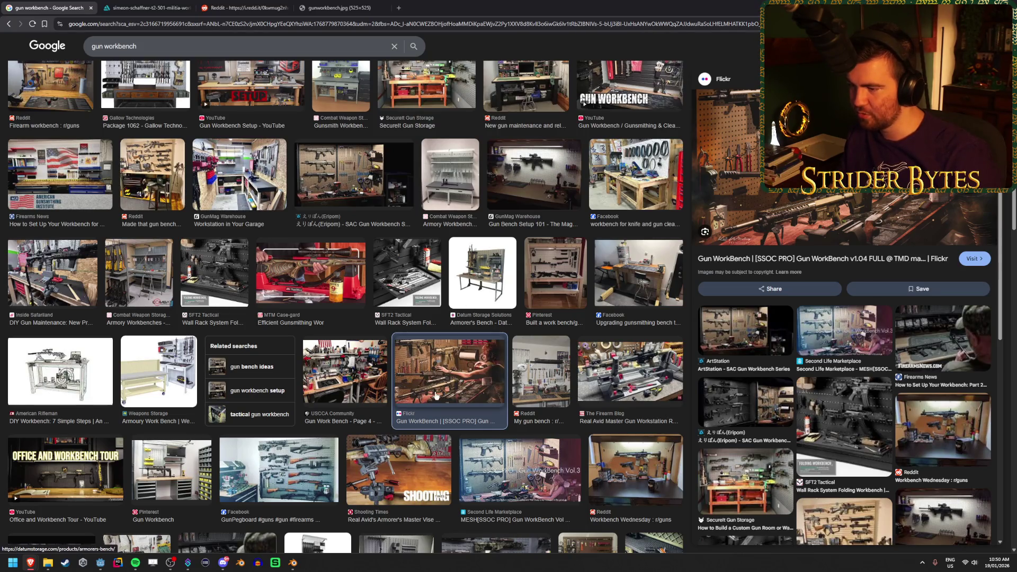
left_click(526, 488)
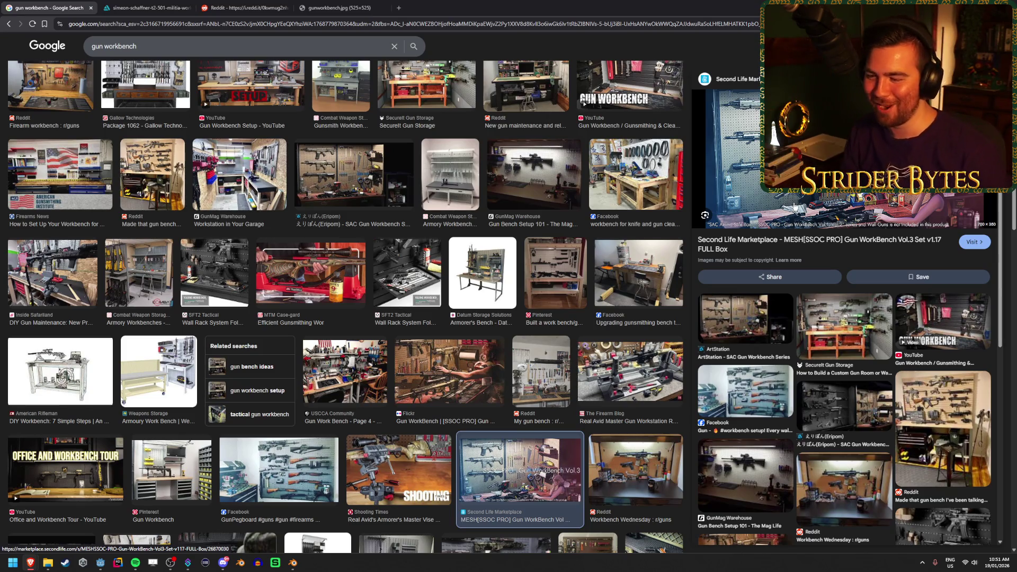
Preview the Inside Safariland gun maintenance result, then view the full HVWL gun workbench image
scroll(414, 422, "down", 1)
scroll(414, 422, "down", 5)
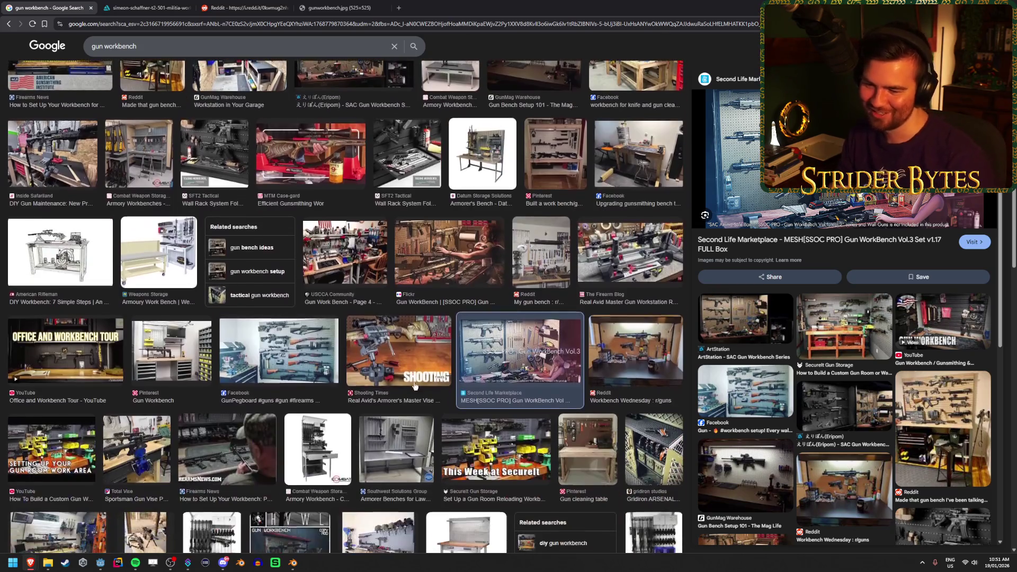
scroll(419, 373, "down", 3)
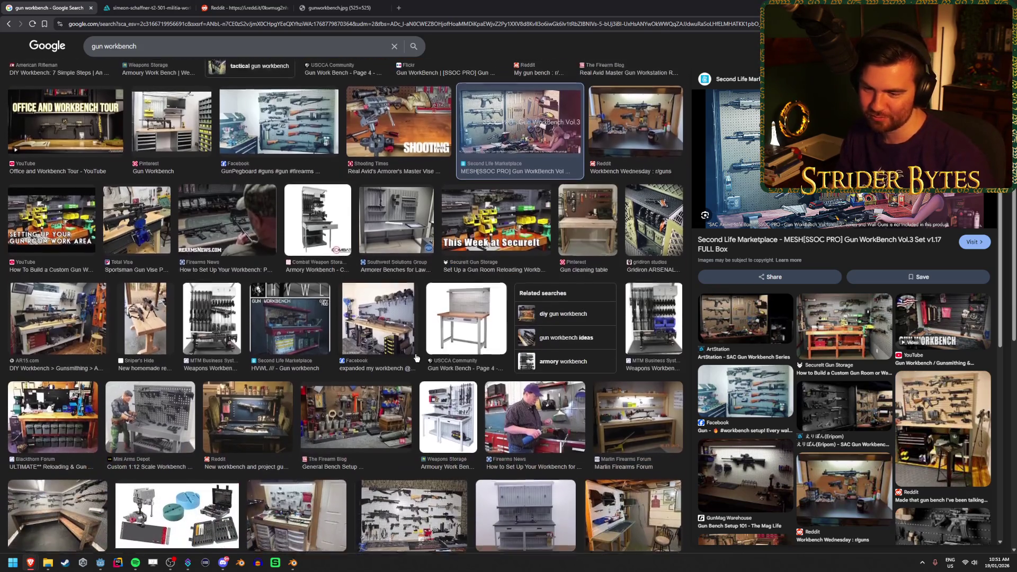
scroll(416, 357, "up", 5)
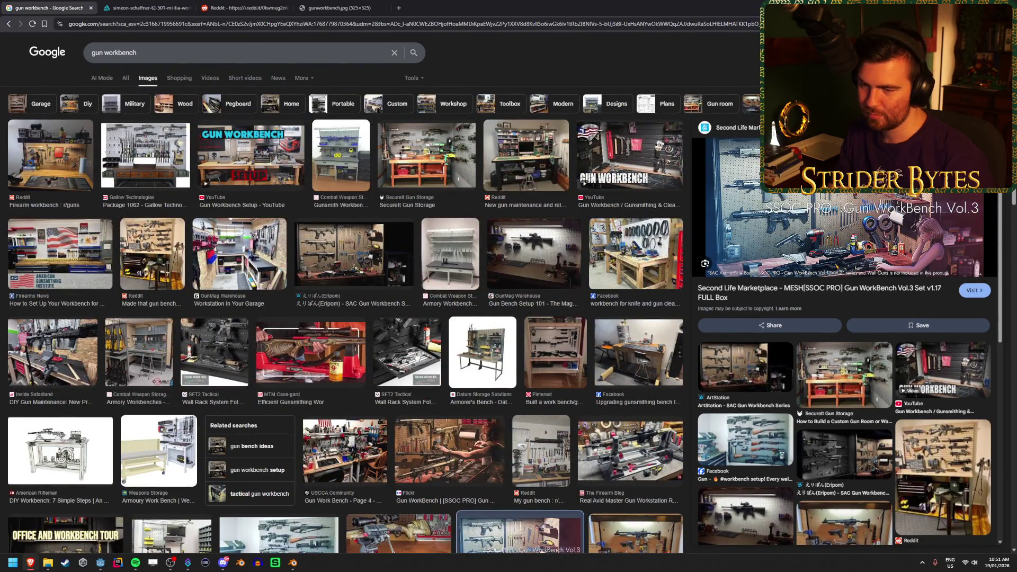
left_click(74, 360)
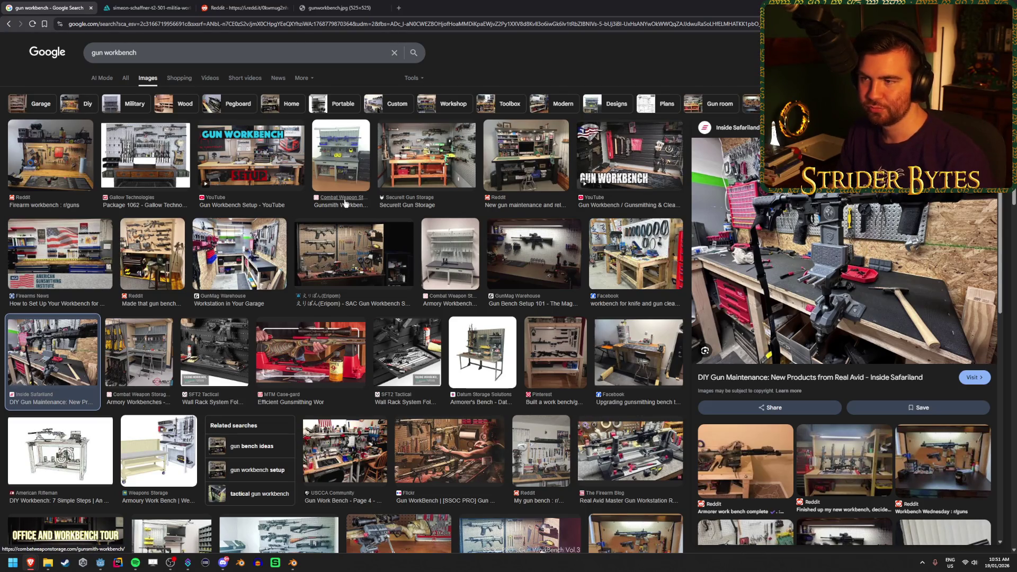
left_click(352, 7)
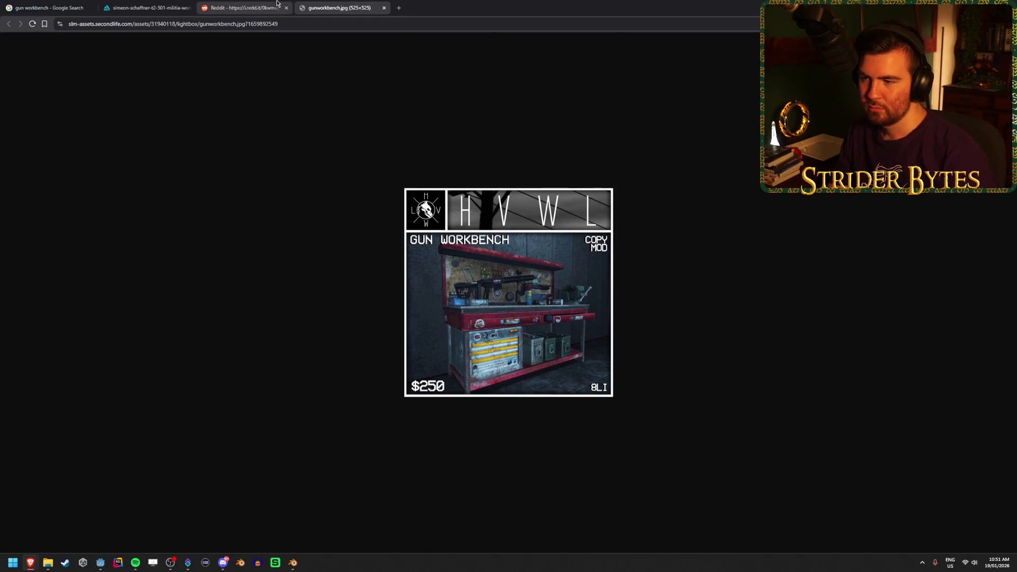
View the full-size Reddit pegboard firearm workbench photo, then switch back to Blender
left_click(276, 3)
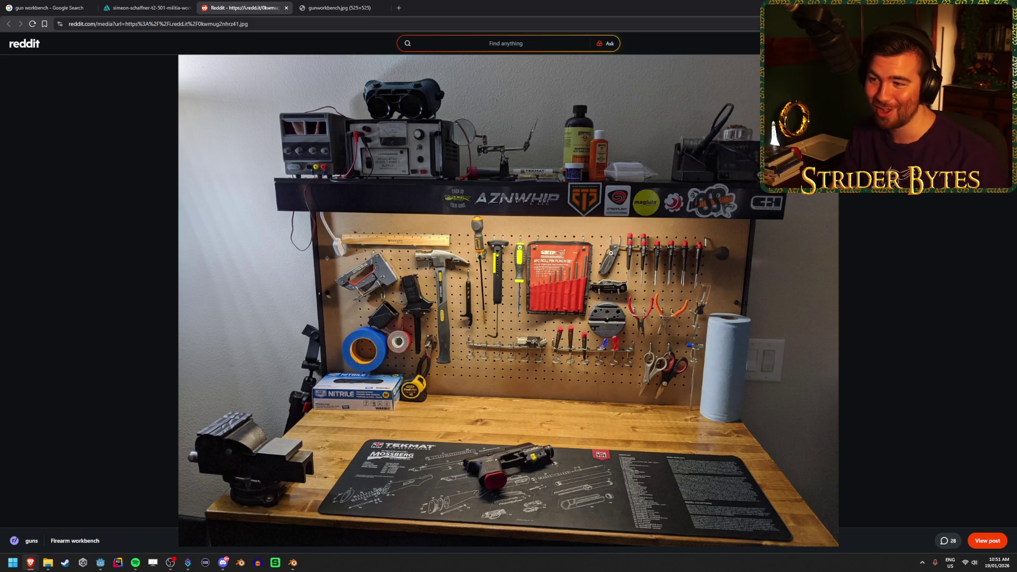
left_click(293, 563)
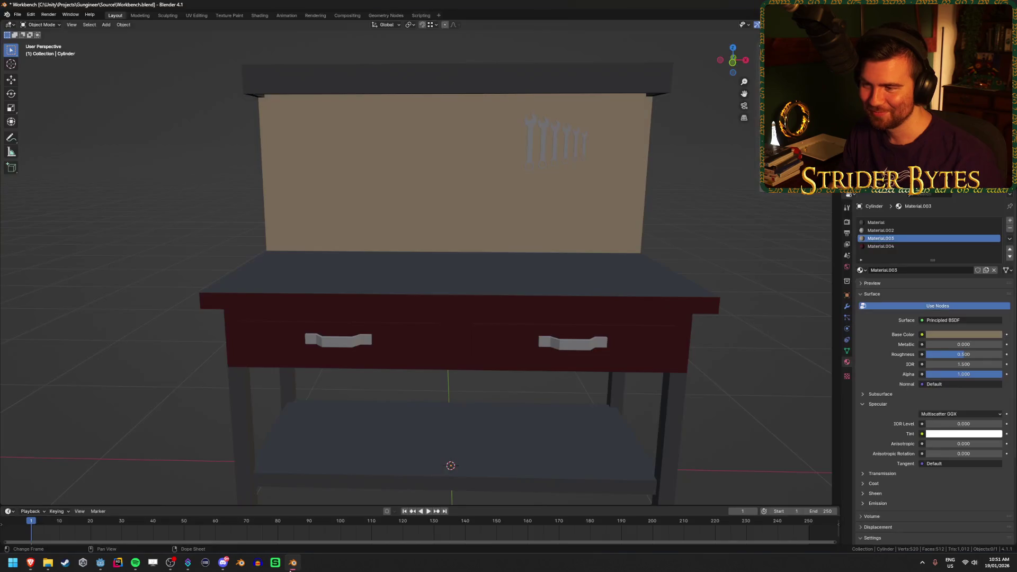
Select then deselect the red-drawer workbench and save Workbench.blend with Ctrl+S
scroll(548, 260, "down", 3)
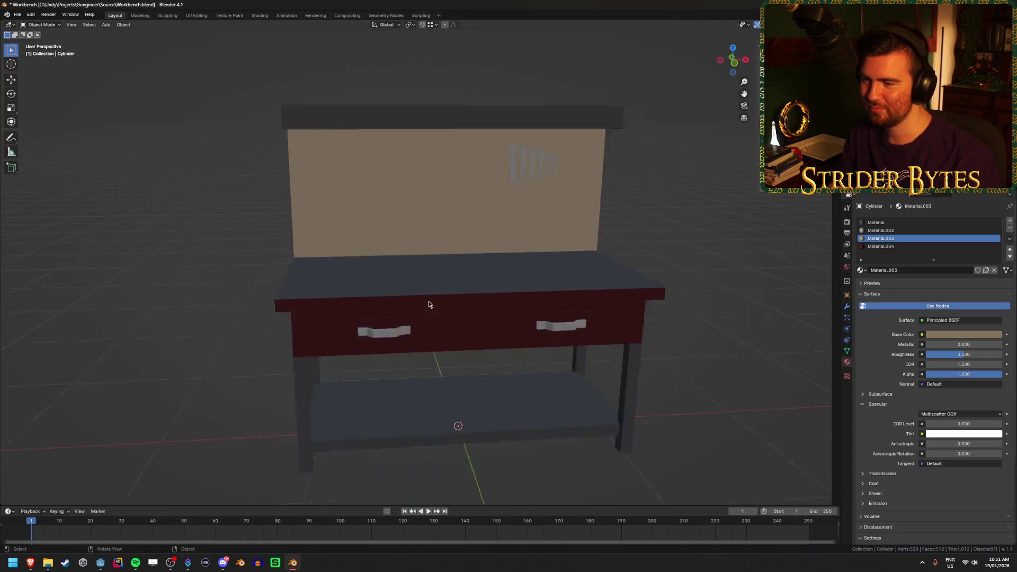
scroll(428, 300, "up", 5)
left_click(414, 304)
scroll(432, 289, "down", 3)
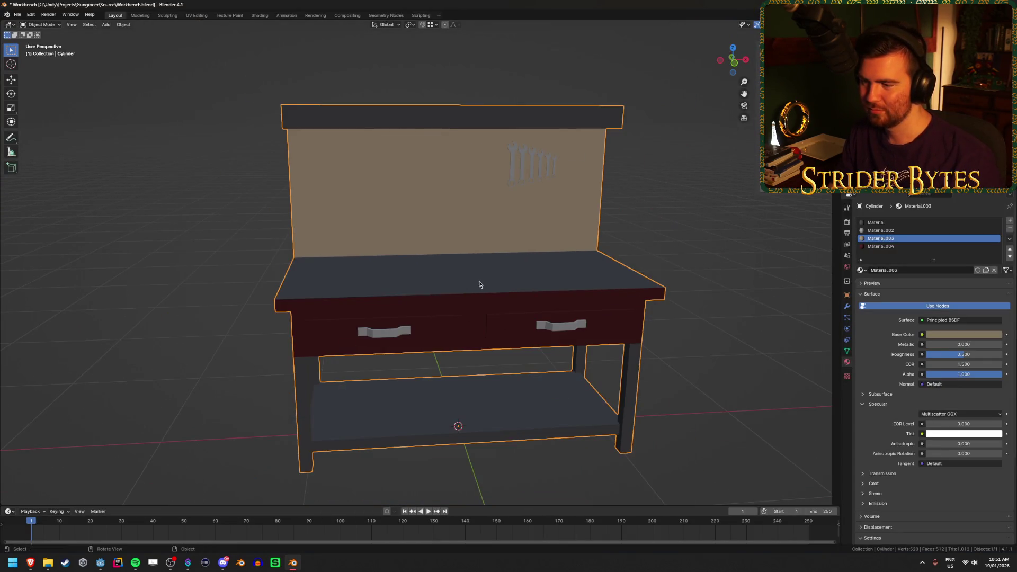
left_click(717, 363)
key("ctrl+s")
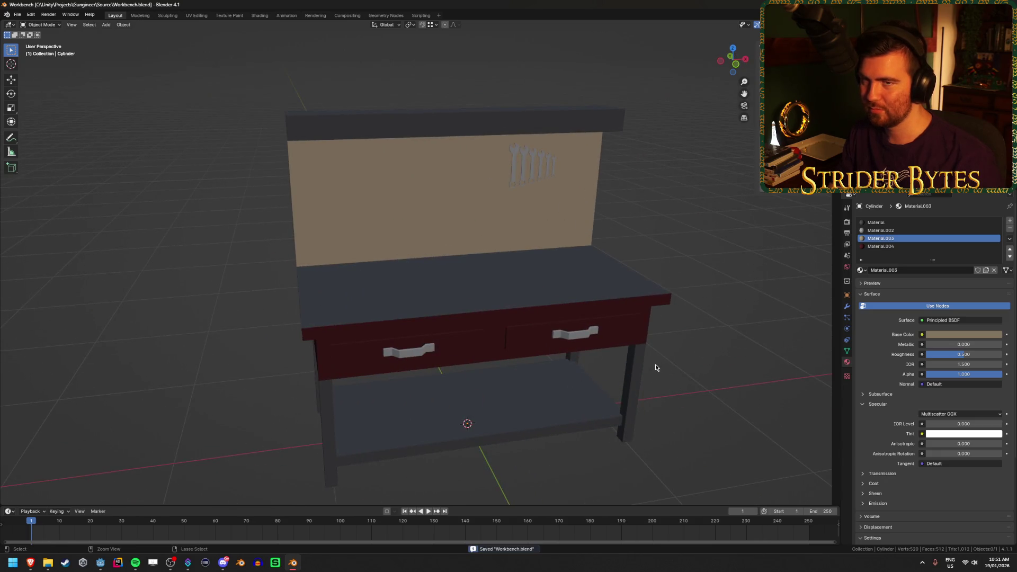
key("alt+Tab")
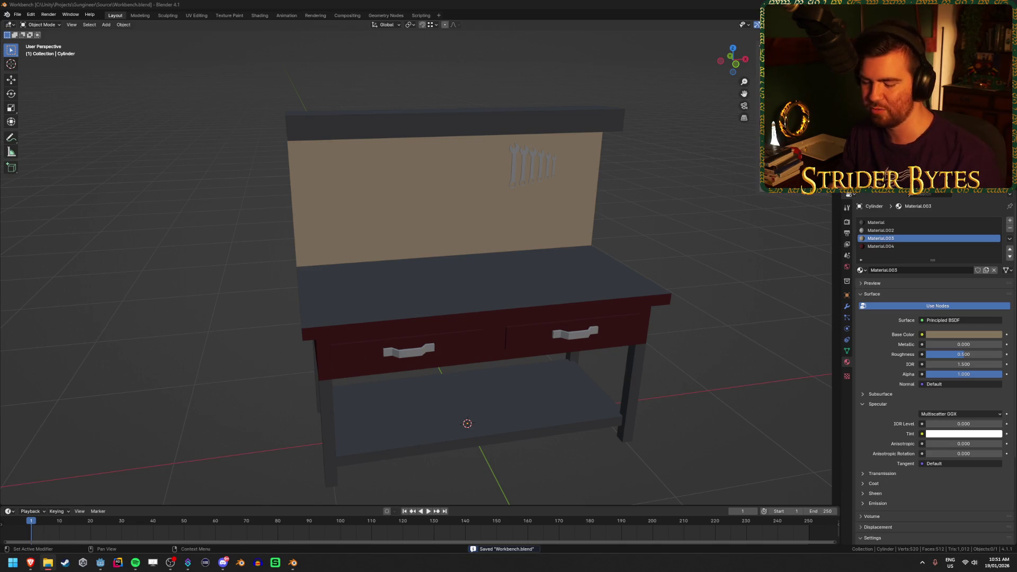
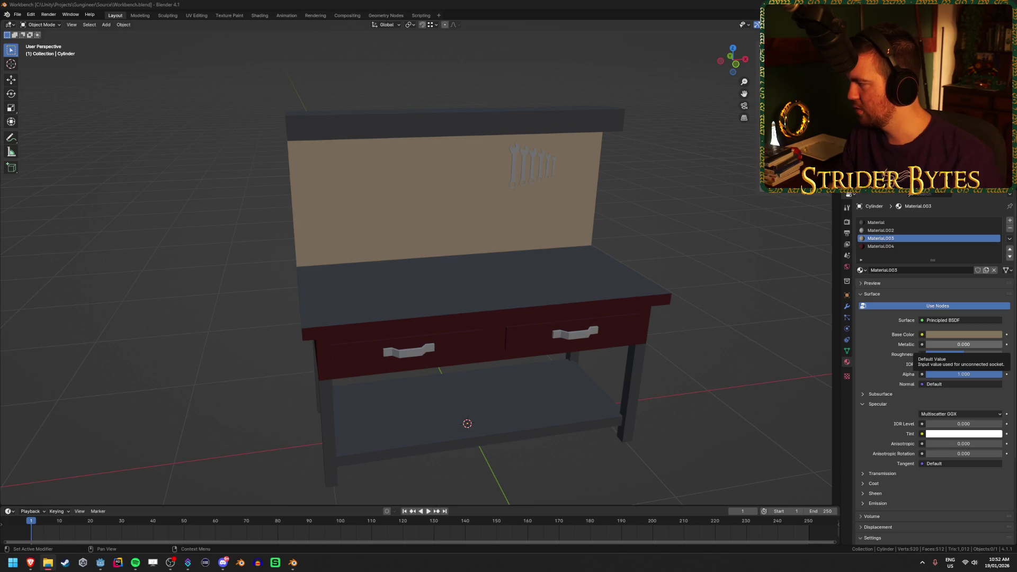
Look at the Reddit workbench reference photo, then bring the Godot editor back up
key("alt+Tab")
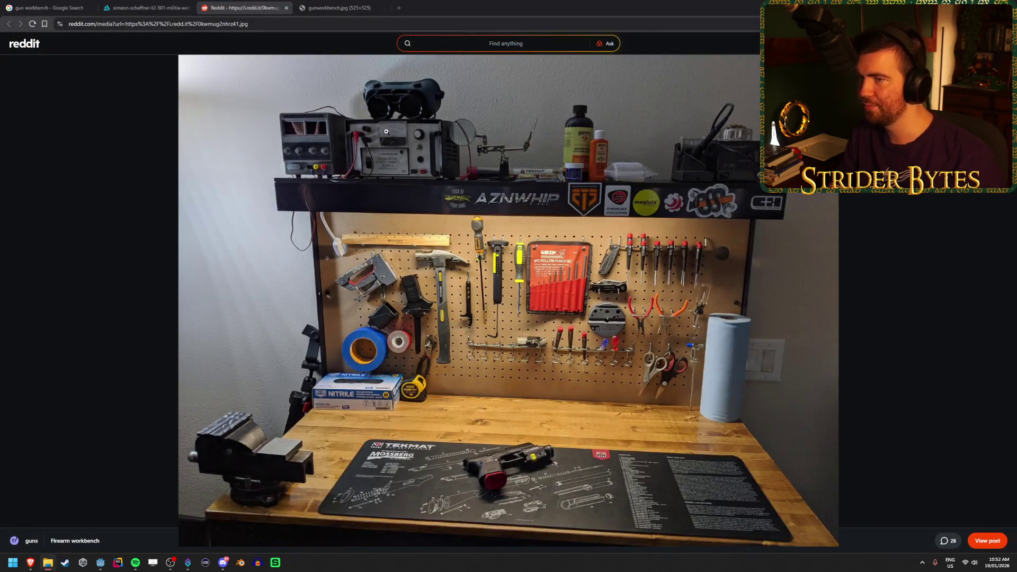
left_click(100, 562)
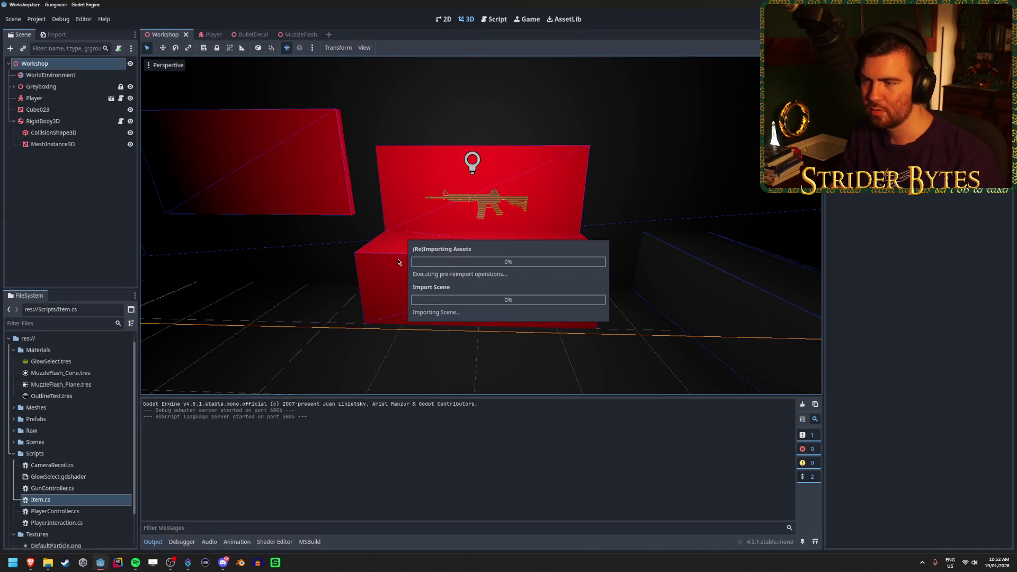
Expand the Meshes folder and drag Workbench.blend into the 3D viewport beside the red wall display
left_click(14, 408)
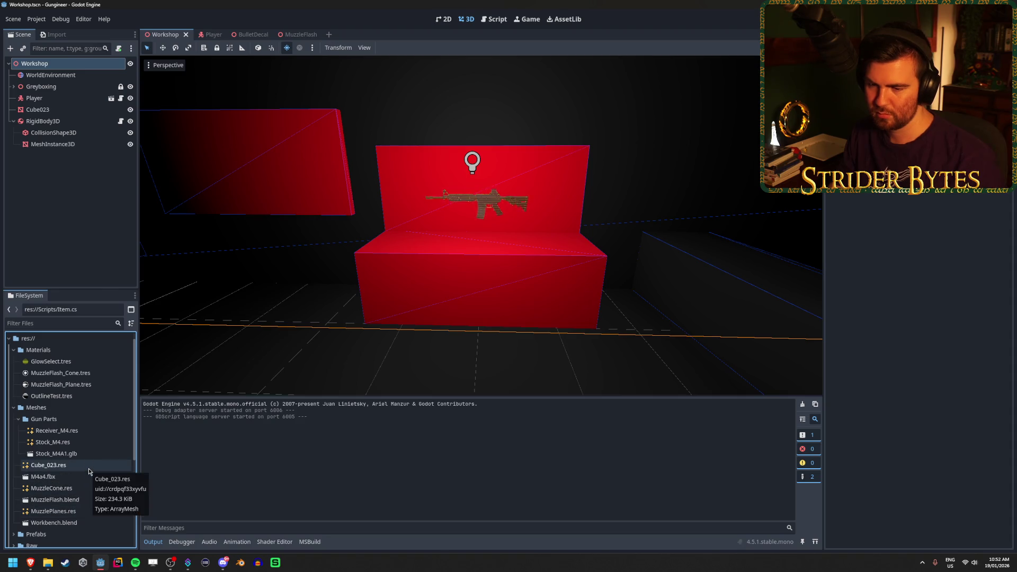
left_click(77, 522)
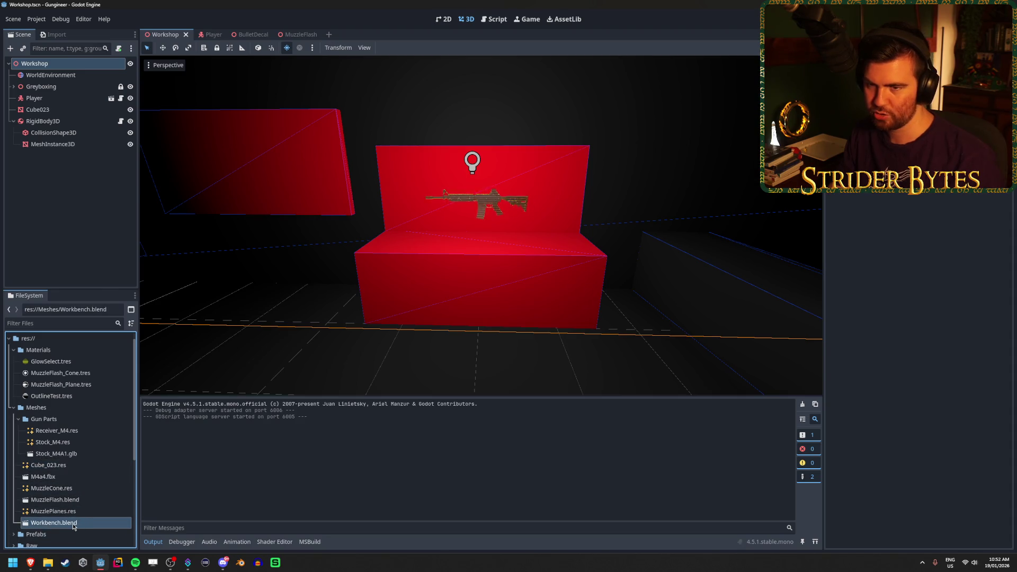
scroll(71, 524, "up", 1)
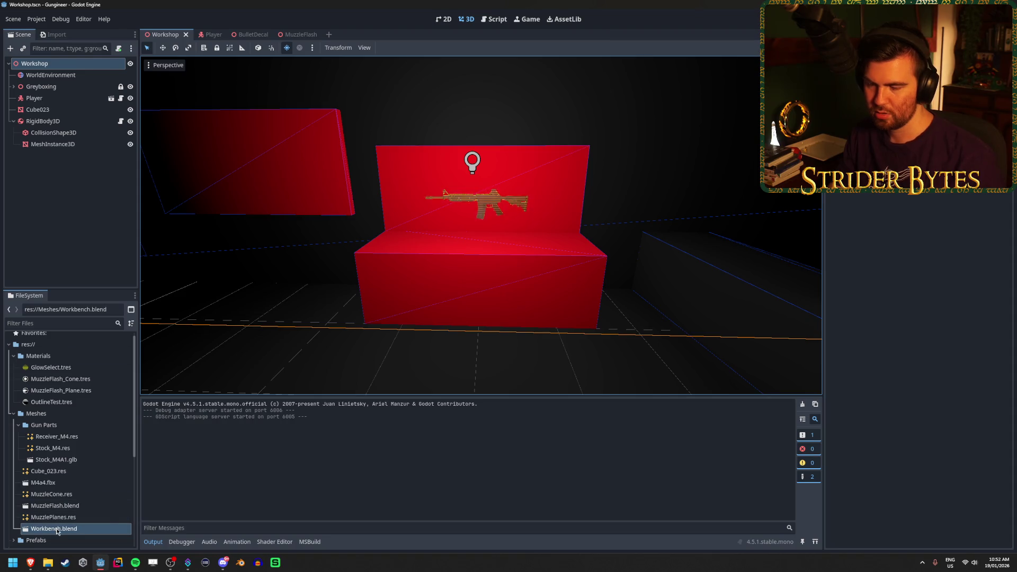
mouse_move(397, 298)
left_mouse_down()
mouse_move(329, 318)
mouse_move(276, 371)
mouse_move(259, 468)
left_mouse_up()
mouse_move(53, 528)
left_mouse_down()
mouse_move(381, 325)
mouse_move(488, 281)
mouse_move(613, 320)
mouse_move(530, 318)
mouse_move(421, 280)
mouse_move(467, 358)
mouse_move(562, 336)
mouse_move(497, 336)
mouse_move(386, 170)
mouse_move(375, 193)
left_mouse_up()
Commit the workbench placement, frame it, and inspect it close up from the right side
key("f")
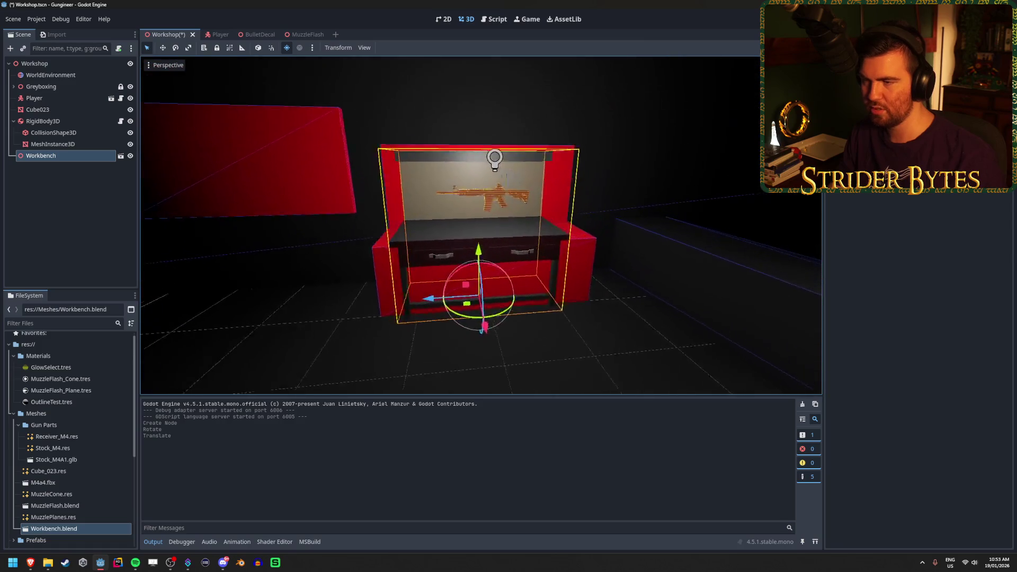
scroll(498, 185, "up", 3)
scroll(471, 215, "up", 3)
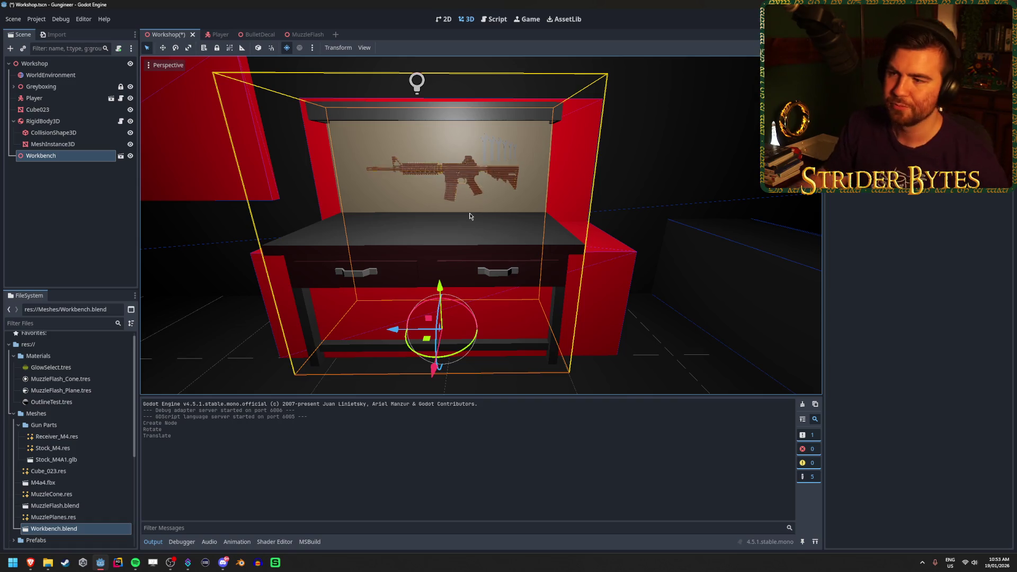
left_click_drag(470, 215, 424, 212)
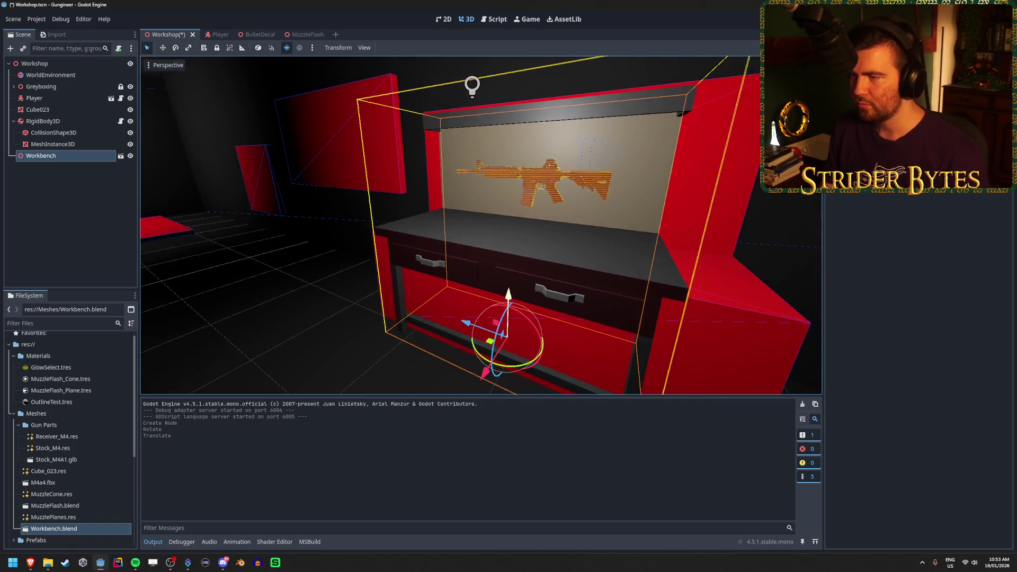
key("w")
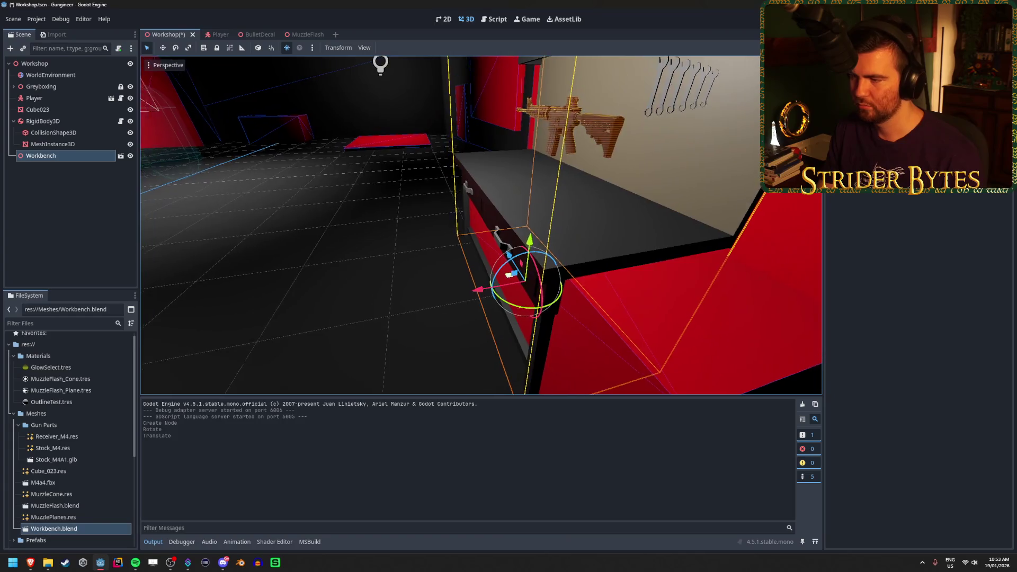
key("s")
Deselect the workbench, review the gun board close and wide, and expand the Greyboxing group
left_click(499, 258)
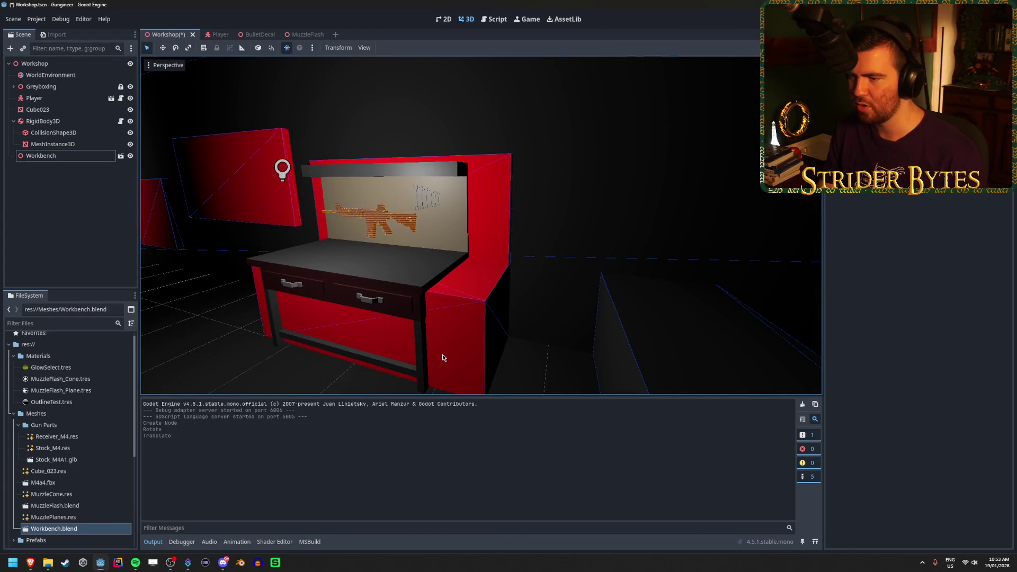
key("w")
key("s")
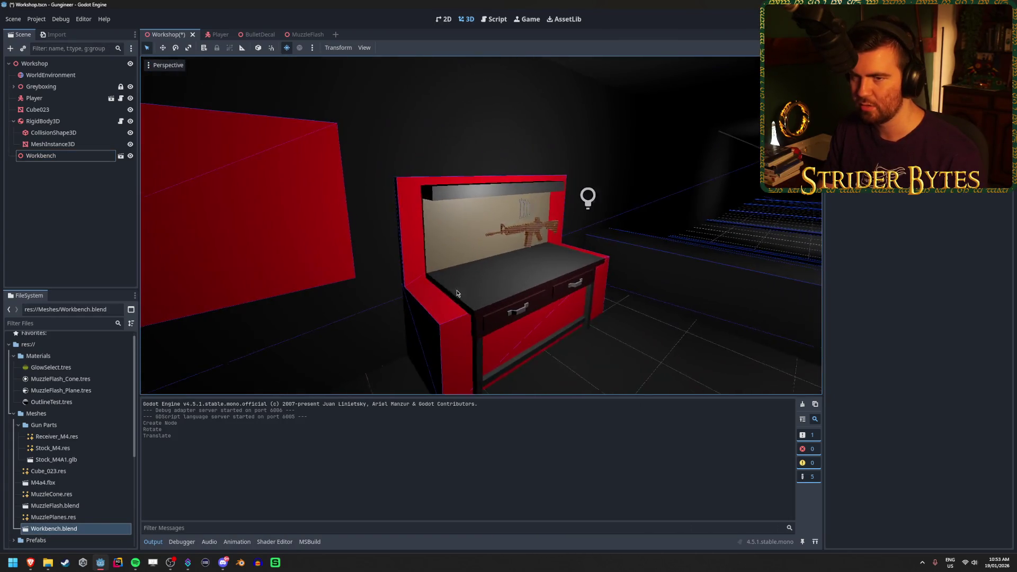
left_click(13, 88)
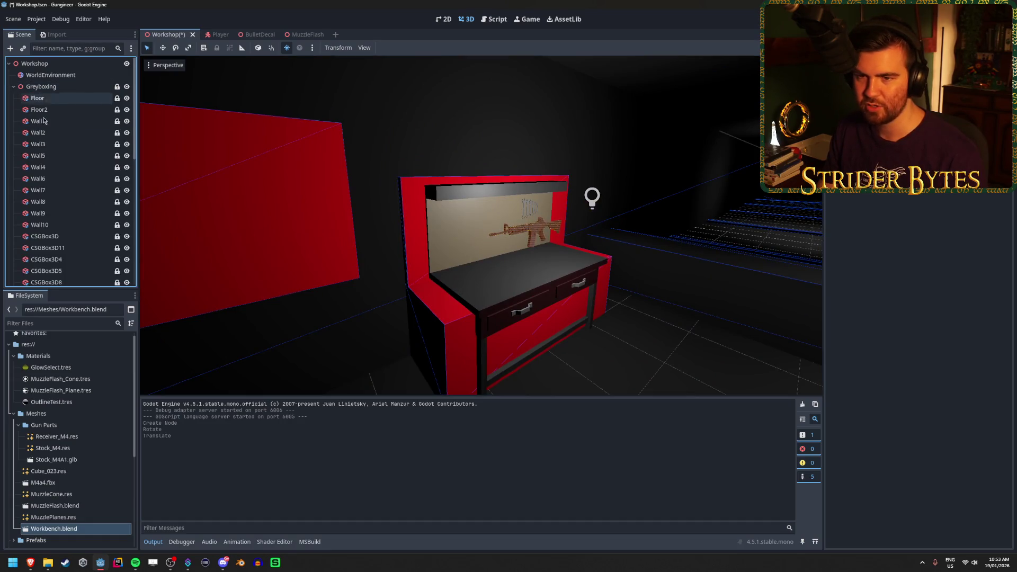
left_click(59, 236)
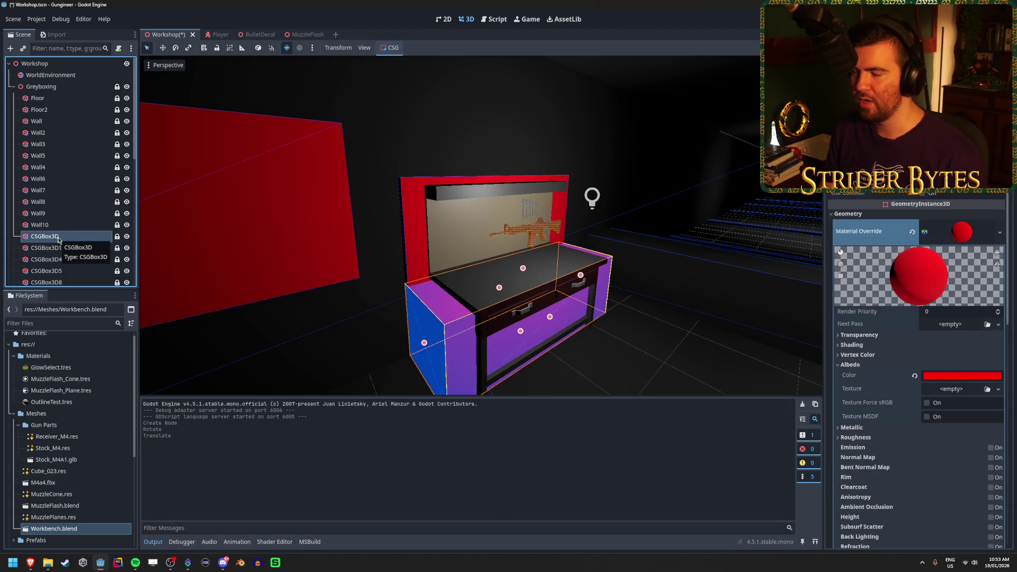
key("Down")
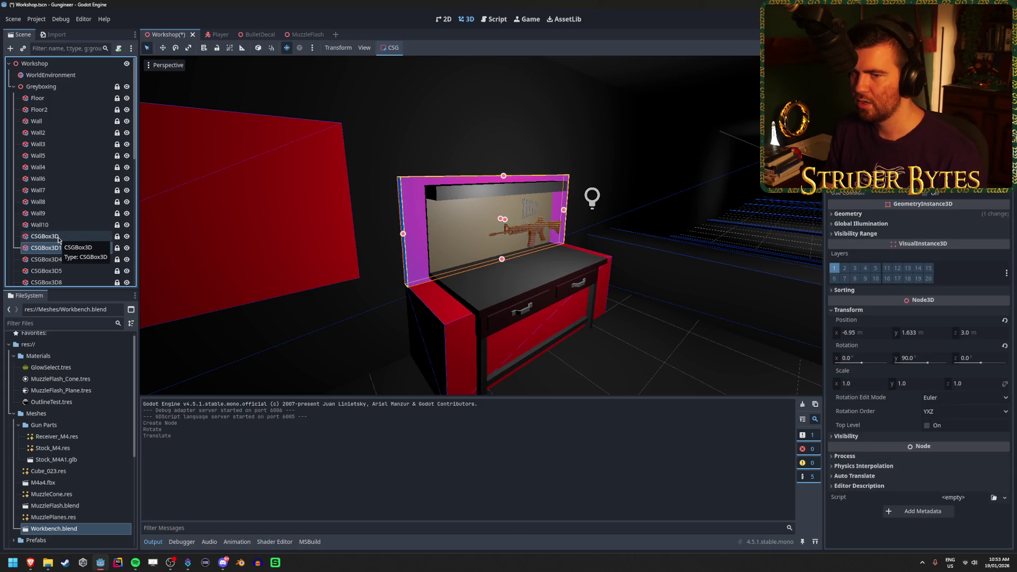
key("Up")
double_click(58, 236)
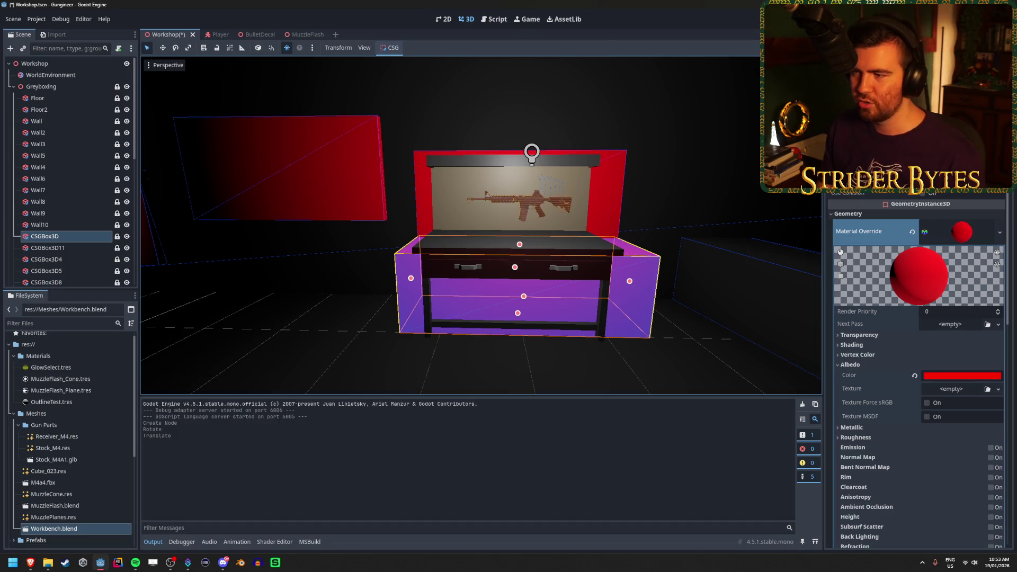
left_click(595, 227)
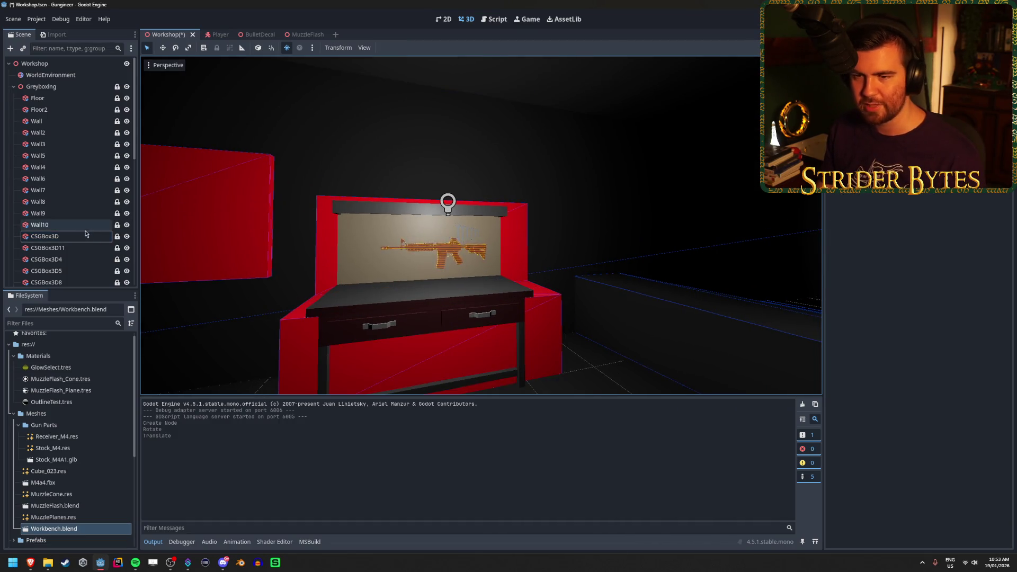
left_click(13, 87)
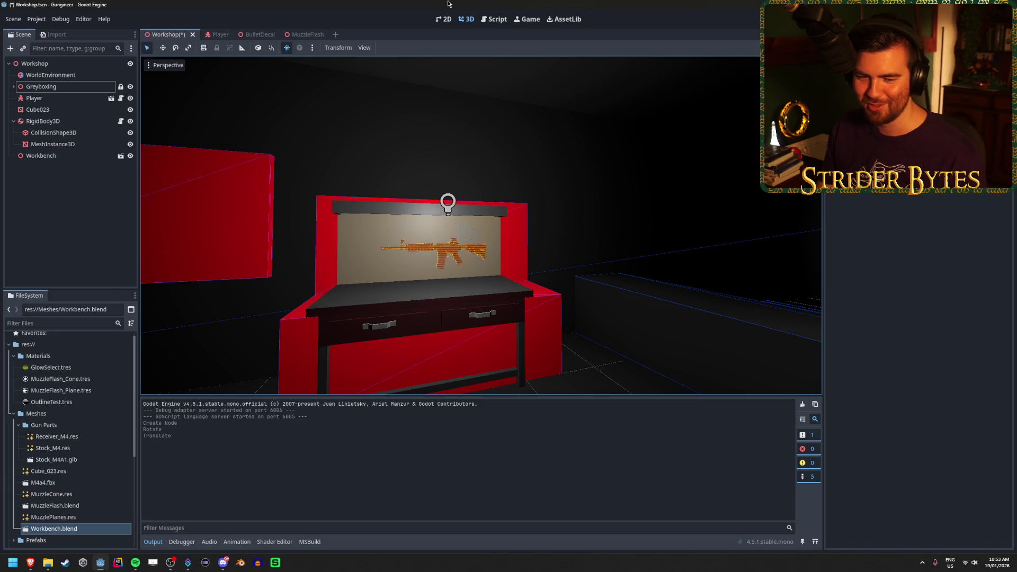
mouse_move(512, 154)
left_mouse_down()
mouse_move(450, 170)
mouse_move(491, 183)
left_mouse_up()
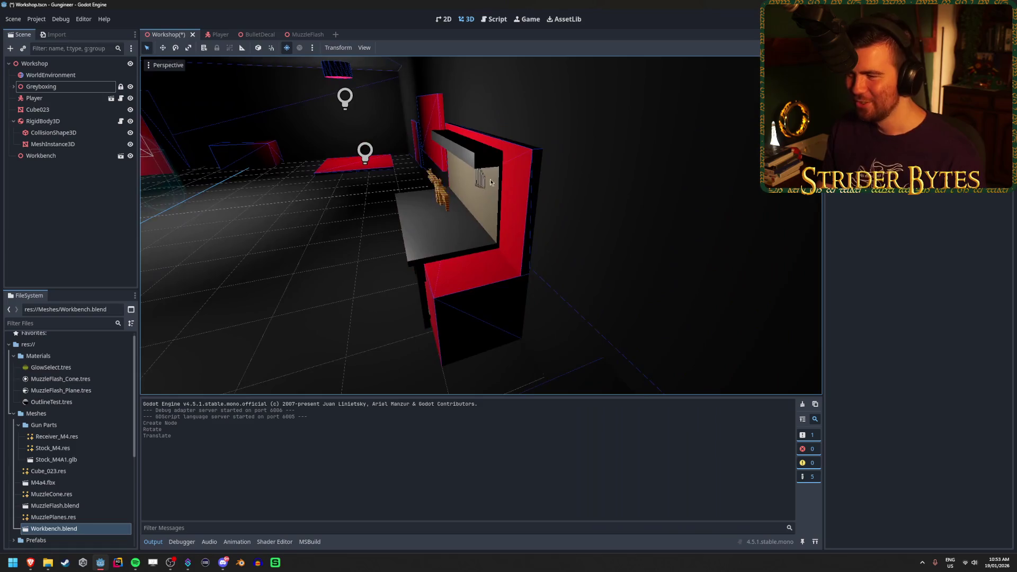
Nudge the Workbench along X with the red gizmo arrow, then open Workbench.blend in Blender
left_click(427, 255)
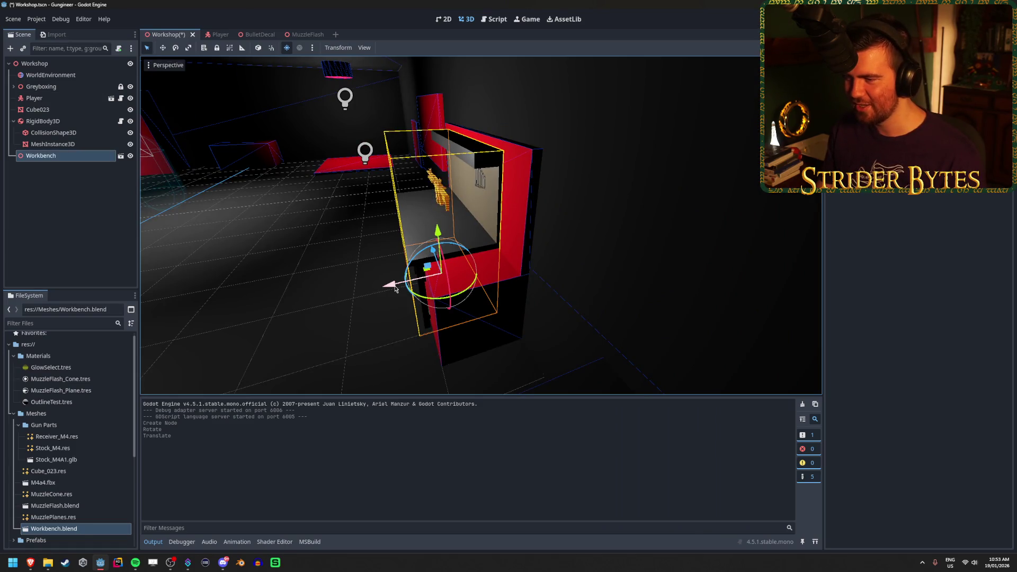
left_click_drag(395, 289, 414, 283)
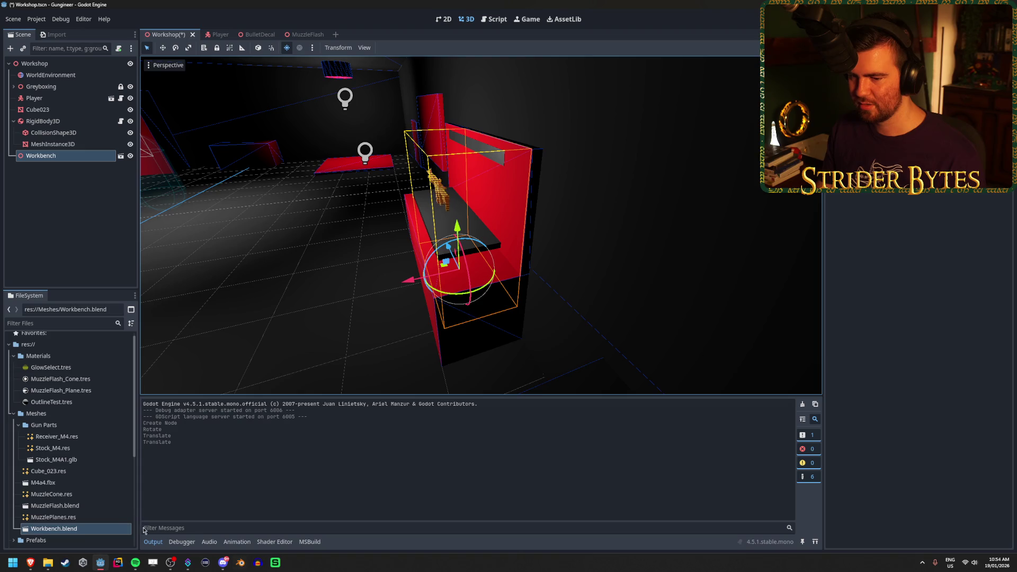
right_click(102, 529)
key("Escape")
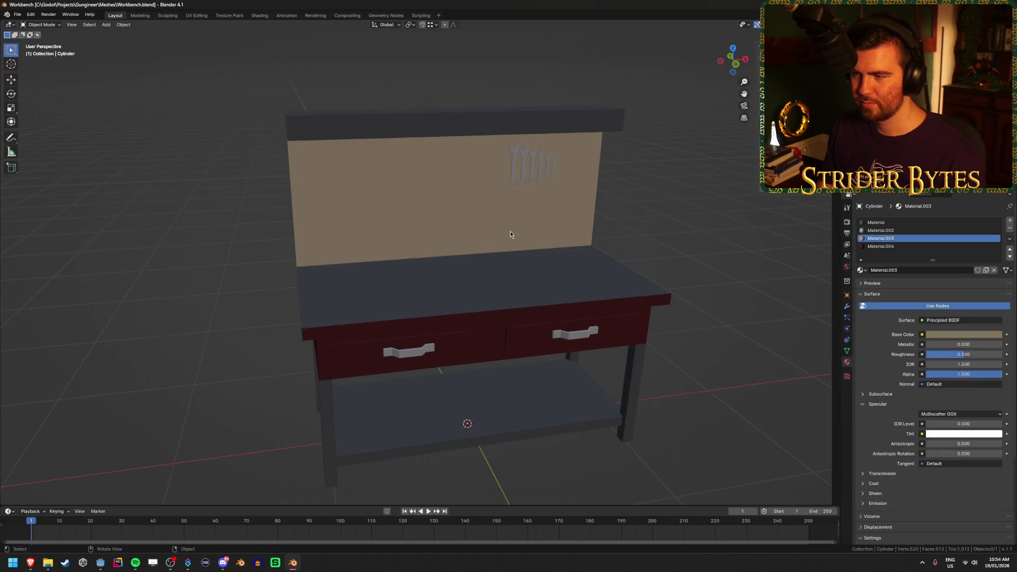
Inspect the workbench mesh in Edit Mode from a high three-quarter view, then deselect and save
left_click(510, 234)
scroll(564, 241, "down", 4)
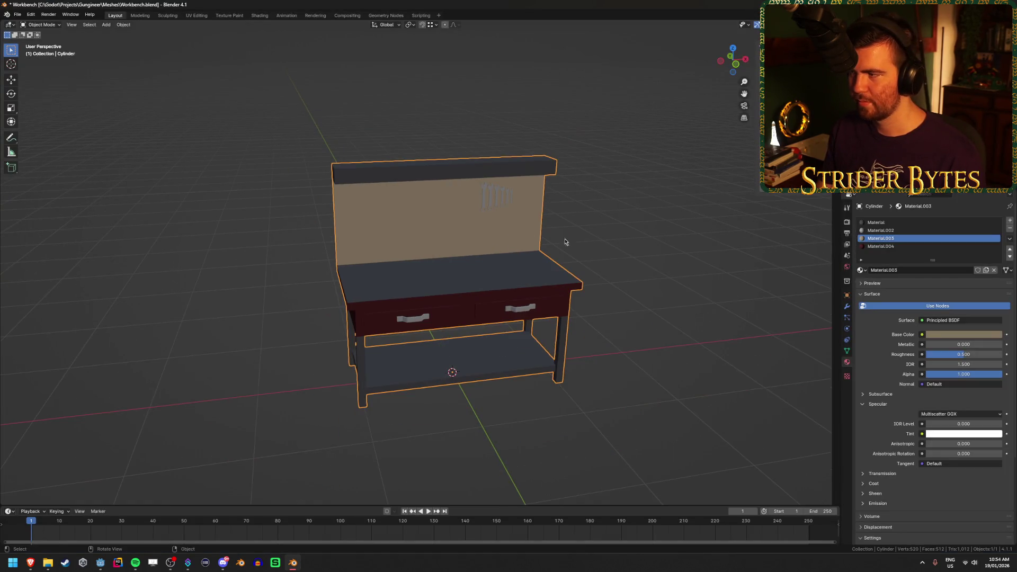
scroll(591, 303, "up", 2)
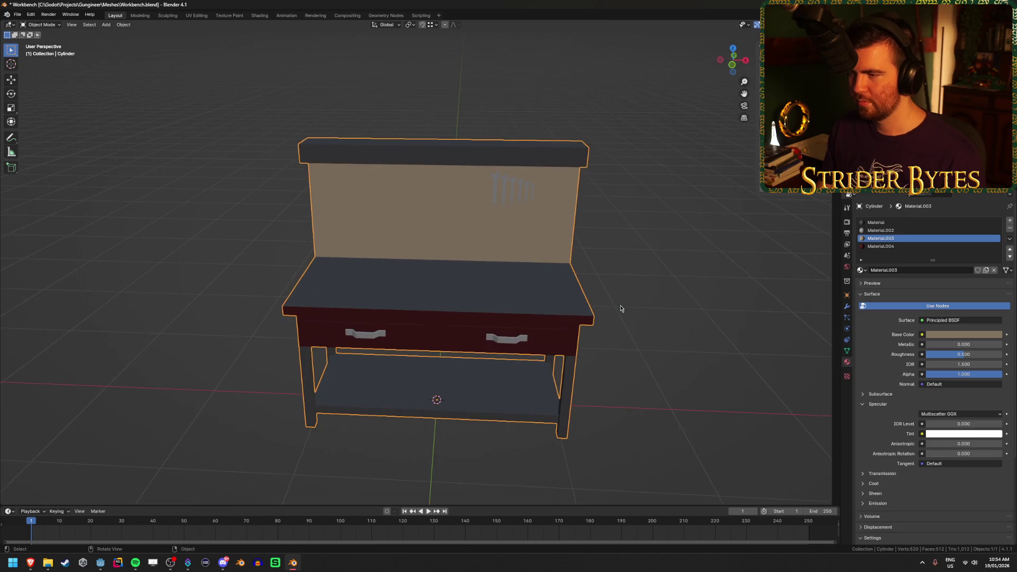
key("Tab")
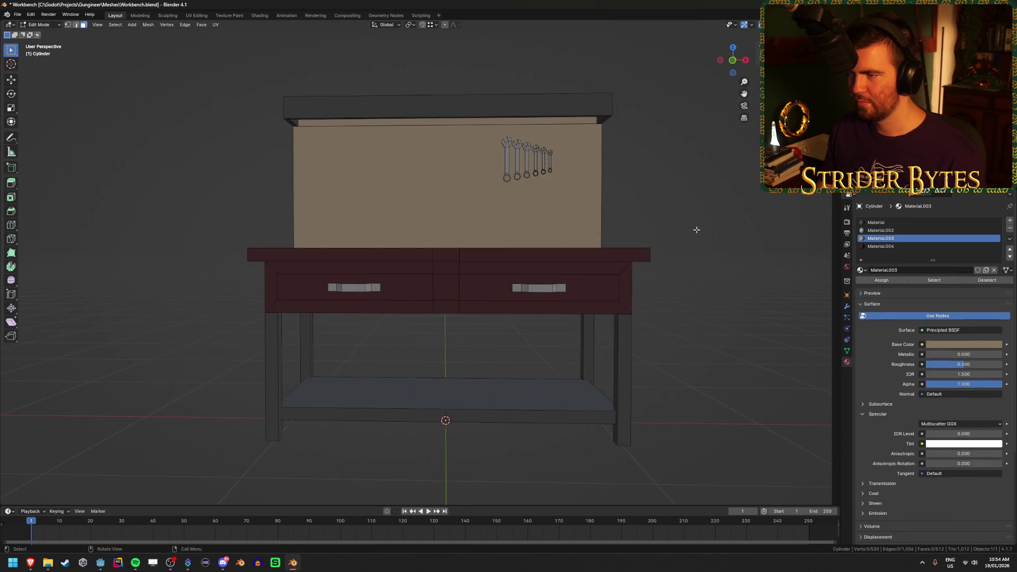
scroll(517, 347, "up", 6)
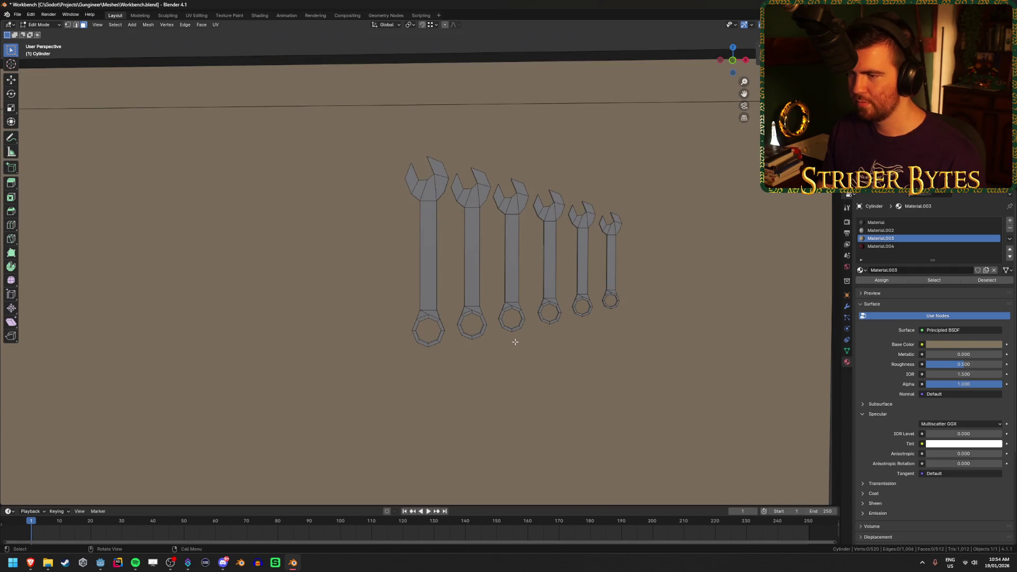
scroll(514, 341, "down", 5)
scroll(531, 328, "down", 3)
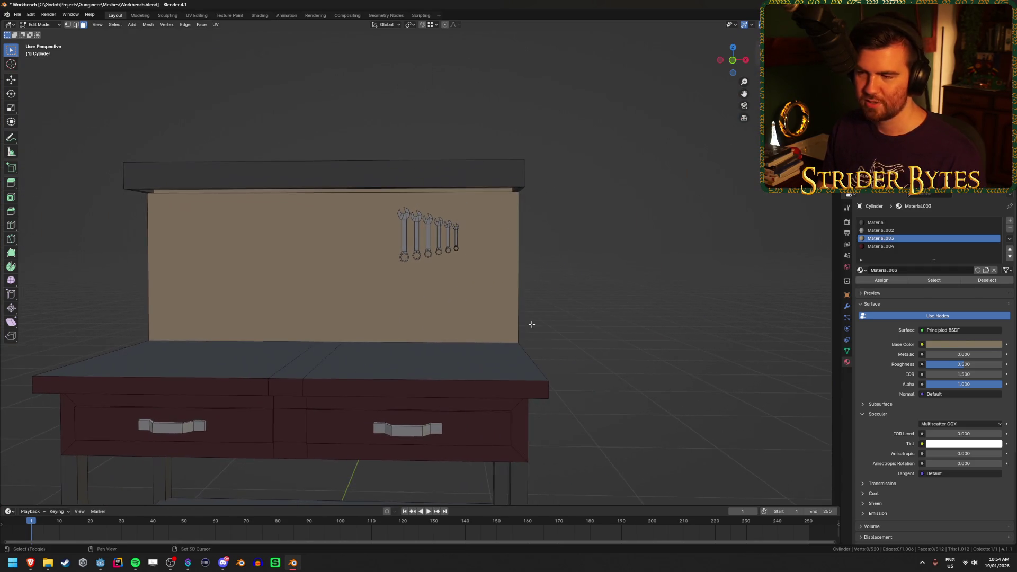
scroll(532, 324, "down", 2)
mouse_move(561, 317)
left_mouse_down()
mouse_move(527, 316)
mouse_move(504, 295)
mouse_move(574, 348)
mouse_move(583, 402)
mouse_move(606, 311)
left_mouse_up()
scroll(606, 311, "up", 3)
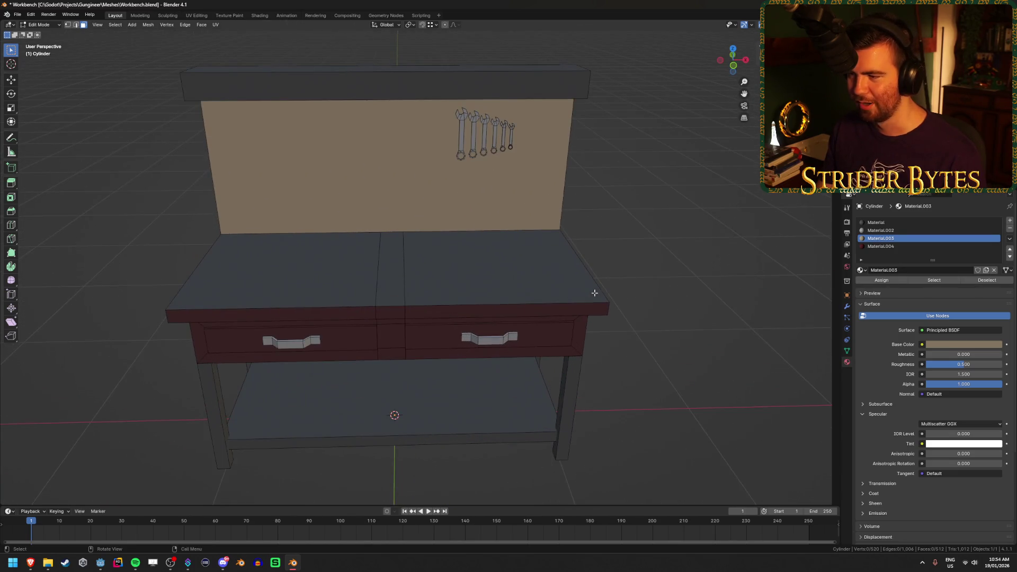
scroll(594, 293, "up", 1)
scroll(594, 293, "down", 2)
key("Tab")
left_click(709, 304)
key("ctrl+s")
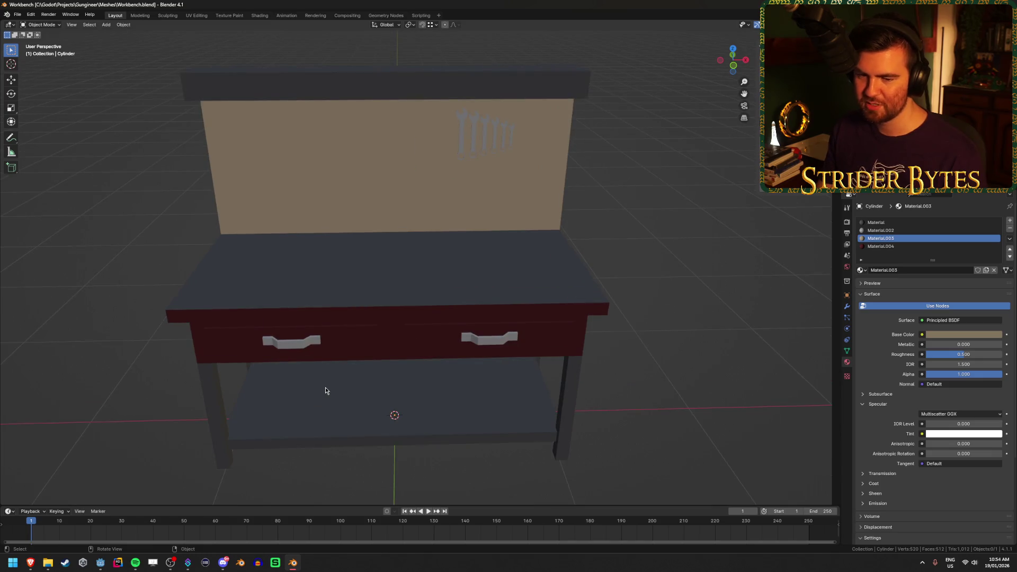
View the workbench mesh from the front in wireframe and box-select its vertices in vertex mode
mouse_move(275, 411)
left_mouse_down()
mouse_move(416, 405)
mouse_move(469, 369)
left_mouse_up()
left_click(443, 305)
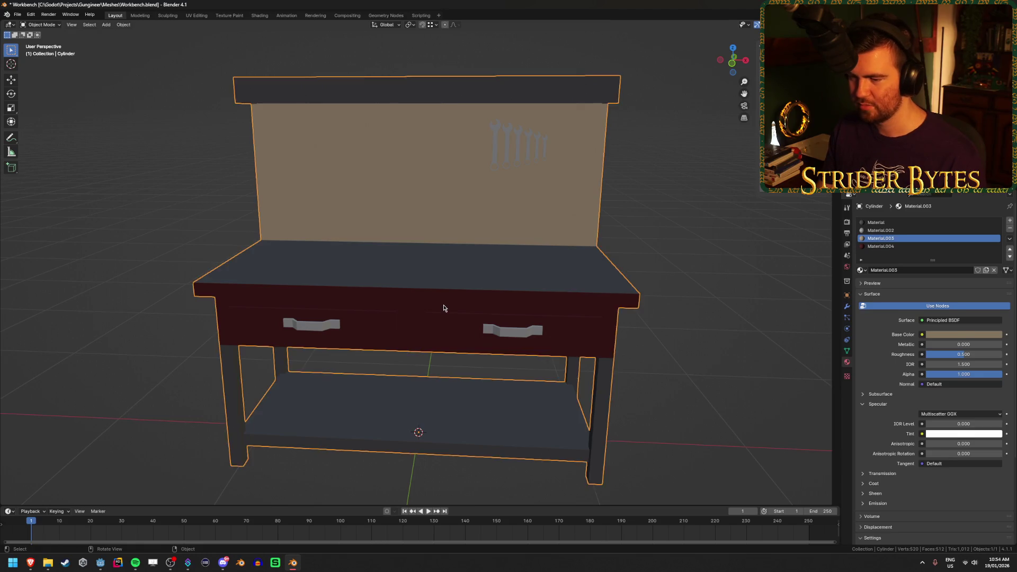
key("Tab")
key("KP_1")
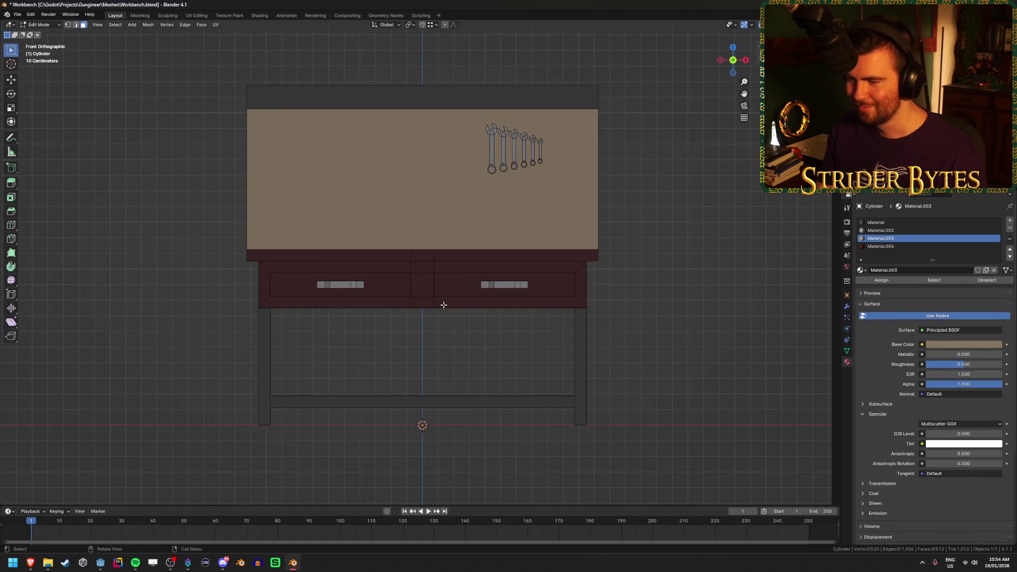
scroll(443, 305, "down", 3)
key("1")
key("shift+z")
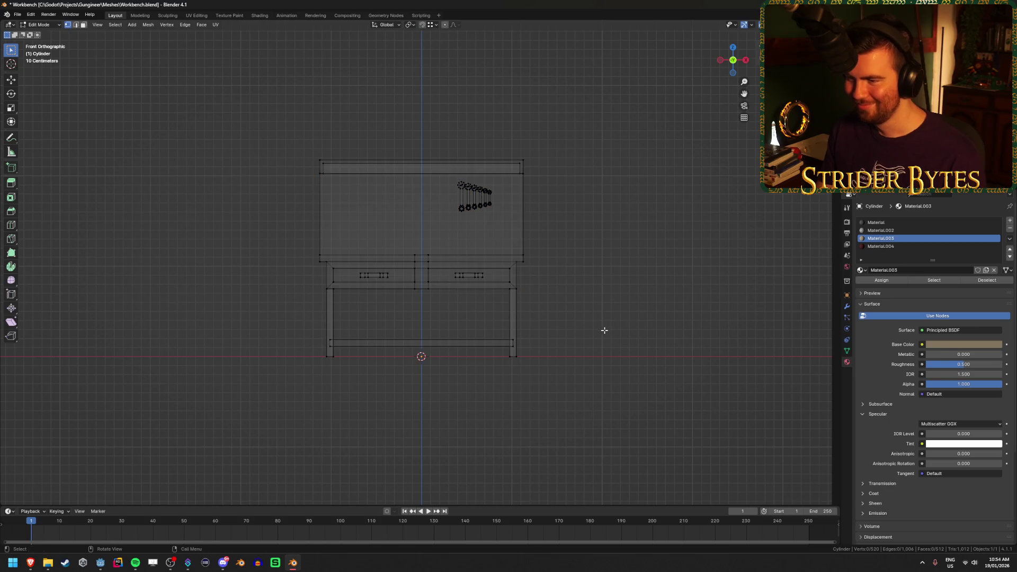
left_click_drag(591, 392, 420, 119)
key("Tab")
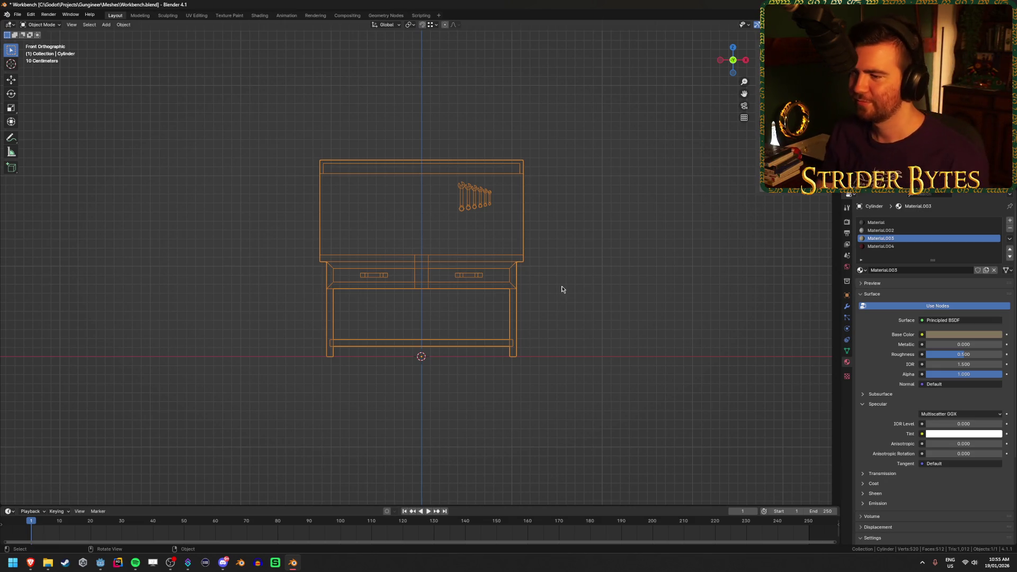
Box-select the workbench's right half, then work out the 0.37 m offset in a calculator
left_click(532, 275)
left_click(519, 276)
key("Tab")
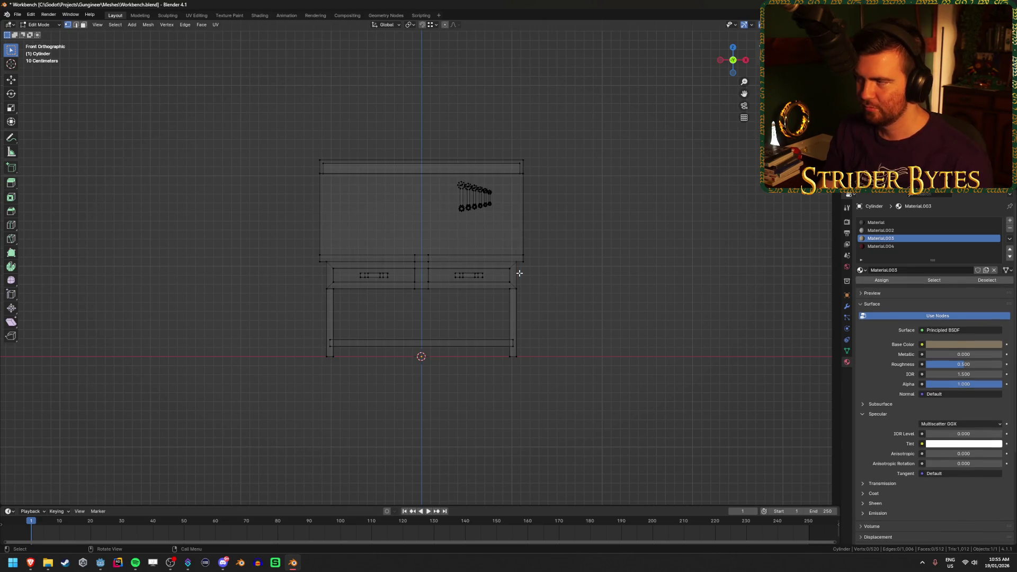
mouse_move(576, 396)
left_mouse_down()
mouse_move(414, 105)
mouse_move(423, 105)
left_mouse_up()
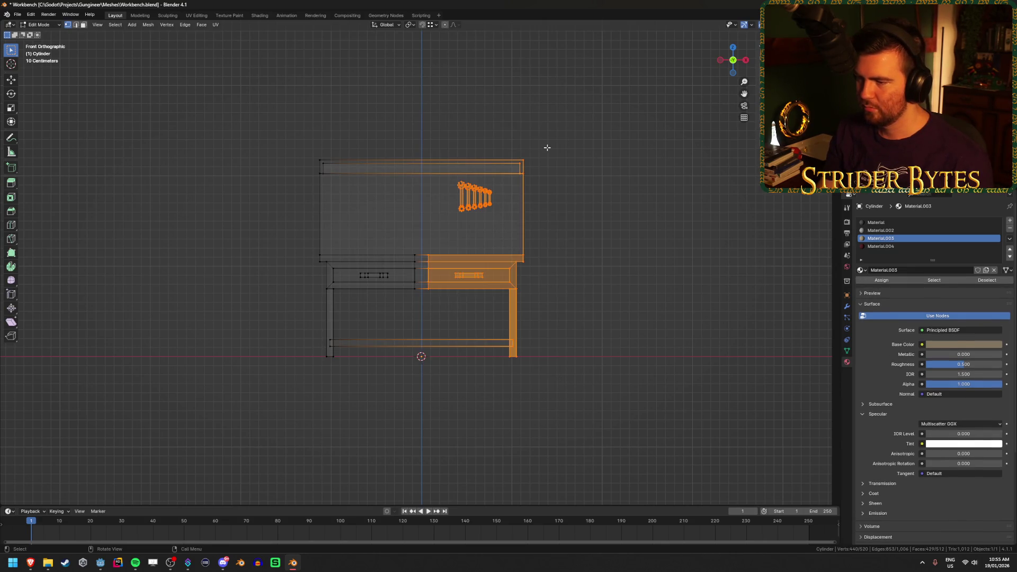
key("Tab")
left_click(660, 263)
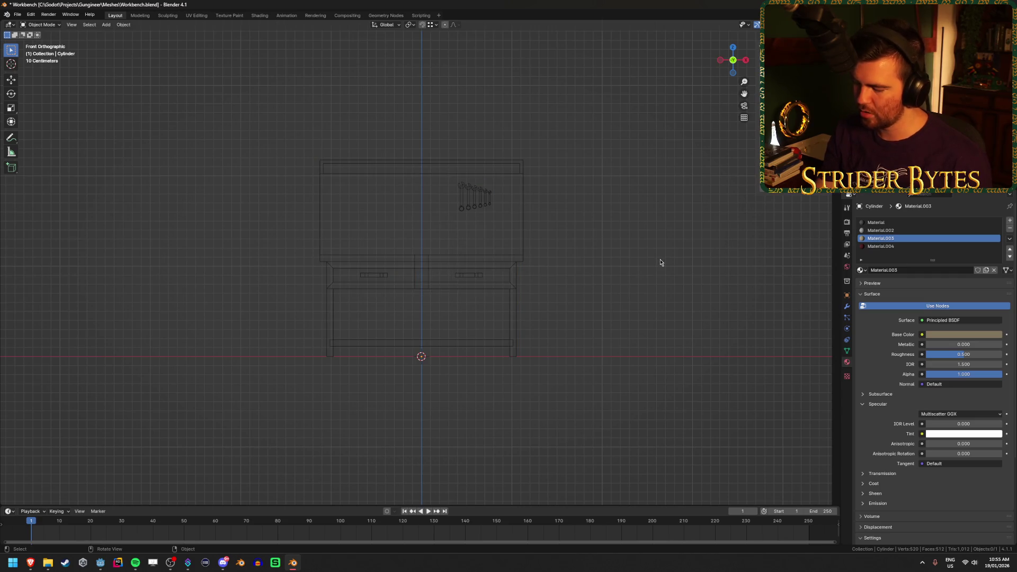
key("XF86Calculator")
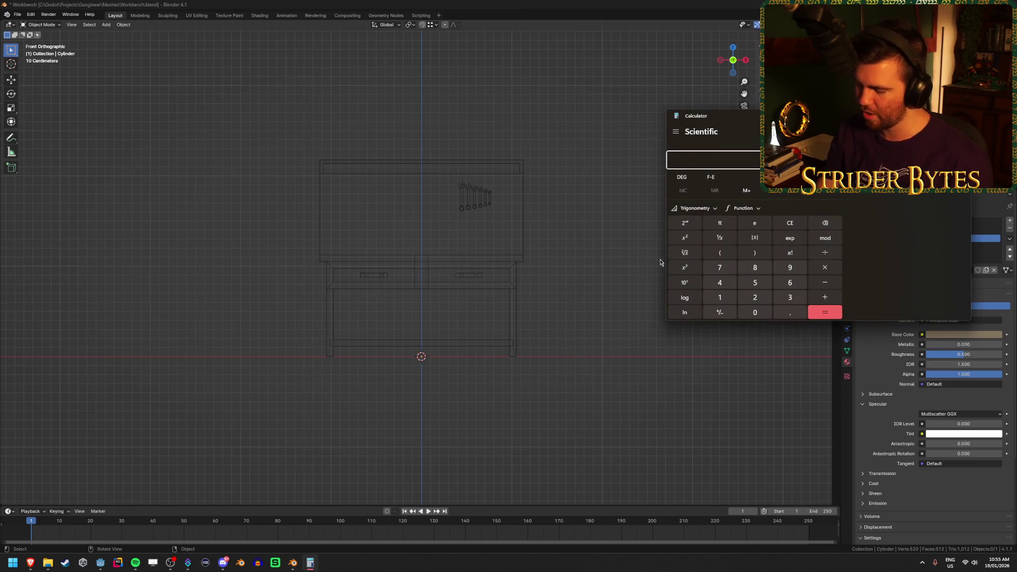
key("alt+F4")
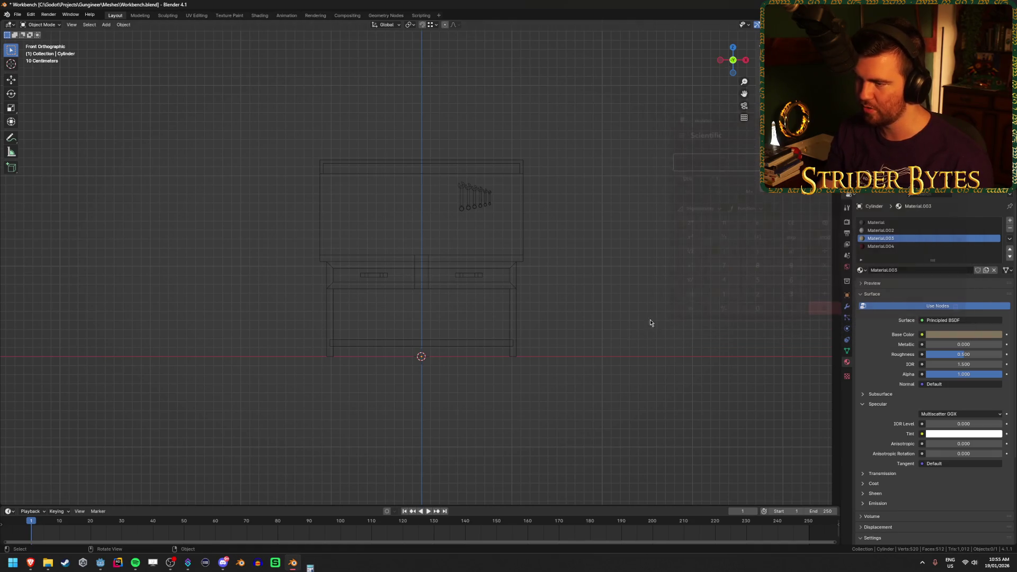
Move the right half of the workbench 0.37 m along X and the left half -0.37 m
key("Tab")
mouse_move(619, 397)
left_mouse_down()
mouse_move(435, 126)
mouse_move(421, 124)
left_mouse_up()
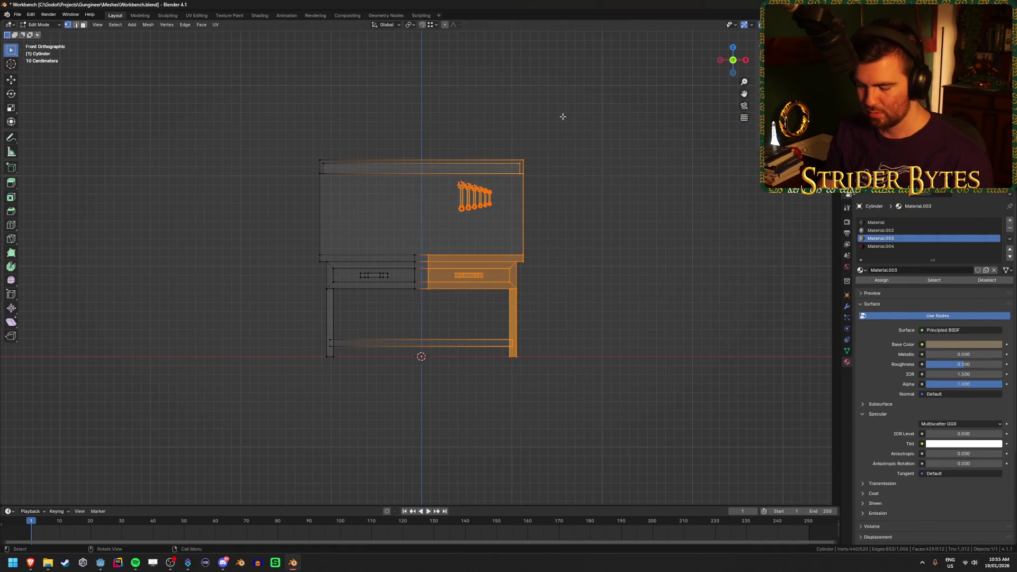
type("gx0.37")
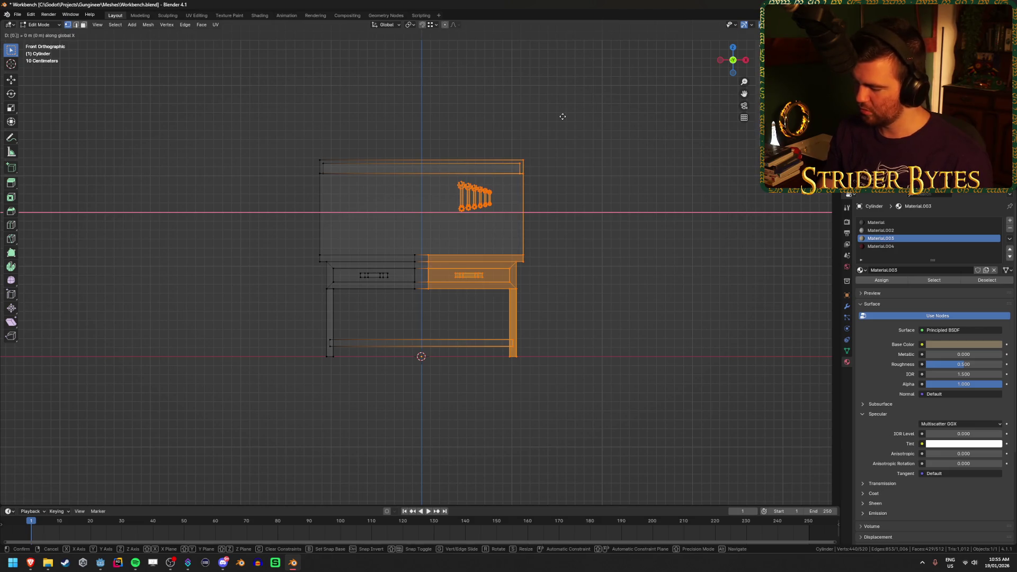
key("Return")
mouse_move(249, 120)
left_mouse_down()
mouse_move(415, 356)
mouse_move(429, 409)
left_mouse_up()
type("gx-")
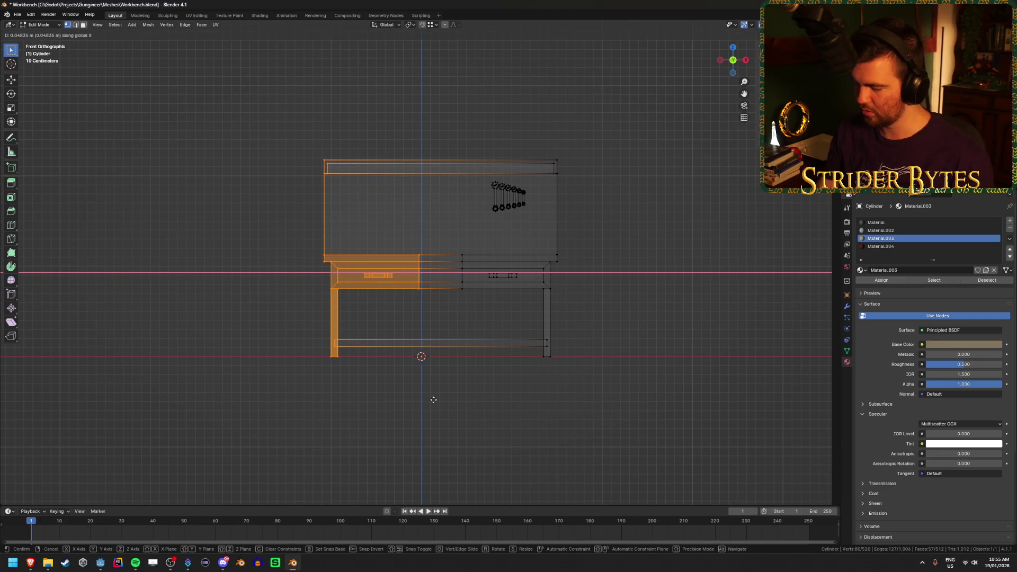
type("0.37")
key("Return")
View the widened workbench in perspective with solid shading, back in Edit Mode
key("Tab")
mouse_move(657, 330)
left_mouse_down()
mouse_move(621, 336)
mouse_move(564, 305)
mouse_move(656, 316)
mouse_move(661, 297)
mouse_move(622, 284)
mouse_move(620, 261)
mouse_move(620, 277)
left_mouse_up()
key("shift+z")
scroll(661, 296, "up", 4)
key("Tab")
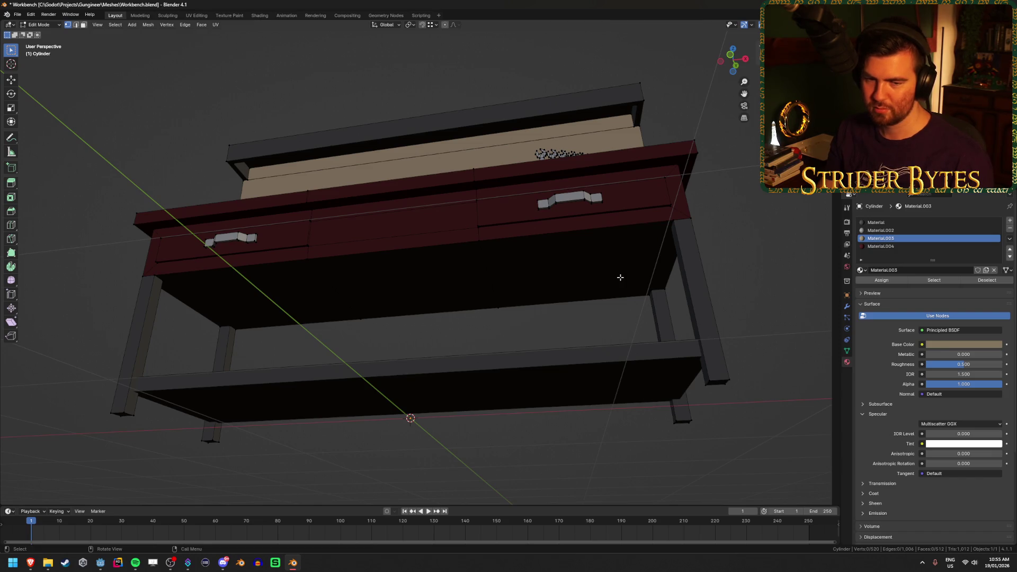
Switch to face select and pick the middle drawer-front face from a level front view
left_click_drag(621, 277, 626, 304)
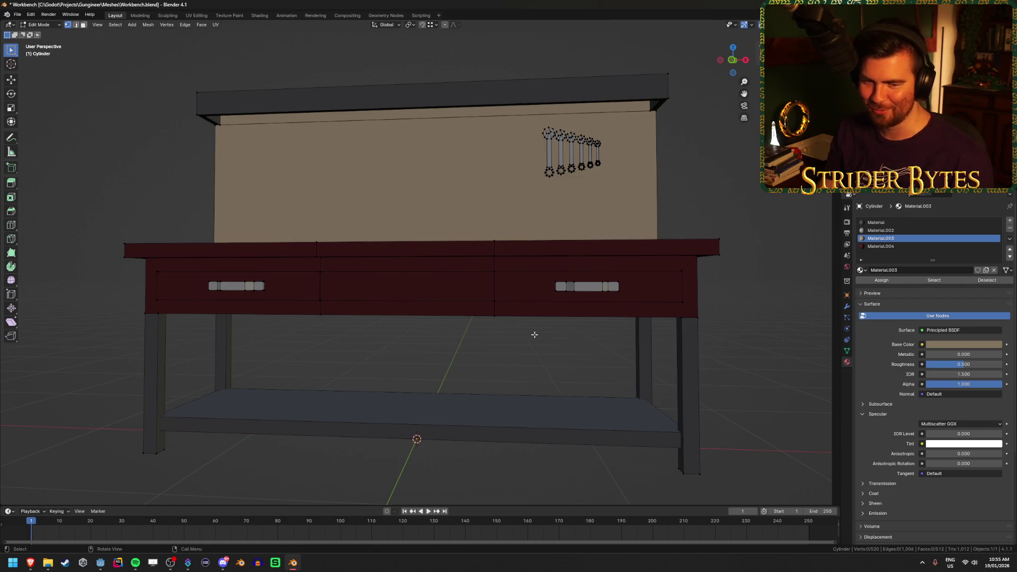
scroll(534, 335, "up", 3)
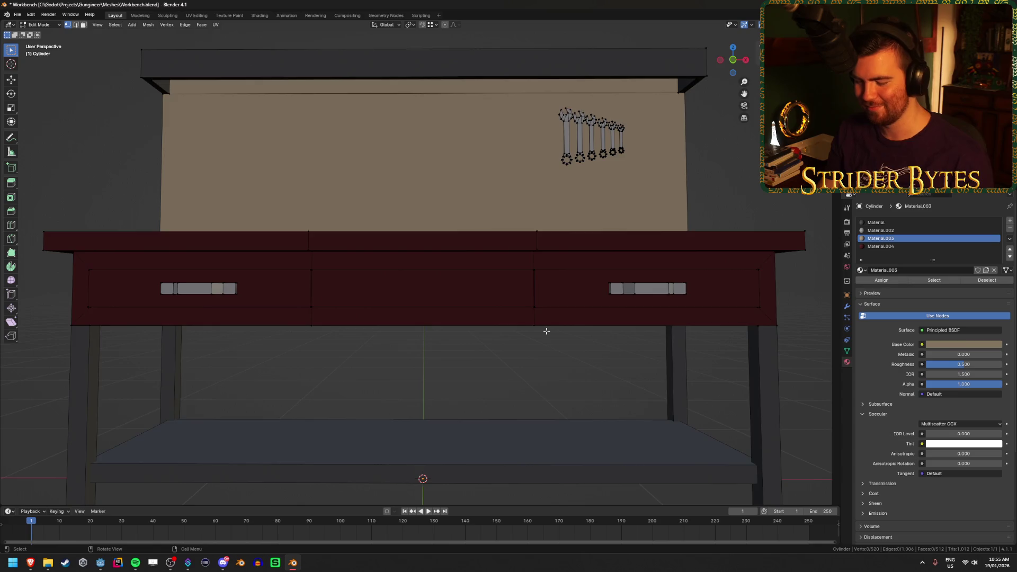
key("3")
left_click(472, 295)
mouse_move(475, 374)
left_mouse_down()
mouse_move(482, 342)
mouse_move(473, 406)
mouse_move(477, 383)
left_mouse_up()
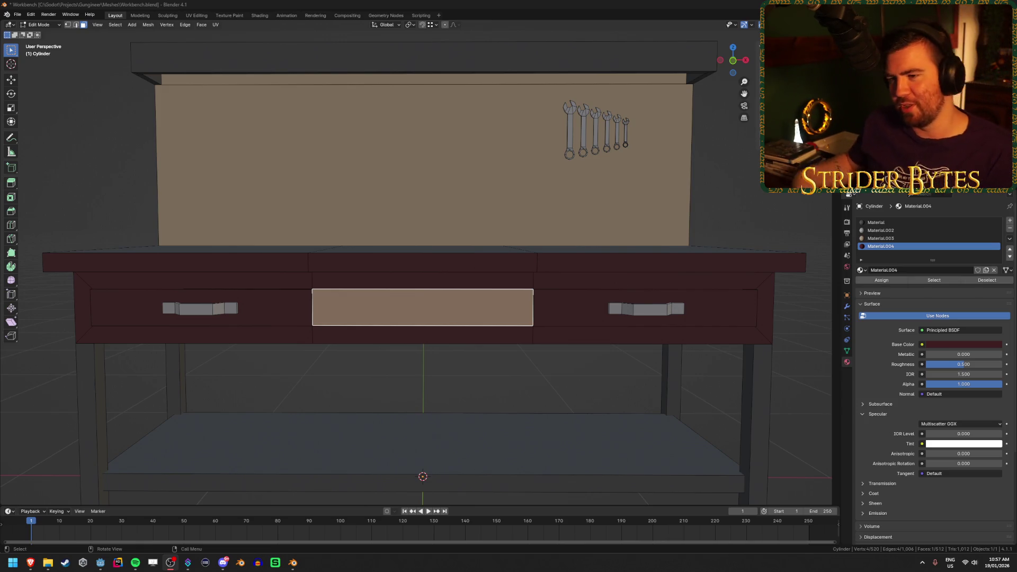
Save Workbench.blend in Edit Mode and again in Object Mode, then switch to Godot
key("ctrl+s")
scroll(276, 182, "down", 3)
scroll(276, 183, "up", 1)
key("Tab")
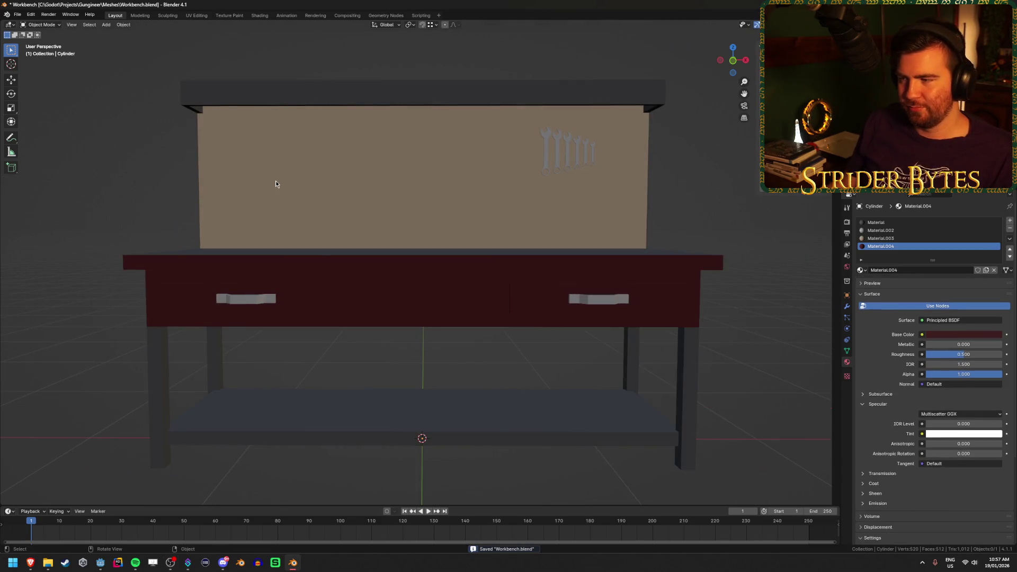
left_click_drag(277, 181, 288, 221)
key("ctrl+s")
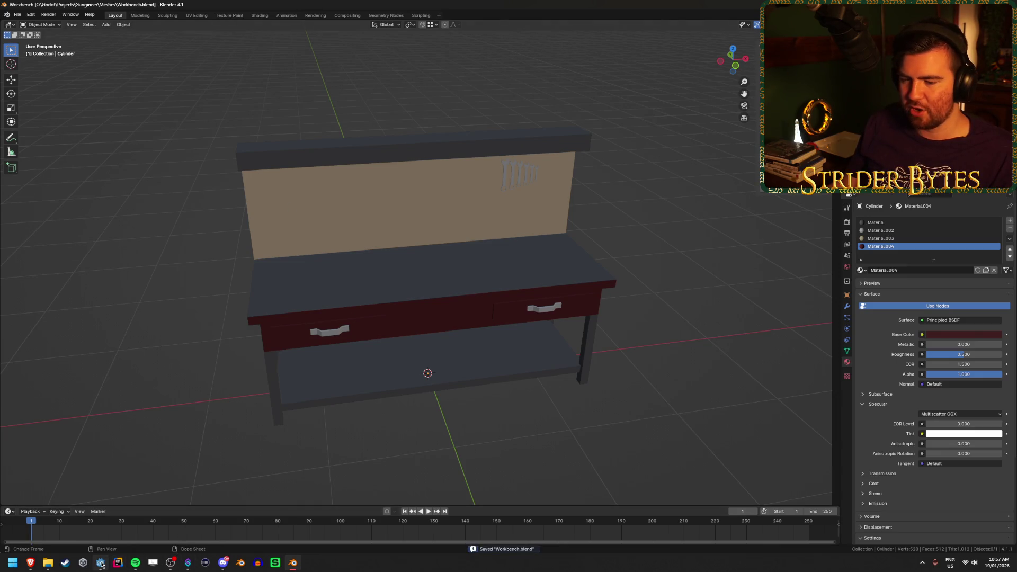
left_click(100, 563)
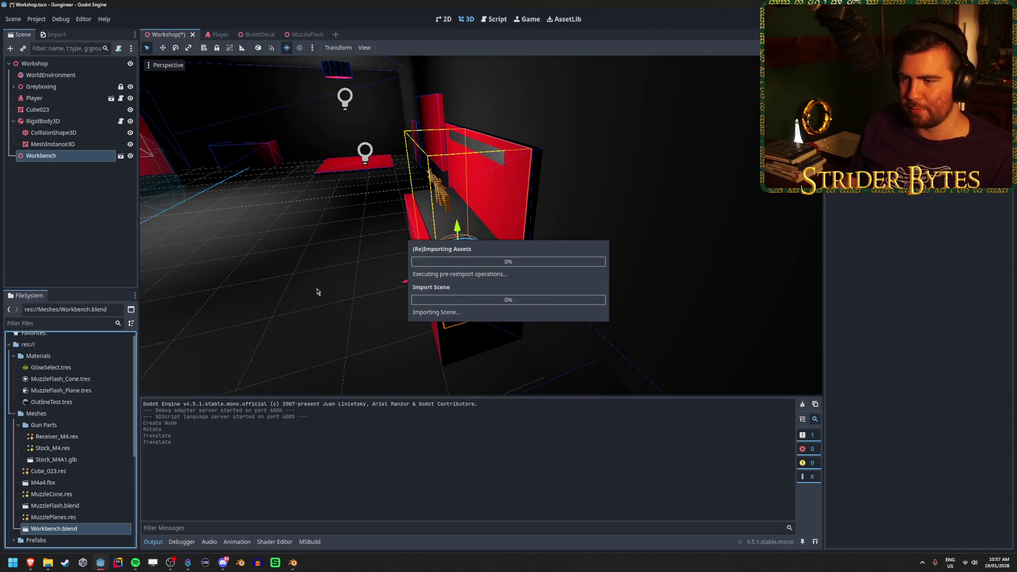
Enter new position values for the reimported Workbench node and expand Greyboxing to list its walls
scroll(333, 287, "up", 5)
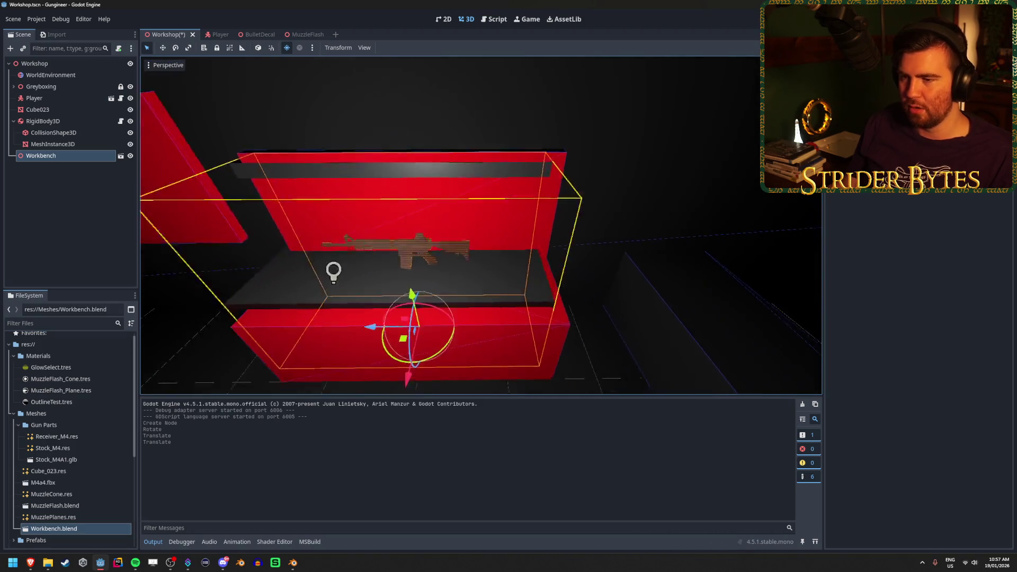
scroll(331, 285, "down", 2)
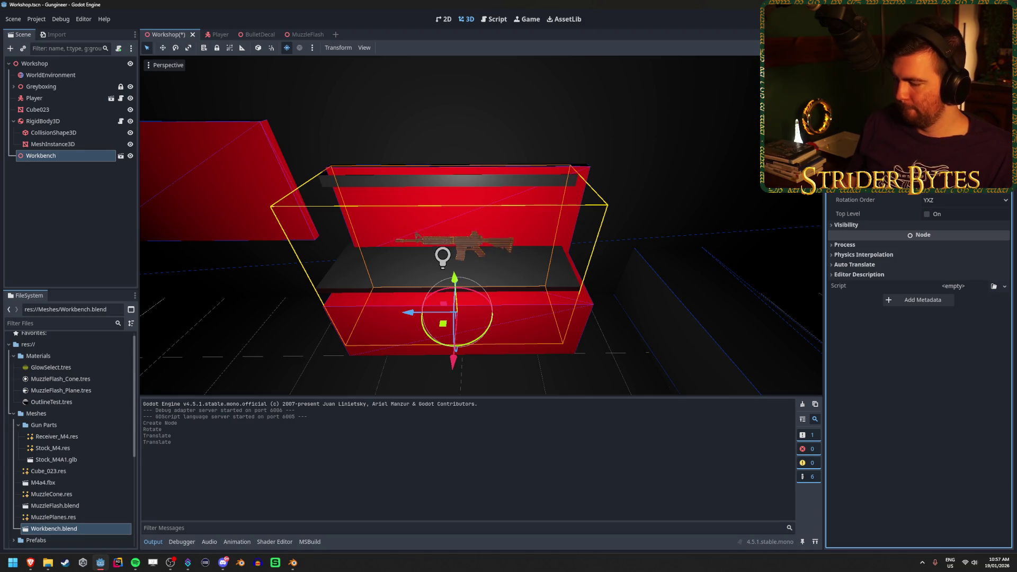
key("Return")
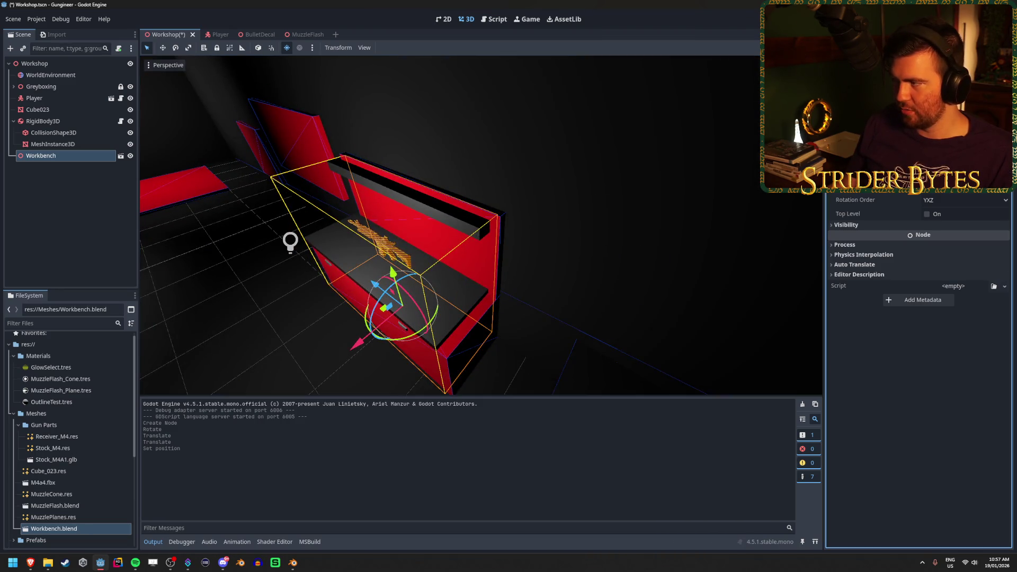
key("Return")
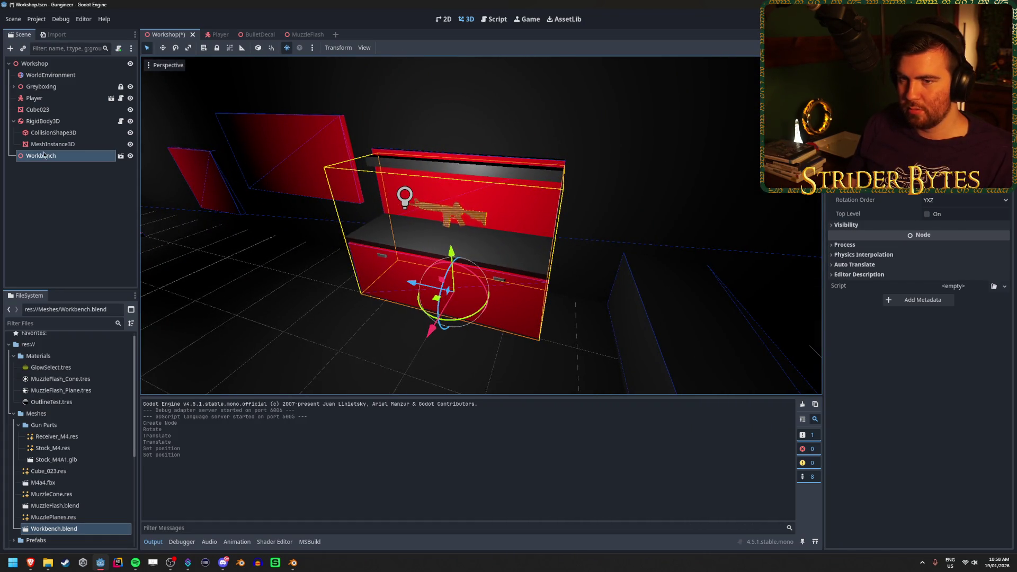
left_click(14, 86)
scroll(84, 195, "down", 3)
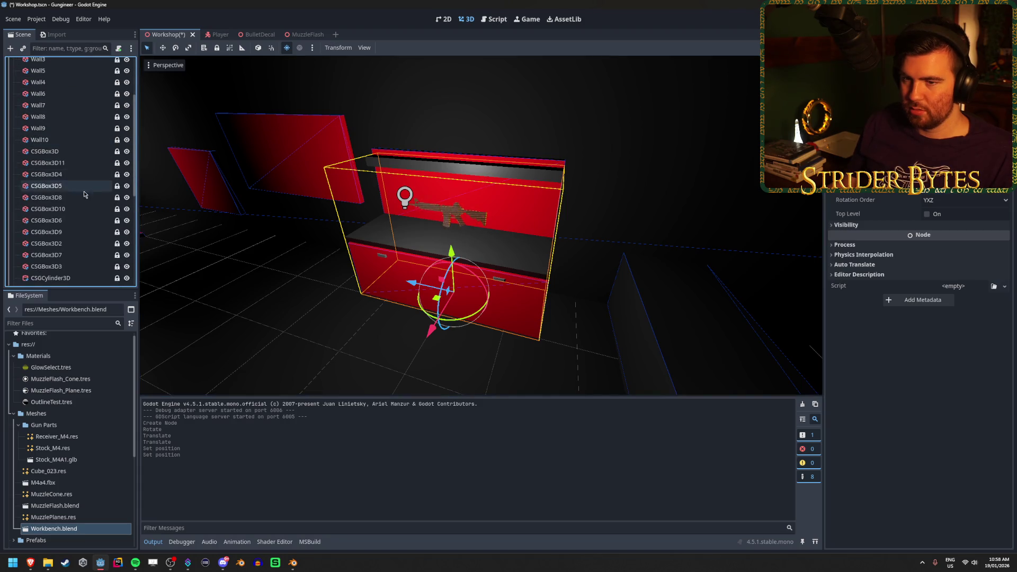
left_click(126, 152)
left_click(126, 152)
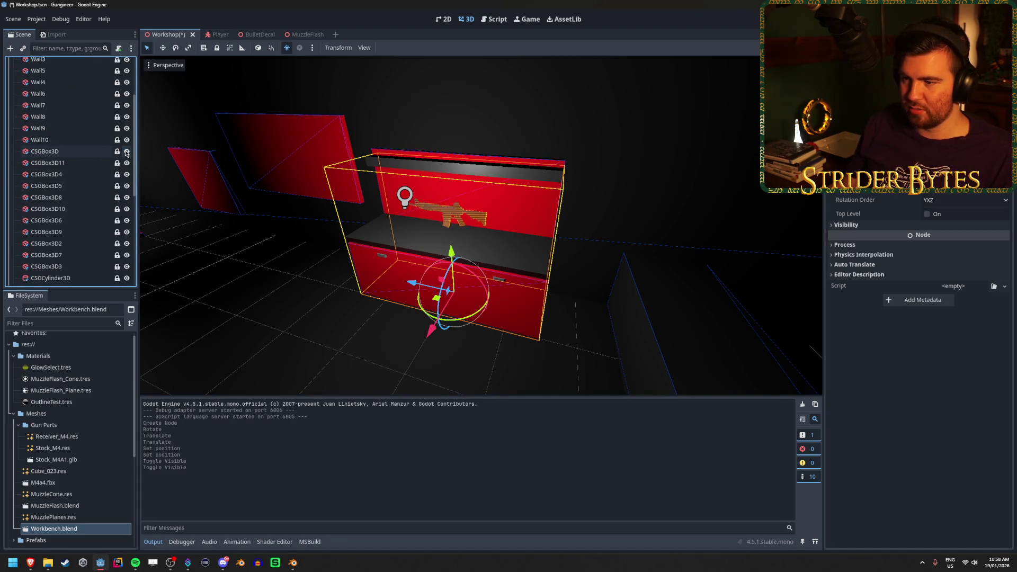
left_click(126, 152)
left_click(127, 162)
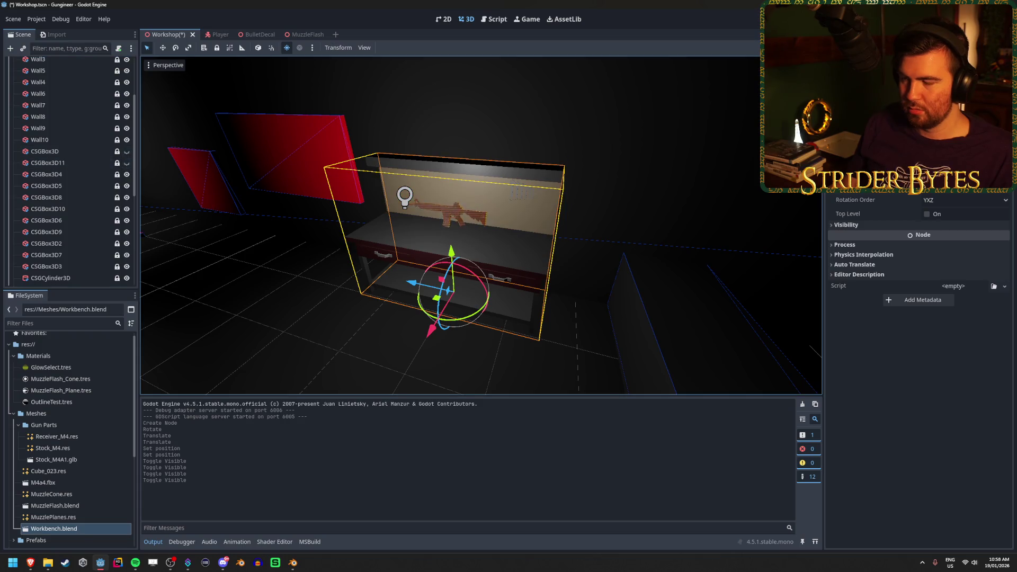
key("w")
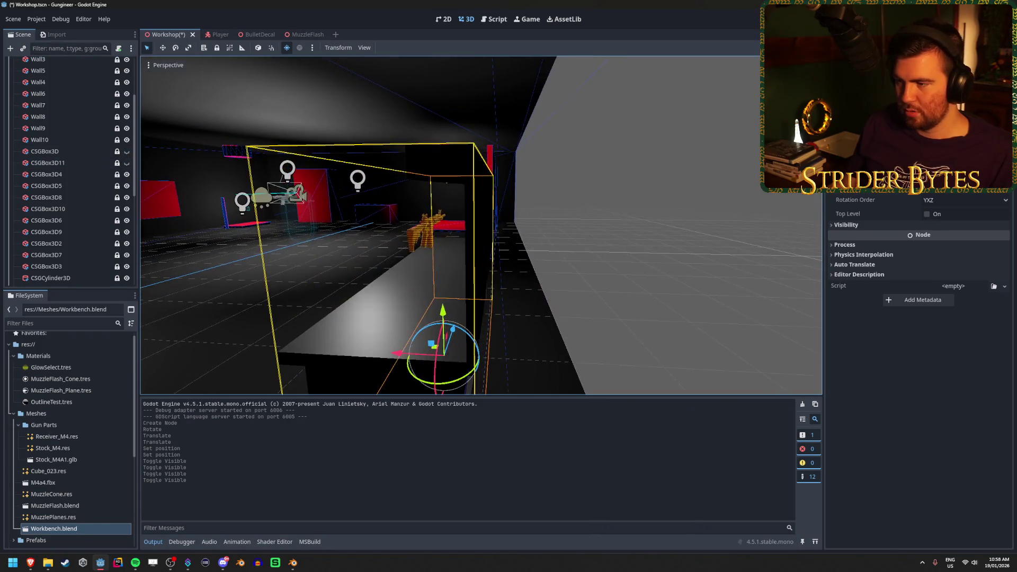
key("s")
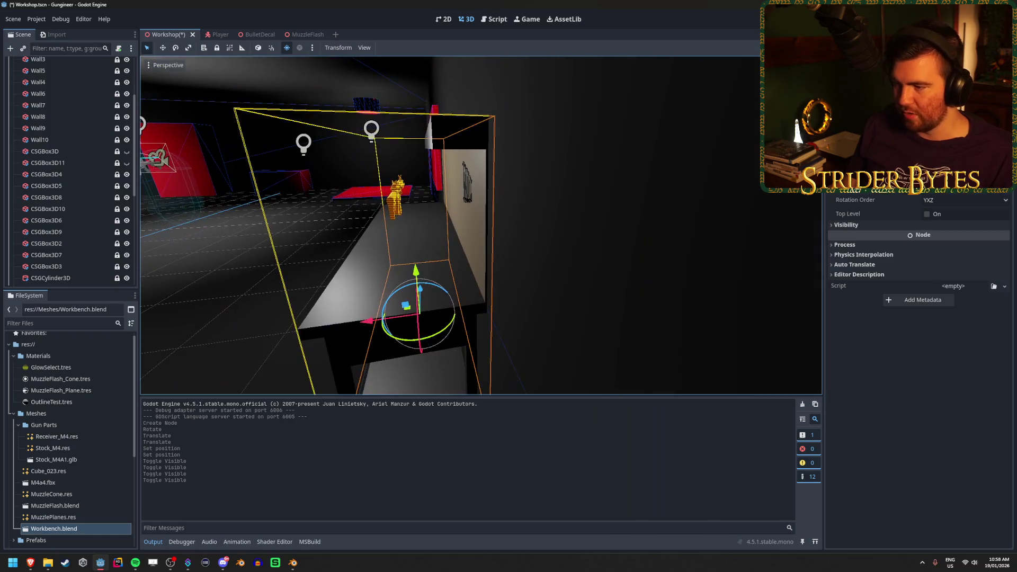
key("w")
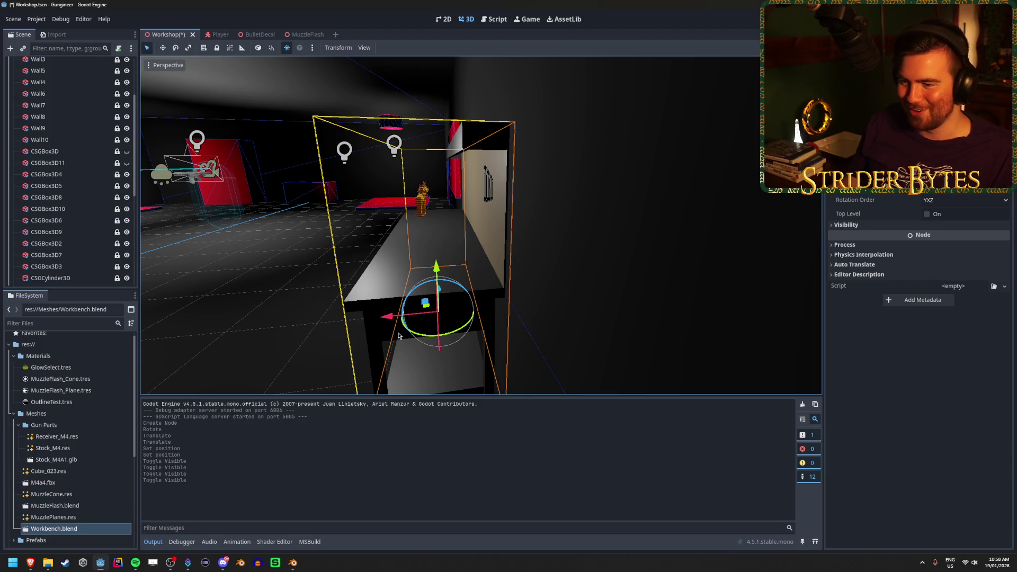
left_click_drag(386, 317, 386, 322)
left_click_drag(384, 323, 384, 324)
key("ctrl+z")
key("a")
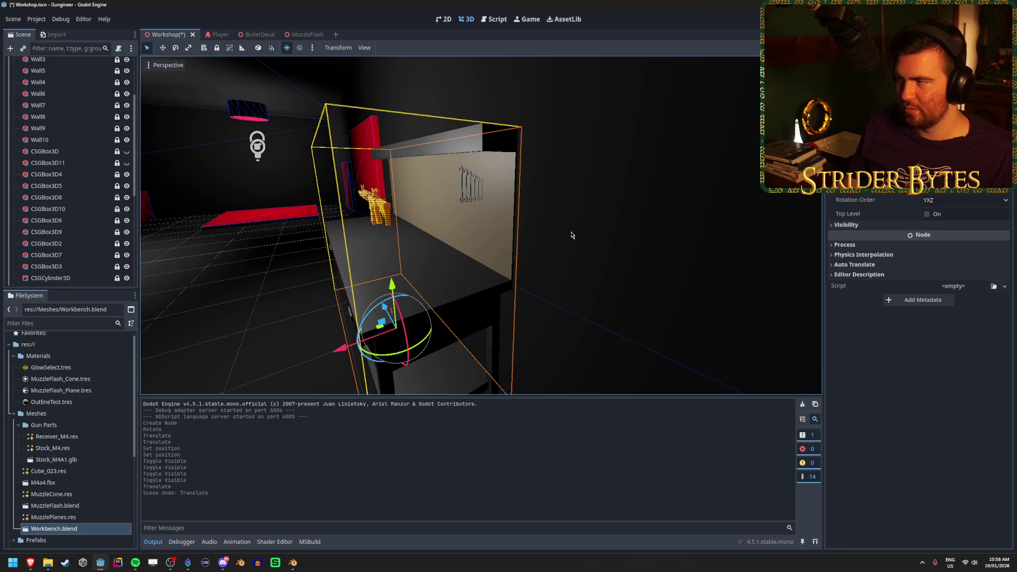
In Blender, pick a tabletop vertex and try extruding the bench's top edge, then undo it
left_click(300, 567)
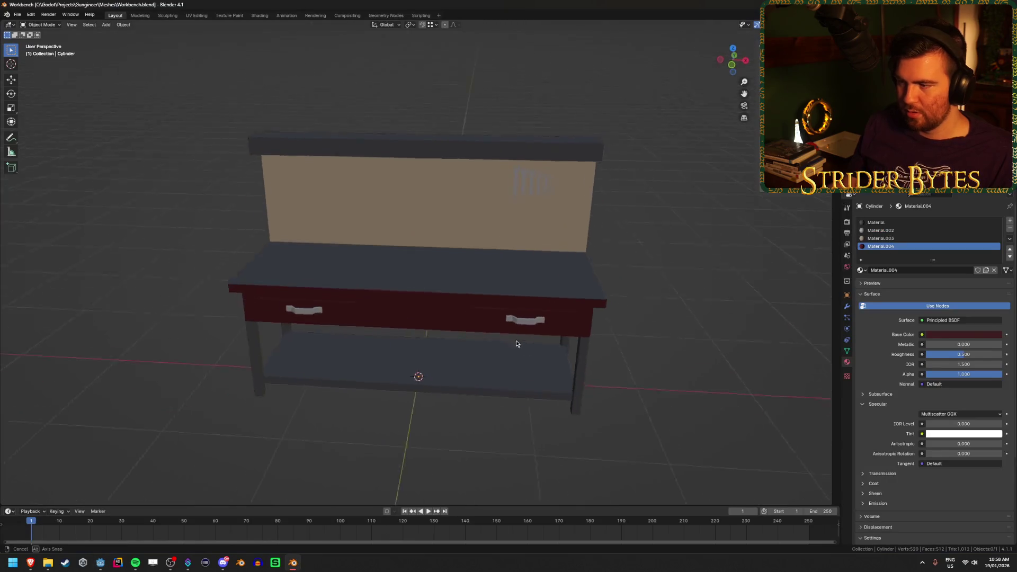
key("Tab")
scroll(445, 318, "up", 2)
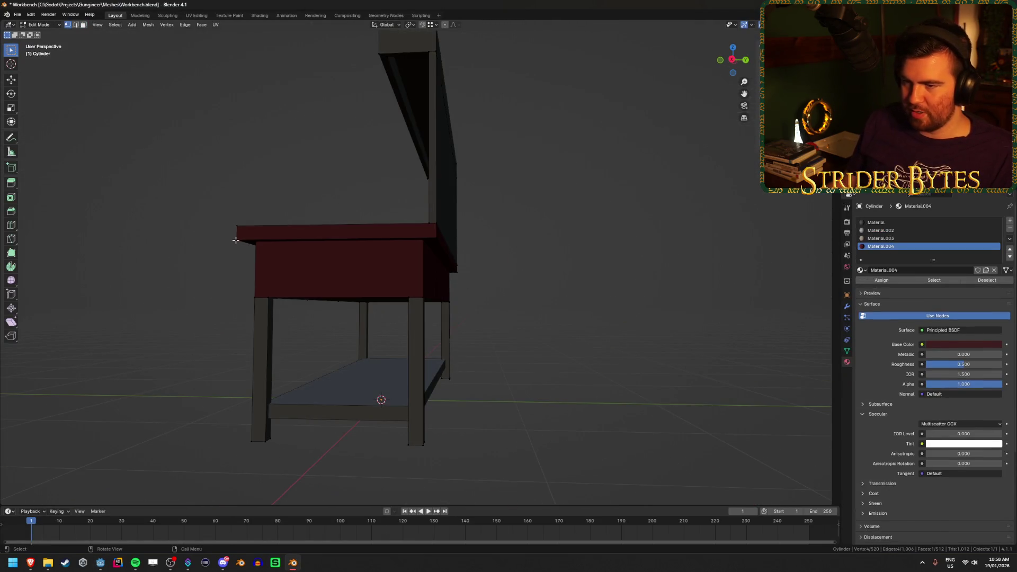
left_click(236, 240)
key("Tab")
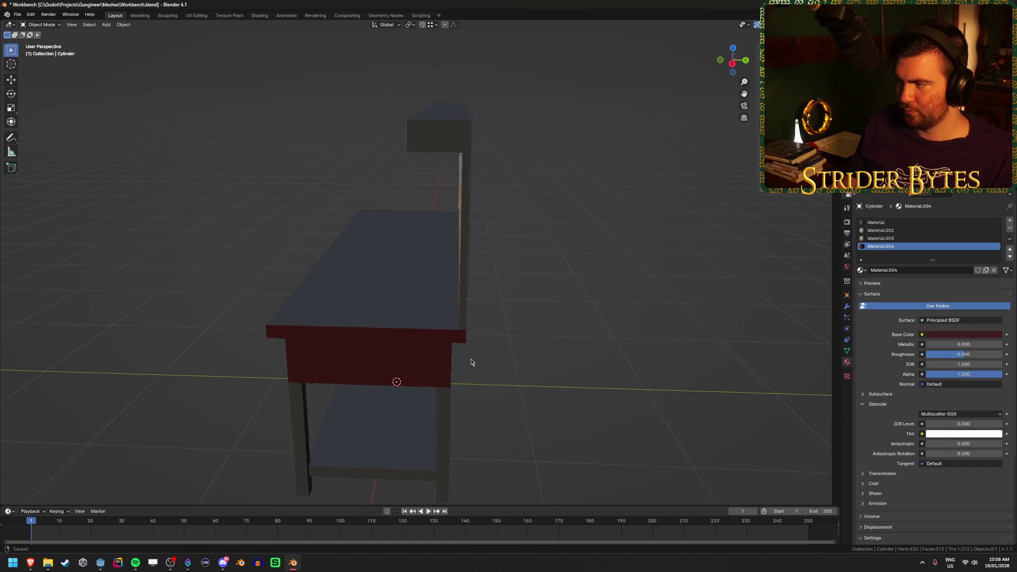
key("Tab")
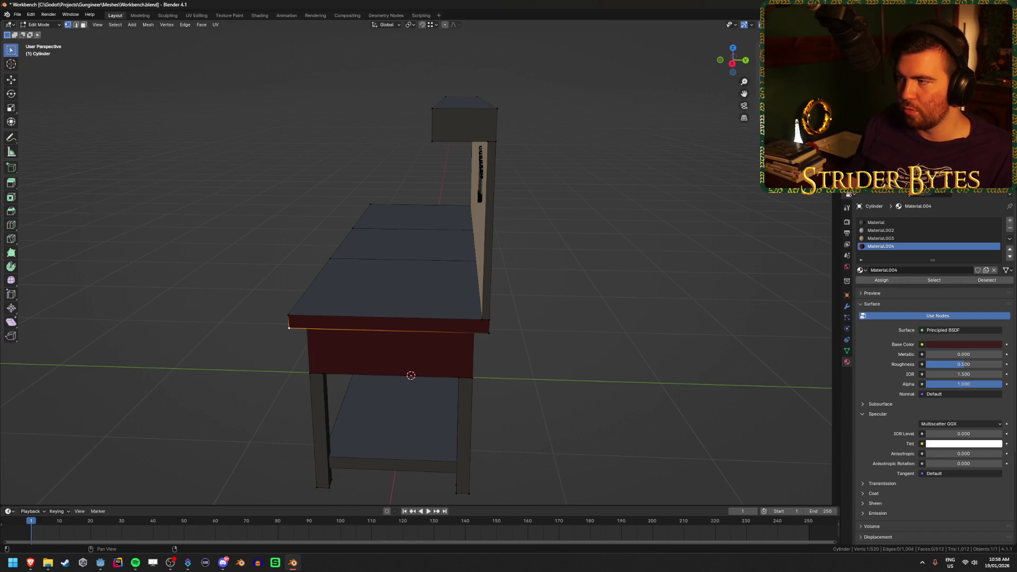
key("e")
left_click(694, 221)
key("ctrl+z")
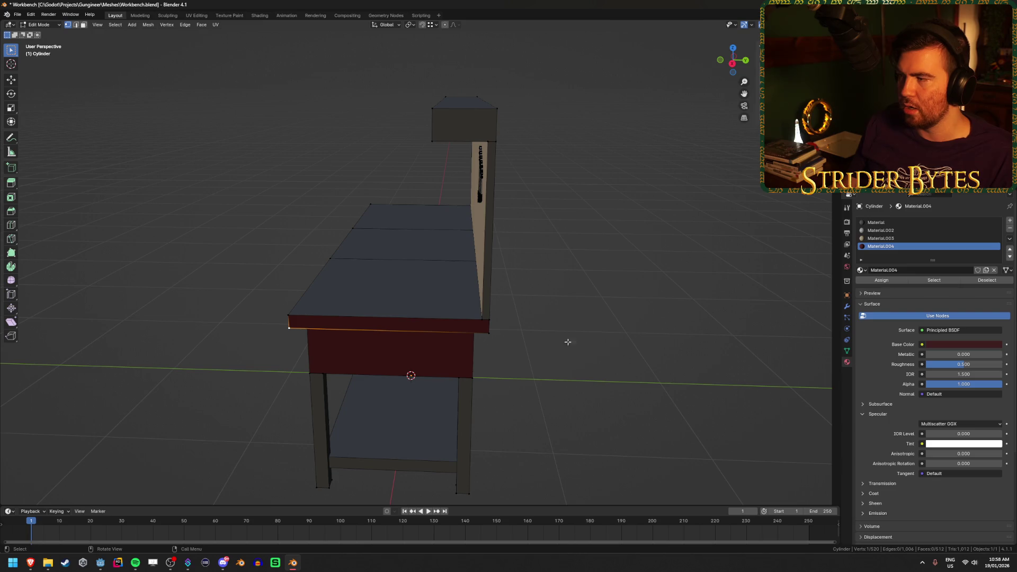
key("Tab")
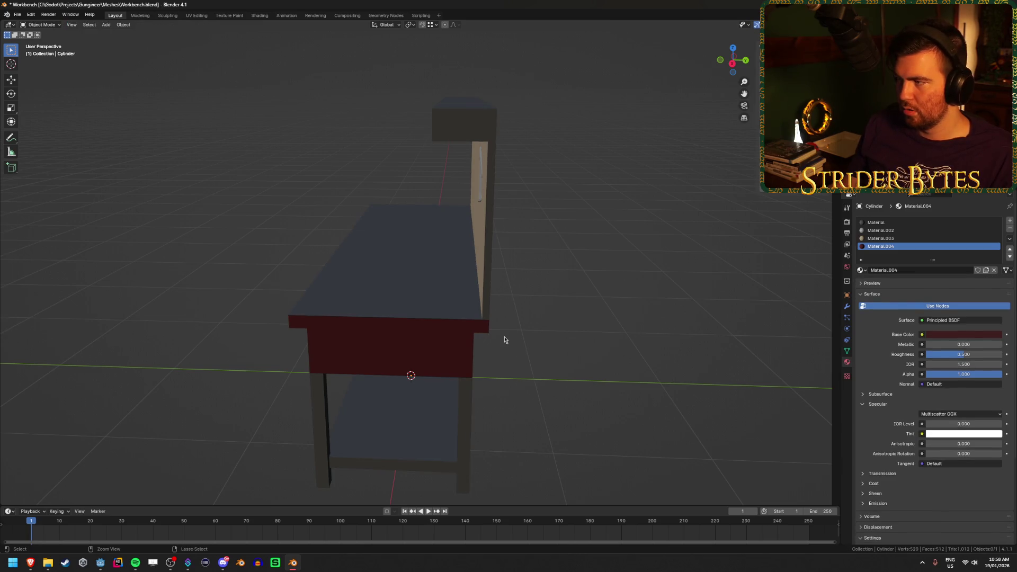
Apply the workbench object's scale with Ctrl+A > Scale
key("ctrl+a")
left_click(500, 352)
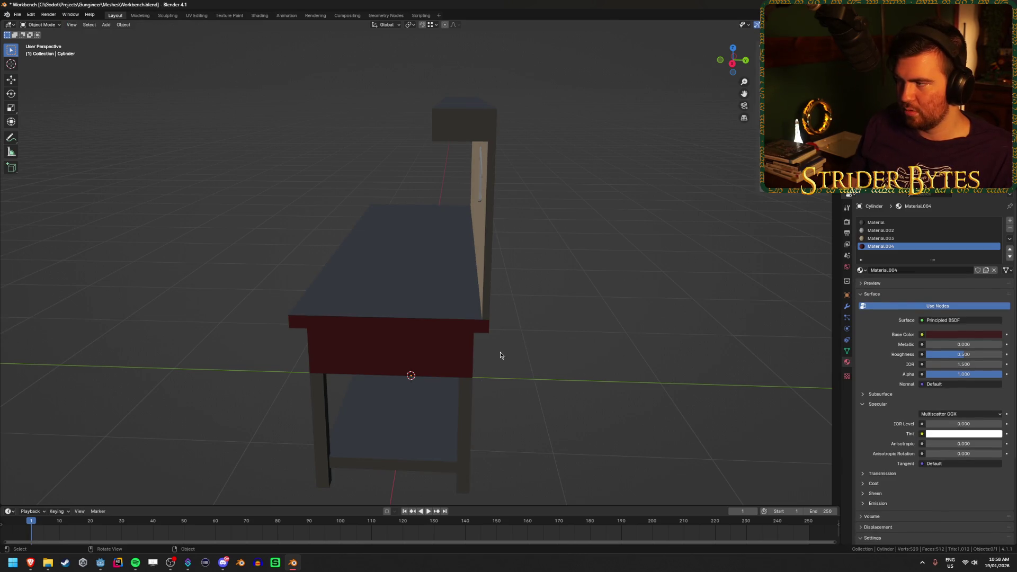
left_click_drag(565, 334, 570, 339)
left_click(570, 339)
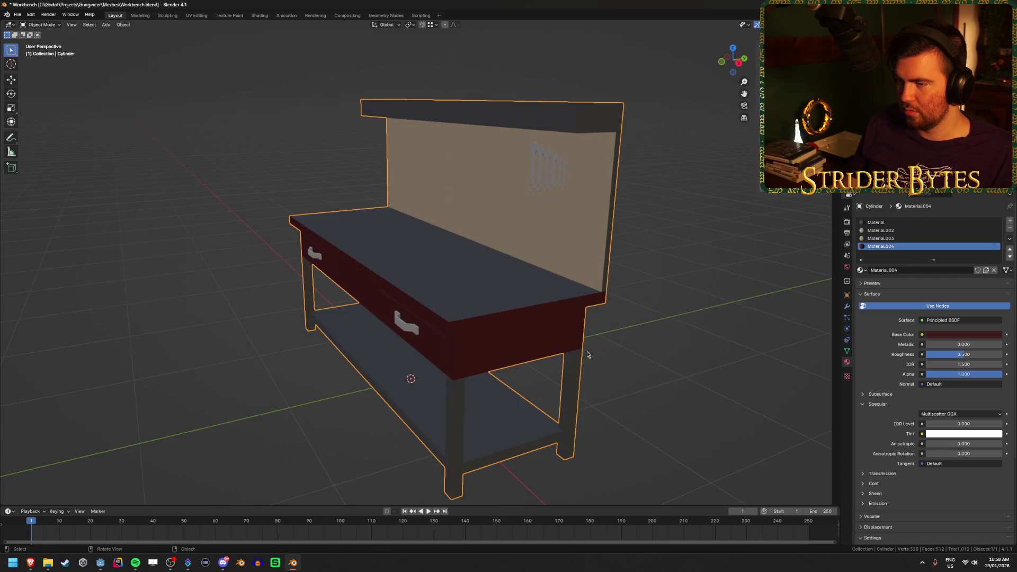
key("ctrl+a")
left_click(625, 356)
In Edit Mode, check the tabletop's front-right and front-left corner vertices from a side angle
key("Tab")
left_click_drag(633, 360, 622, 349)
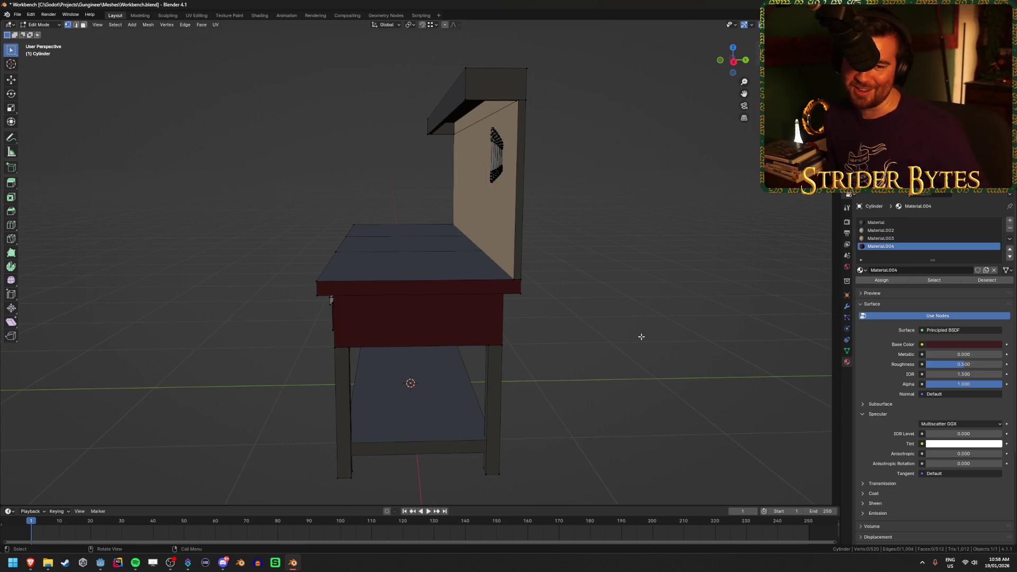
left_click(519, 295)
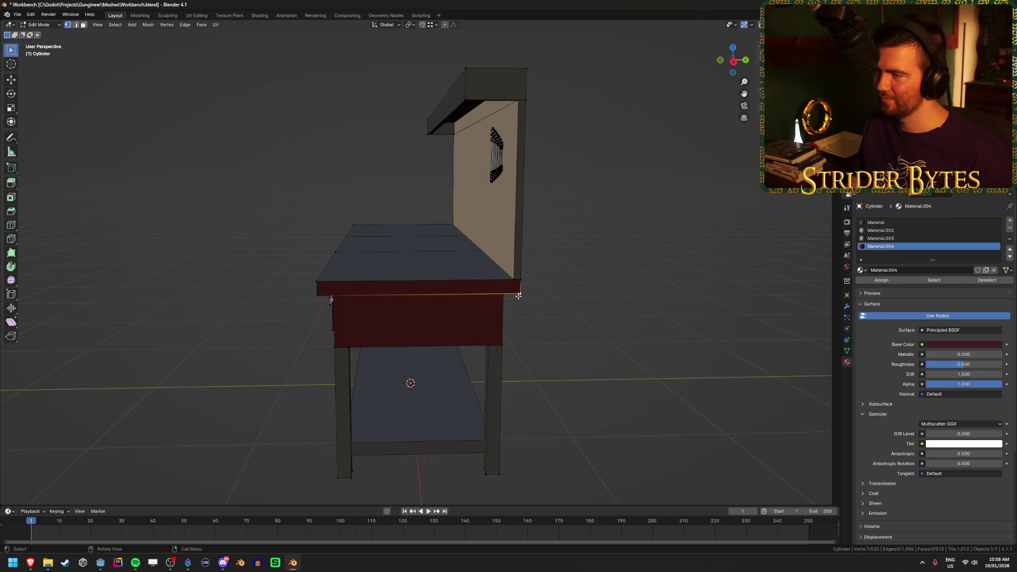
left_click(319, 297)
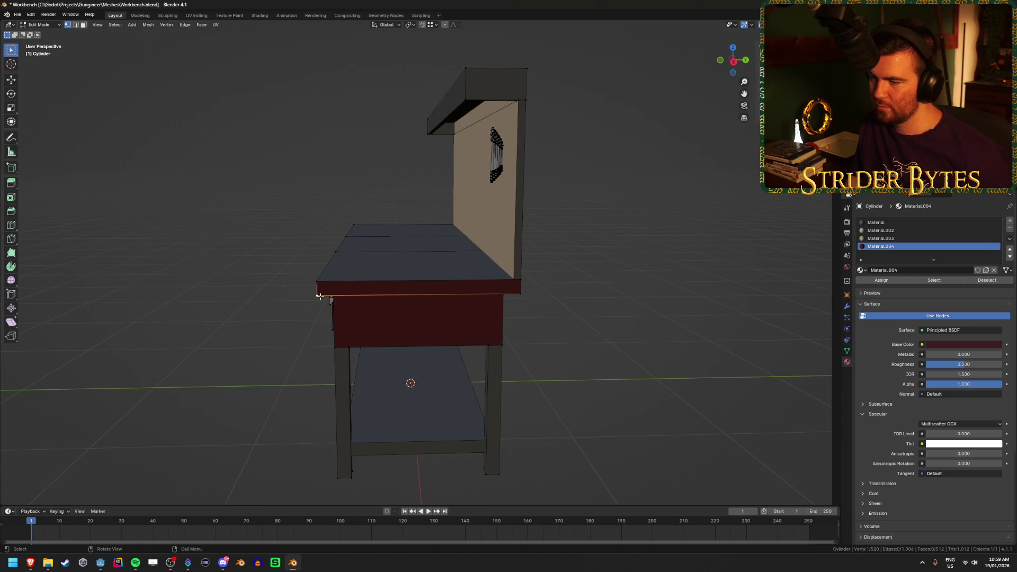
scroll(320, 296, "down", 3)
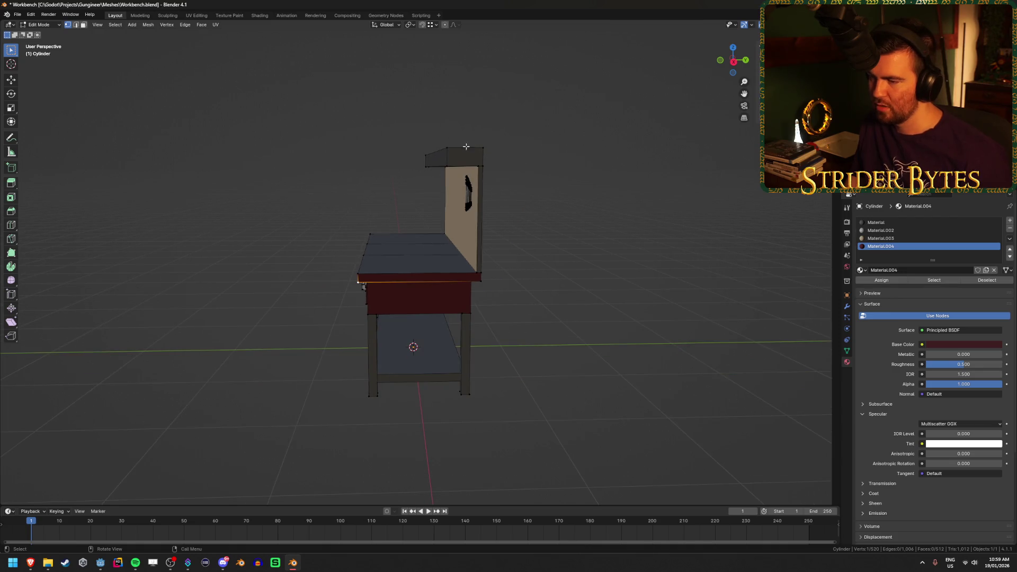
left_click(670, 322)
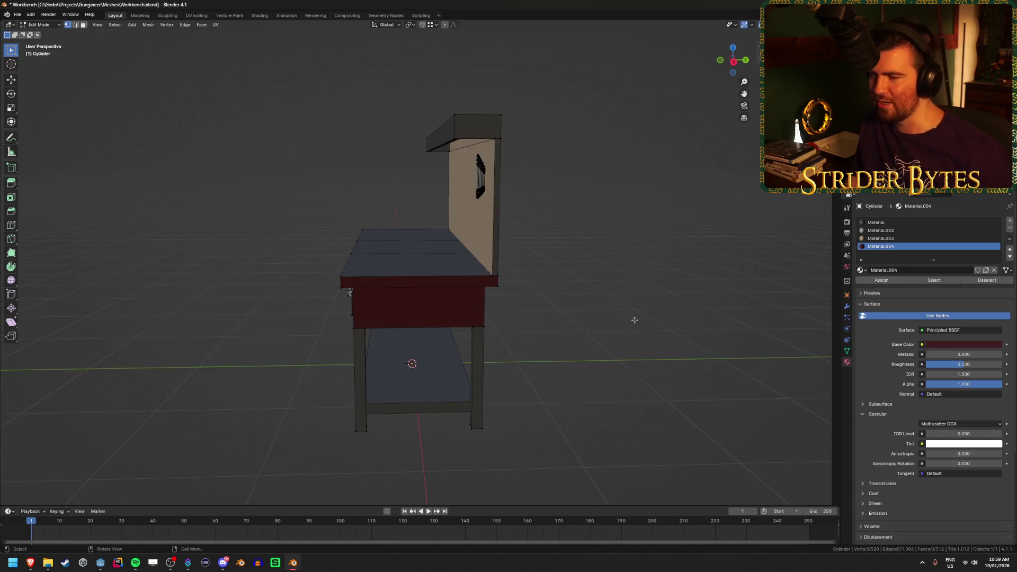
scroll(636, 312, "up", 5)
mouse_move(644, 303)
left_mouse_down()
mouse_move(656, 302)
mouse_move(630, 315)
left_mouse_up()
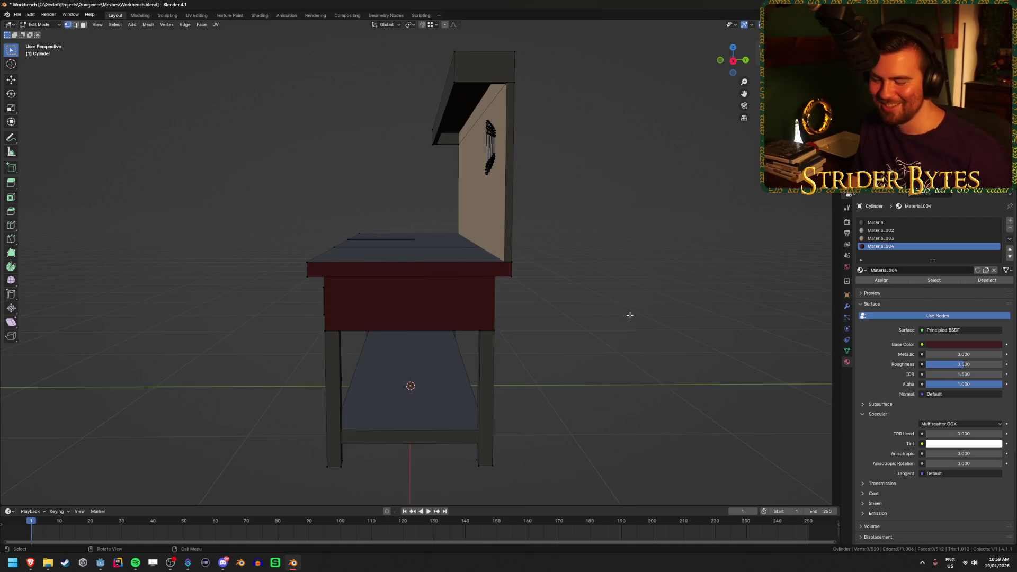
In Right Ortho with X-ray, select the top shelf and back upright, then cancel a -0.05 Y move
key("KP_1")
key("KP_3")
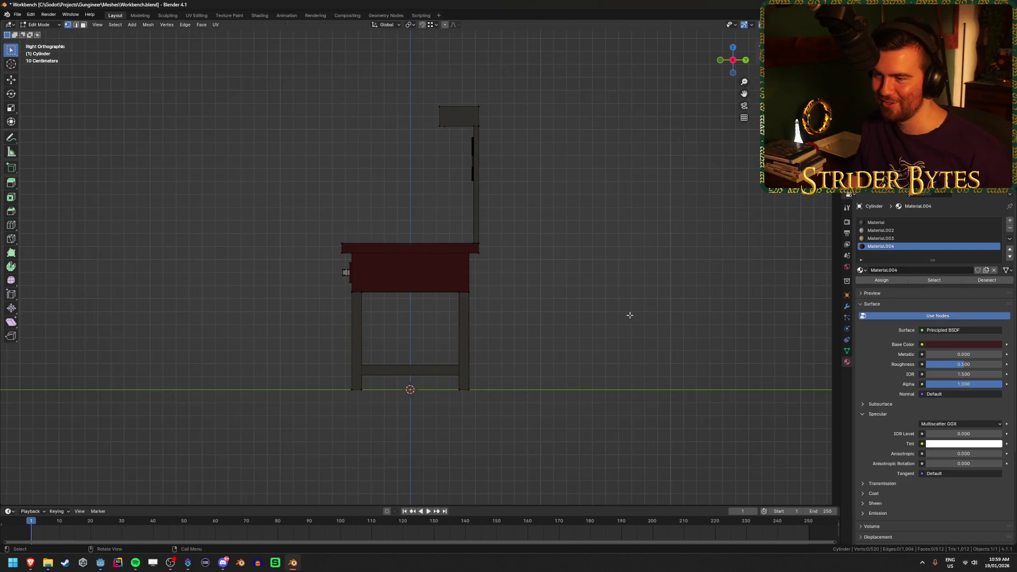
key("alt+z")
left_click_drag(414, 77, 546, 267)
key("alt+a")
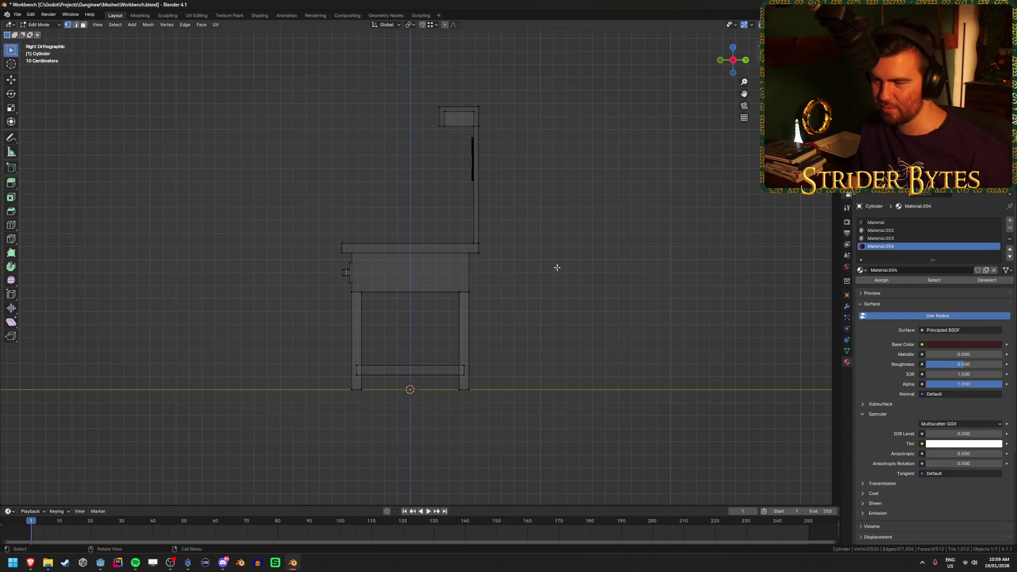
mouse_move(412, 69)
left_mouse_down()
mouse_move(504, 141)
mouse_move(524, 193)
left_mouse_up()
left_click_drag(487, 259, 470, 236)
key("g")
type("y")
type("-.05")
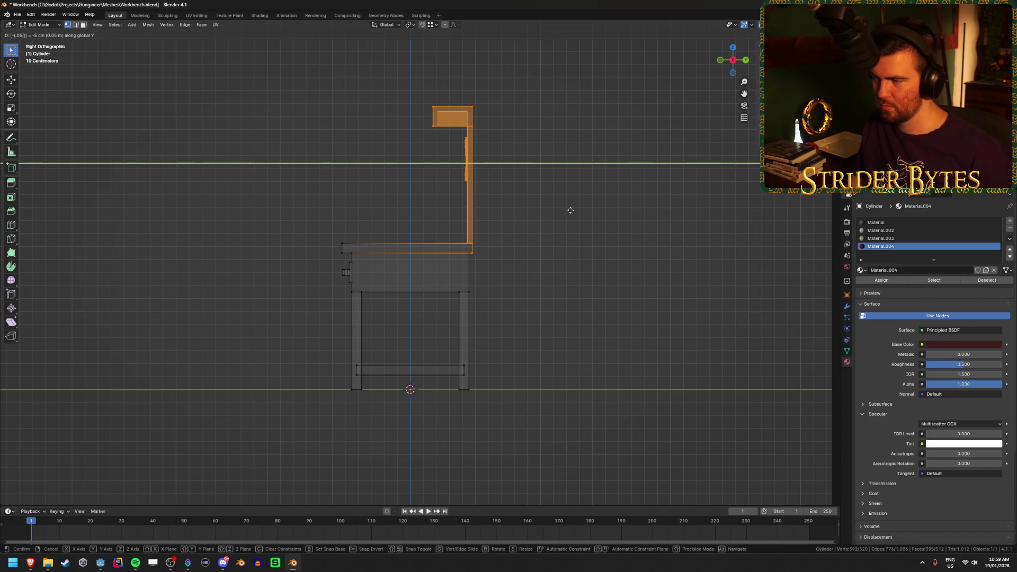
key("Escape")
Select the entire workbench mesh and shift it 0.05 m along negative Y
key("Tab")
key("Tab")
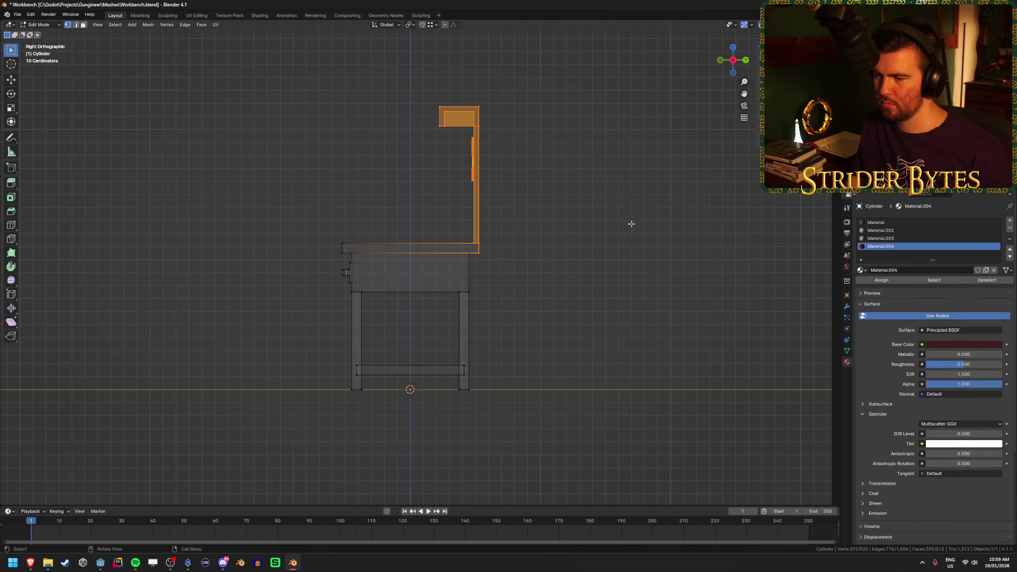
key("a")
key("g")
key("y")
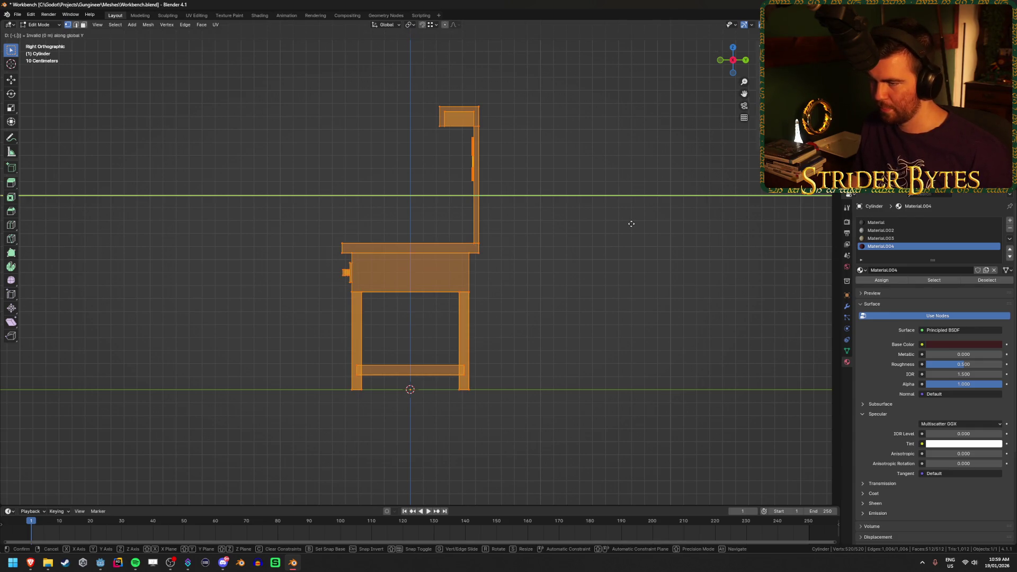
type("-0.05")
key("Return")
Save Workbench.blend, return to Object Mode and switch back to Godot
key("ctrl+s")
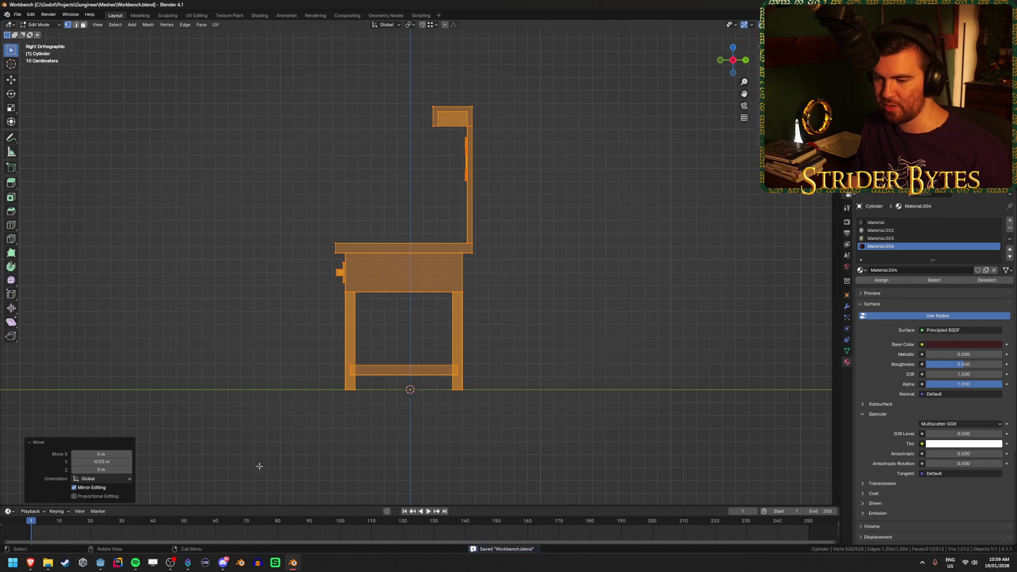
key("Tab")
left_click(100, 563)
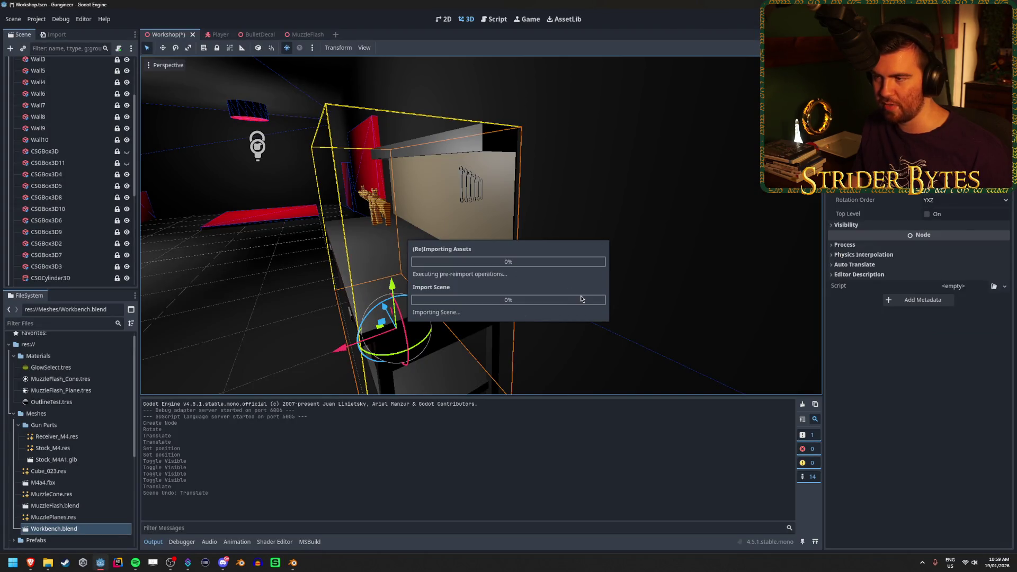
Frame and orbit around the reimported workbench in Godot's Workshop scene, selecting it
key("f")
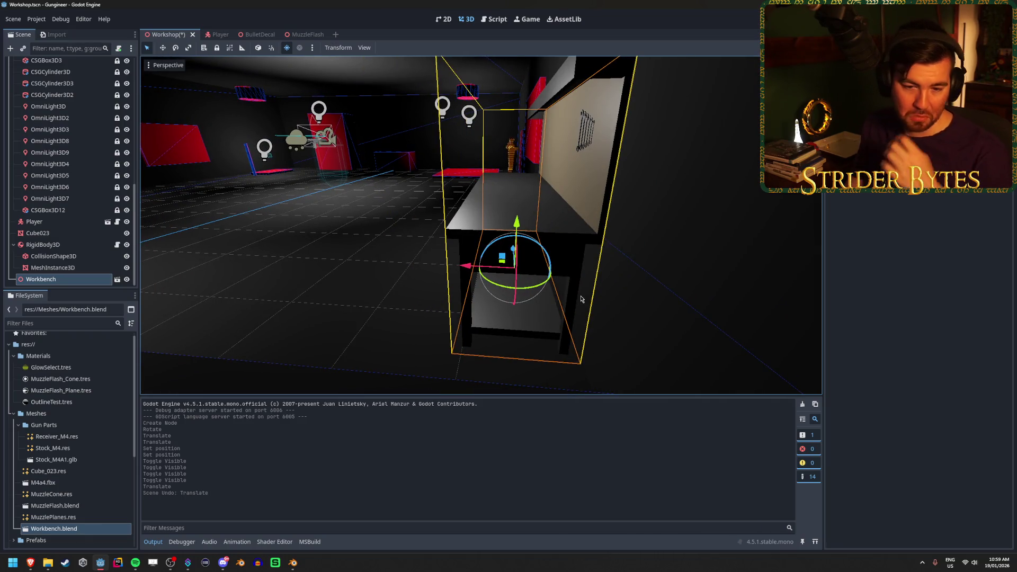
mouse_move(581, 300)
left_mouse_down()
mouse_move(450, 289)
mouse_move(476, 289)
left_mouse_up()
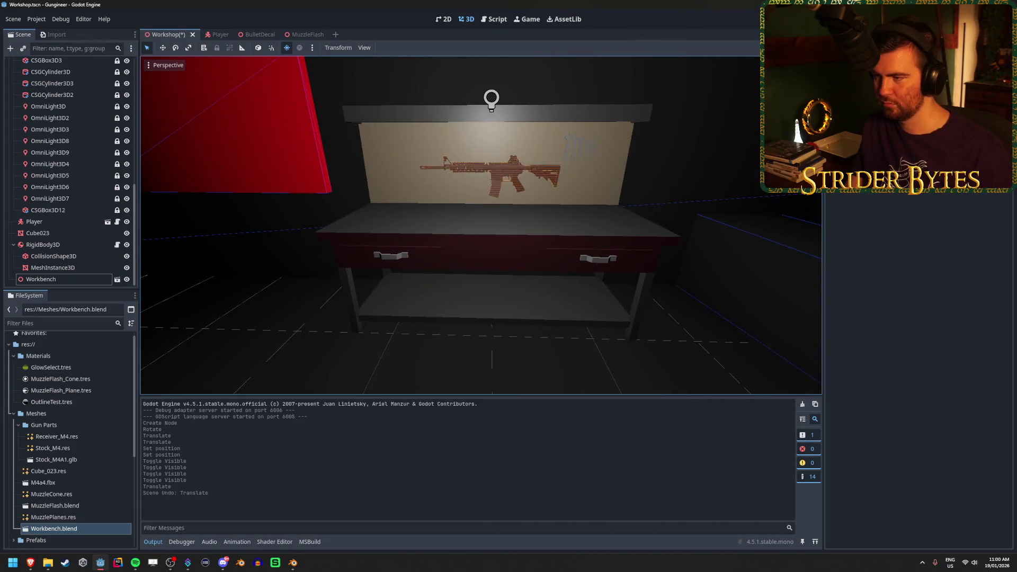
scroll(481, 225, "down", 5)
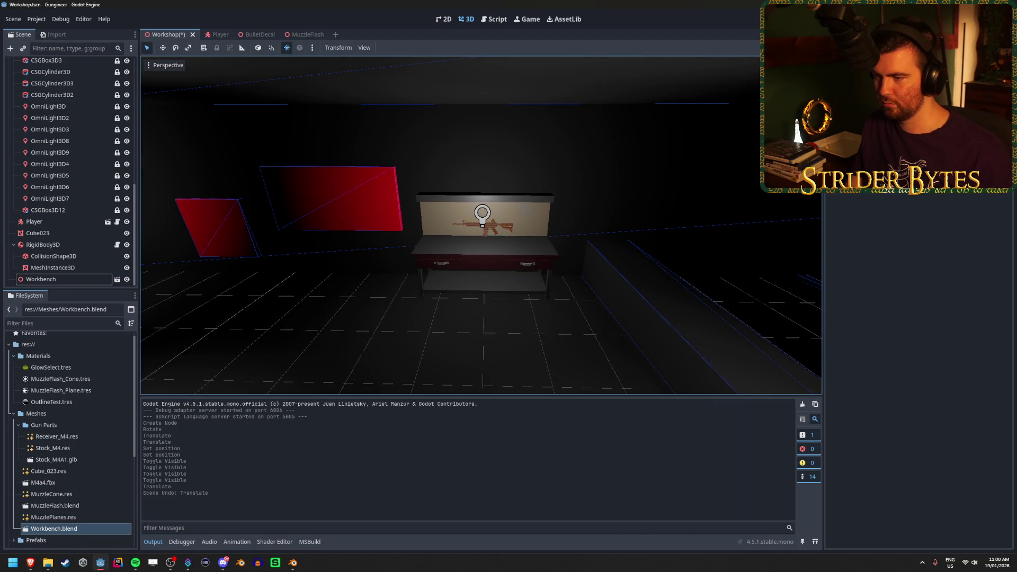
scroll(481, 225, "up", 4)
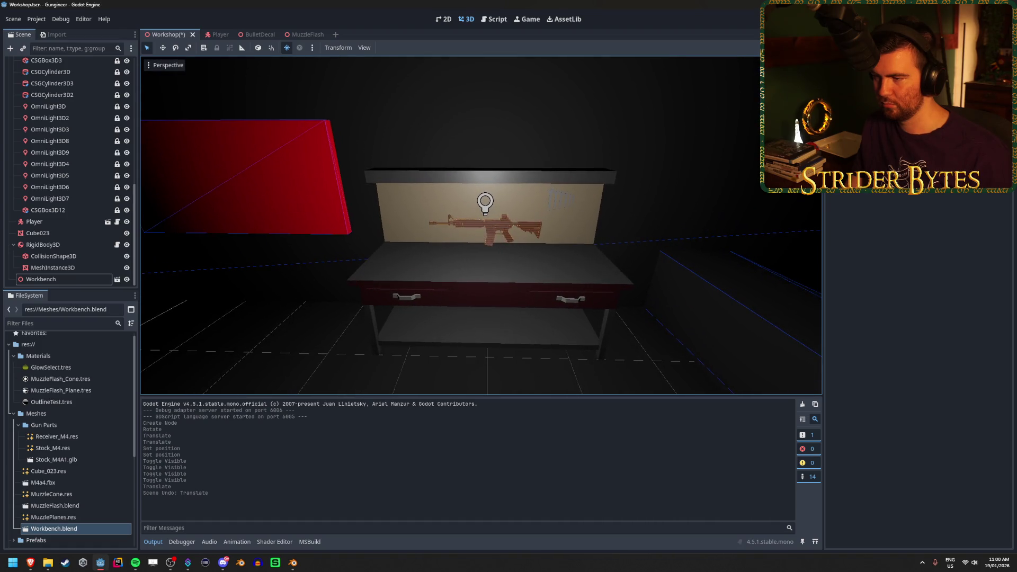
scroll(481, 226, "down", 1)
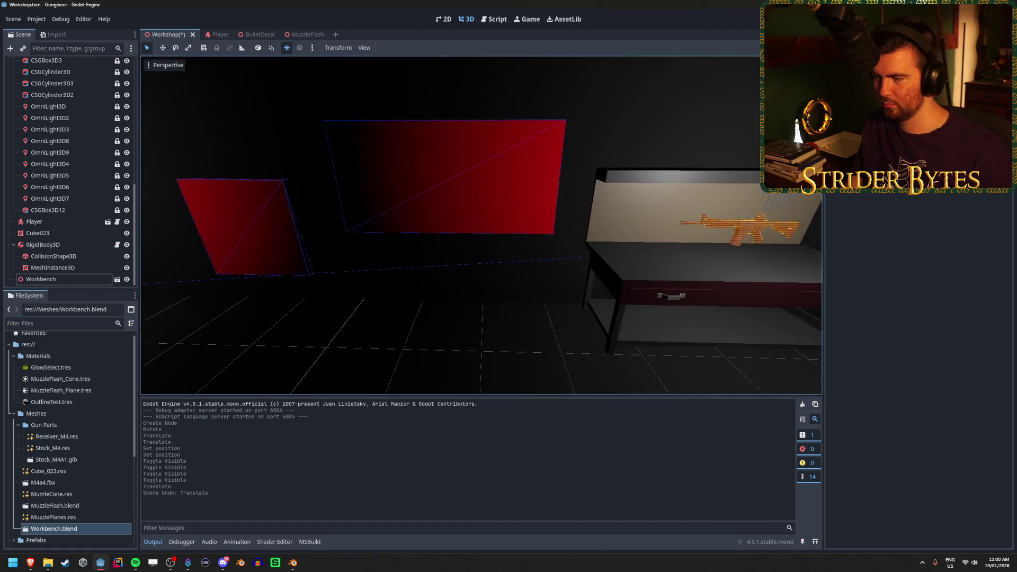
scroll(481, 225, "up", 4)
scroll(481, 225, "down", 4)
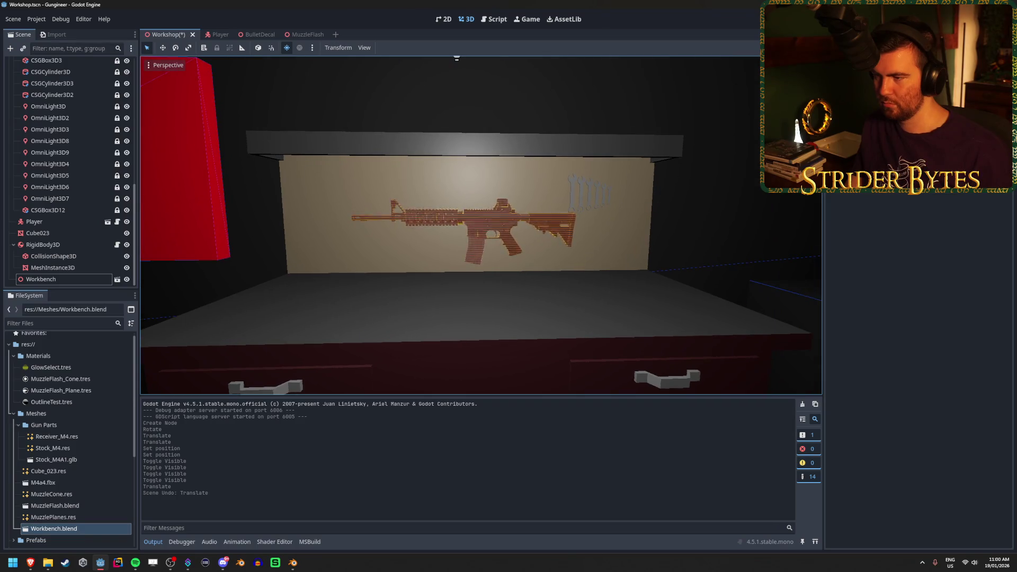
left_click_drag(481, 226, 582, 225)
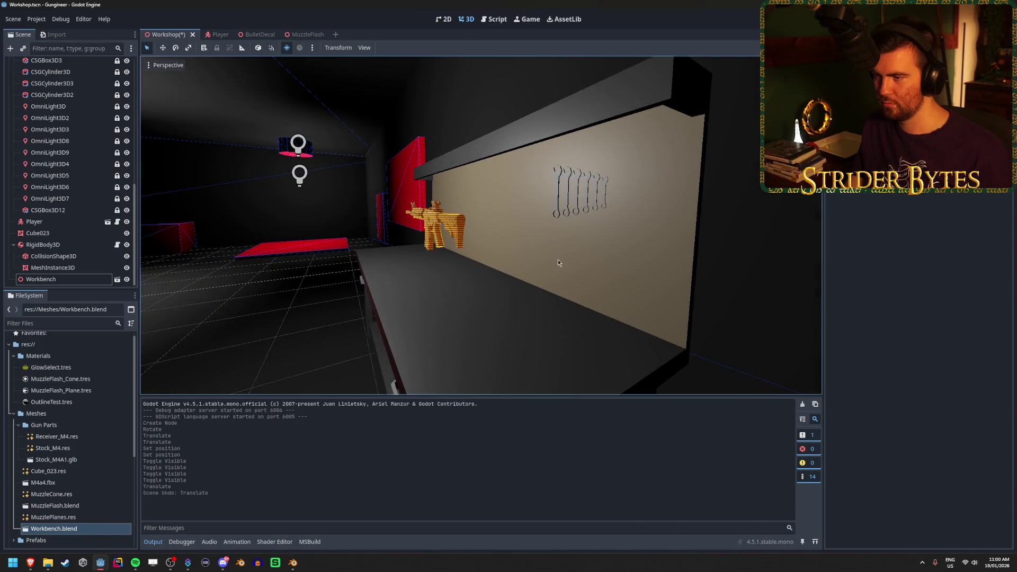
left_click(558, 259)
left_click_drag(700, 192, 639, 227)
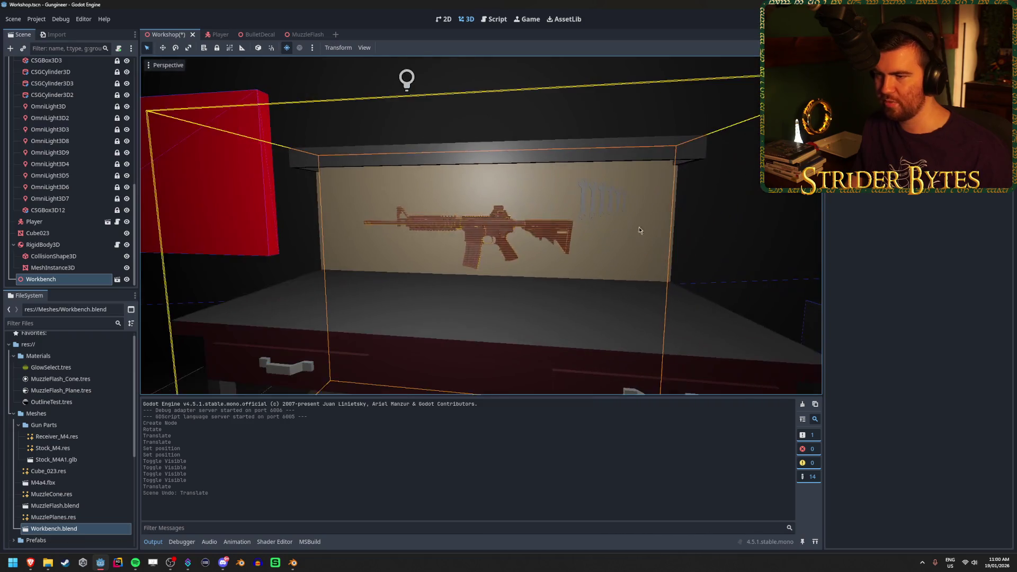
In Blender, view the bench from the front in Edit Mode with X-ray and select the top shelf faces
left_click(293, 562)
left_click_drag(506, 322, 455, 247)
key("KP_1")
key("shift+z")
key("Tab")
mouse_move(186, 77)
left_mouse_down()
mouse_move(734, 110)
mouse_move(666, 134)
left_mouse_up()
key("shift+z")
mouse_move(173, 73)
left_mouse_down()
mouse_move(679, 132)
mouse_move(676, 113)
left_mouse_up()
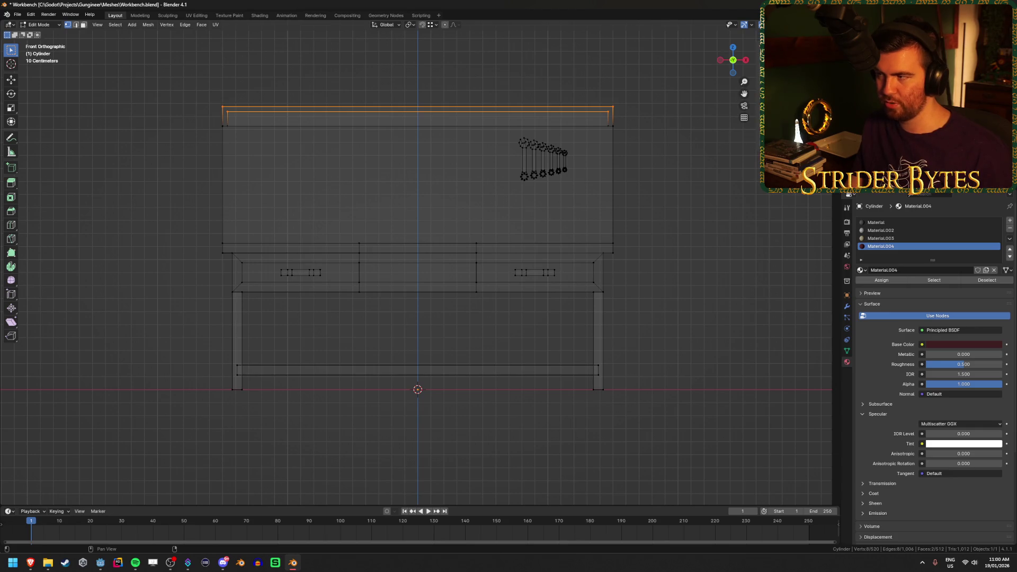
Reselect the top shelf faces and corner vertex, checking heights in a calculator
left_click(268, 96)
left_click_drag(214, 93, 630, 85)
left_click(627, 108)
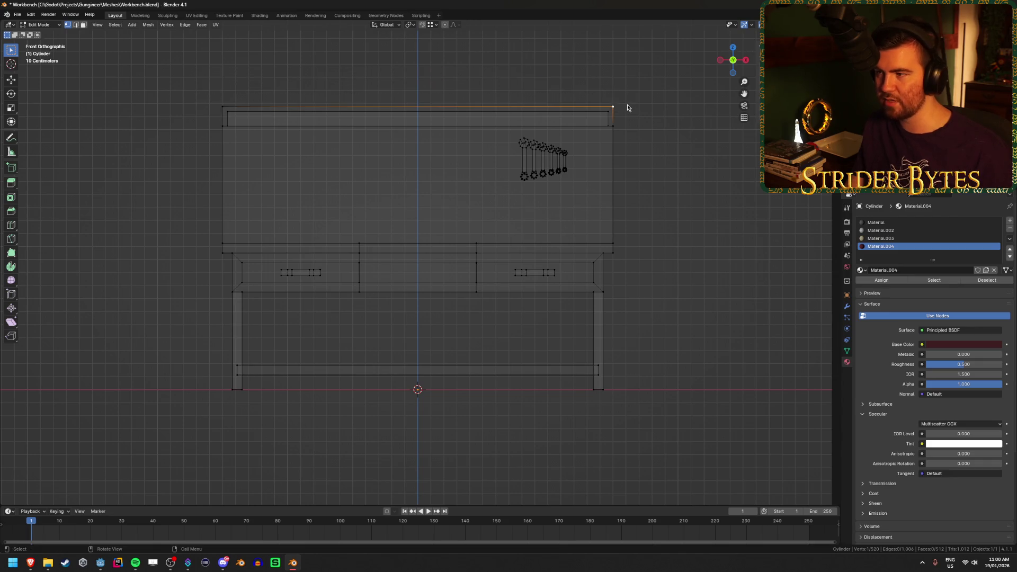
left_click(635, 95)
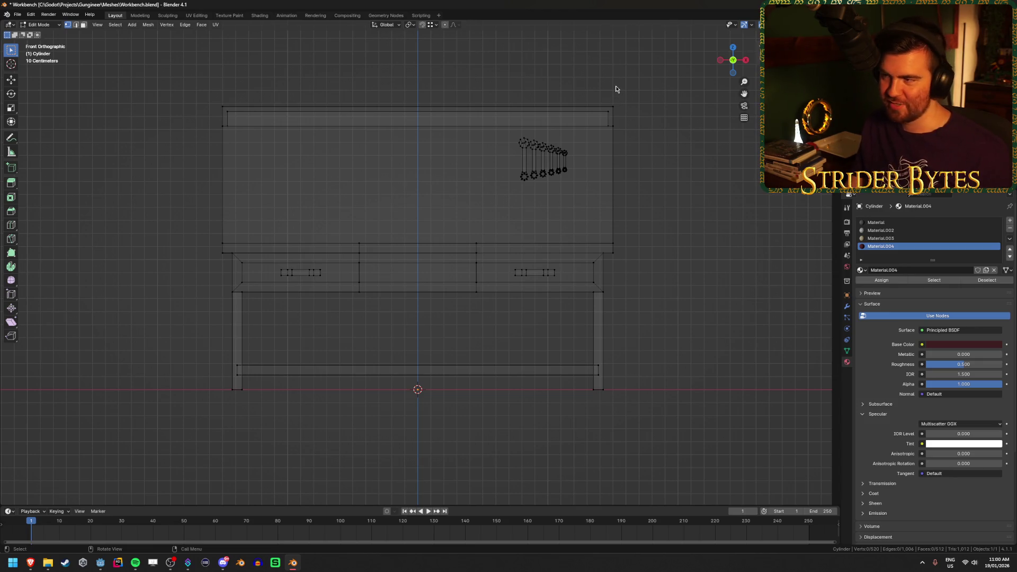
mouse_move(176, 74)
left_mouse_down()
mouse_move(633, 93)
mouse_move(669, 135)
left_mouse_up()
left_click(668, 136)
left_click(617, 108)
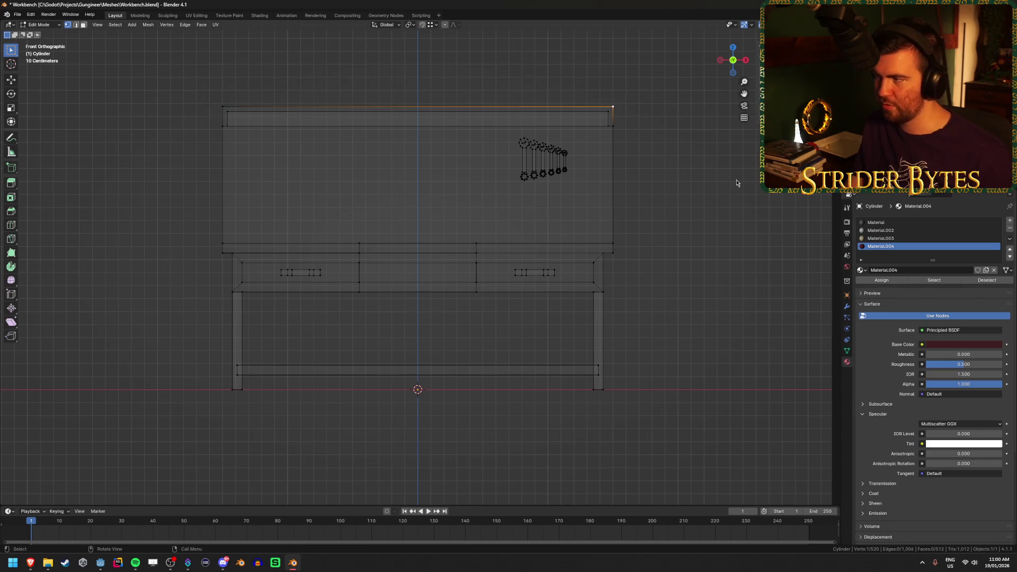
key("XF86Calculator")
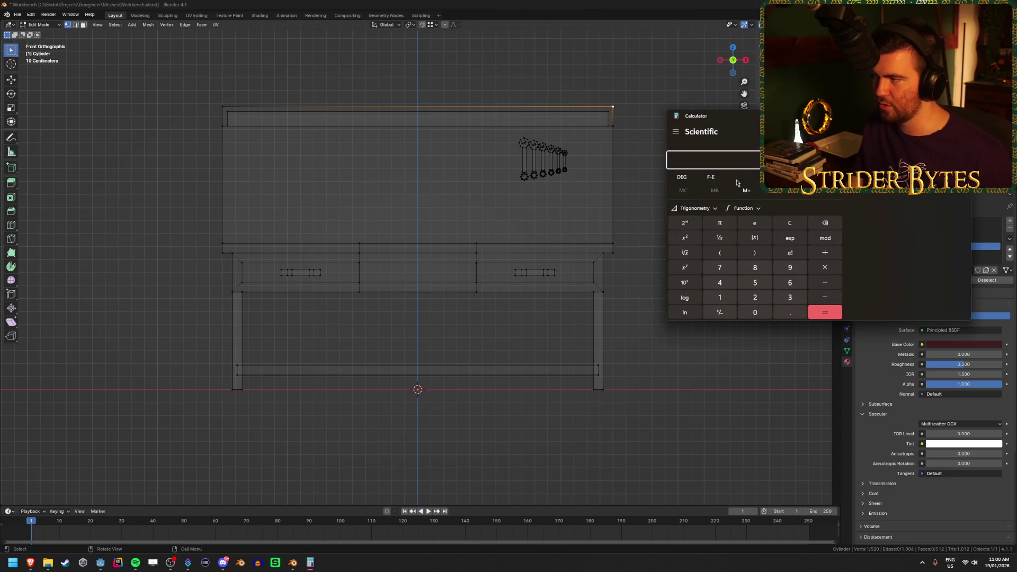
type("32")
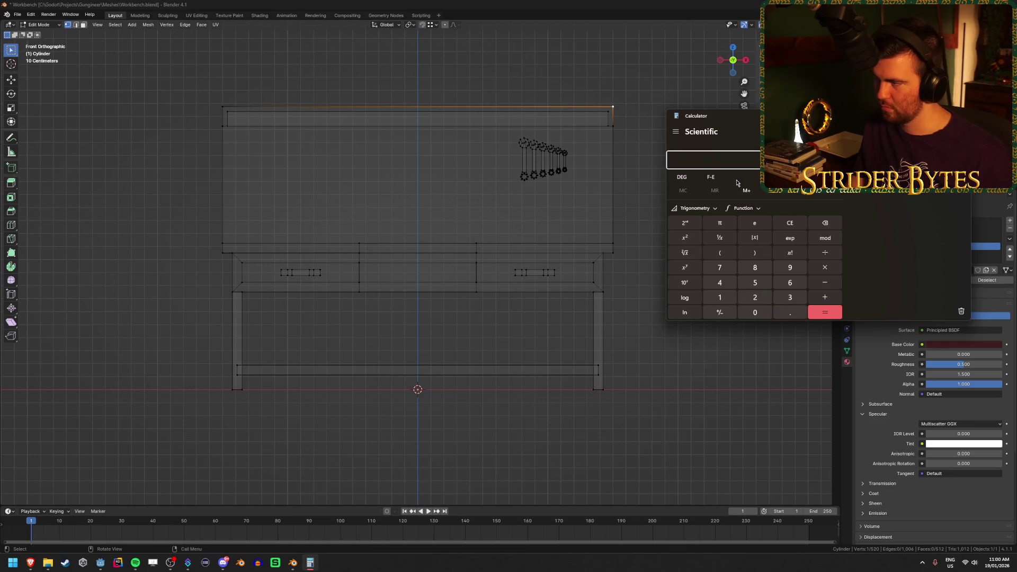
key("alt+F4")
Raise the top shelf 0.8 along Z, then leave Edit Mode with X-ray off
mouse_move(164, 72)
left_mouse_down()
mouse_move(541, 103)
mouse_move(655, 140)
left_mouse_up()
type("gz.8")
key("Return")
scroll(657, 126, "down", 4)
key("alt+a")
key("Tab")
key("Tab")
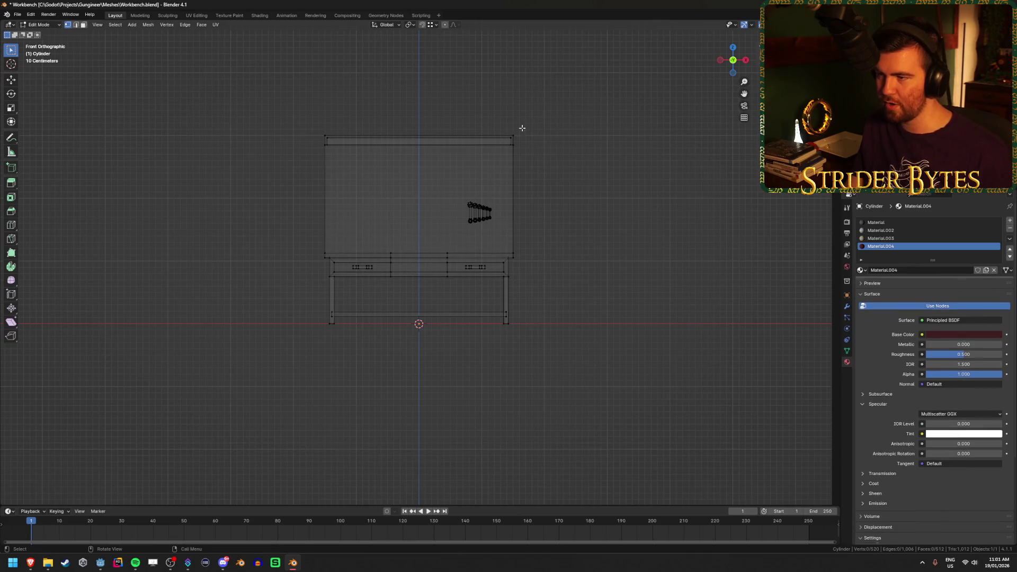
left_click(522, 137)
key("alt+a")
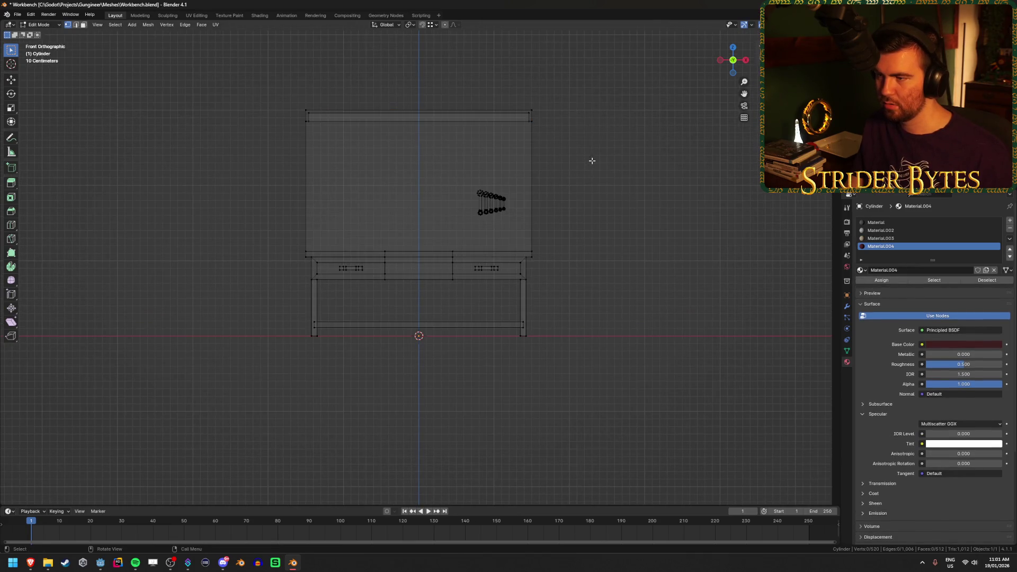
key("alt+z")
mouse_move(647, 170)
left_mouse_down()
mouse_move(576, 176)
mouse_move(663, 187)
left_mouse_up()
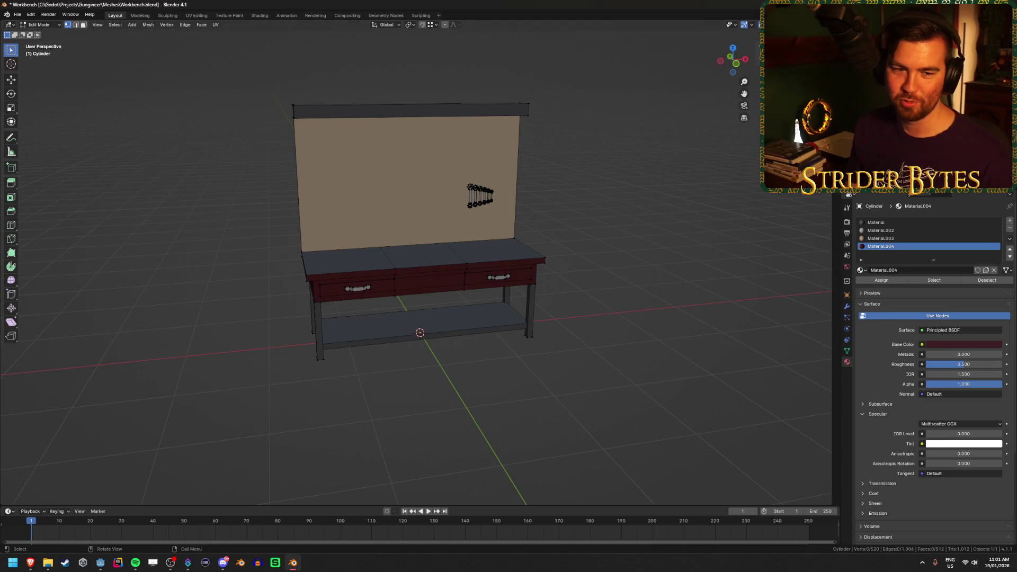
Undo the 80 cm shelf raise, save, and return to the front view
key("ctrl+z")
key("ctrl+shift+z")
key("ctrl+shift+z")
key("alt+a")
key("ctrl+s")
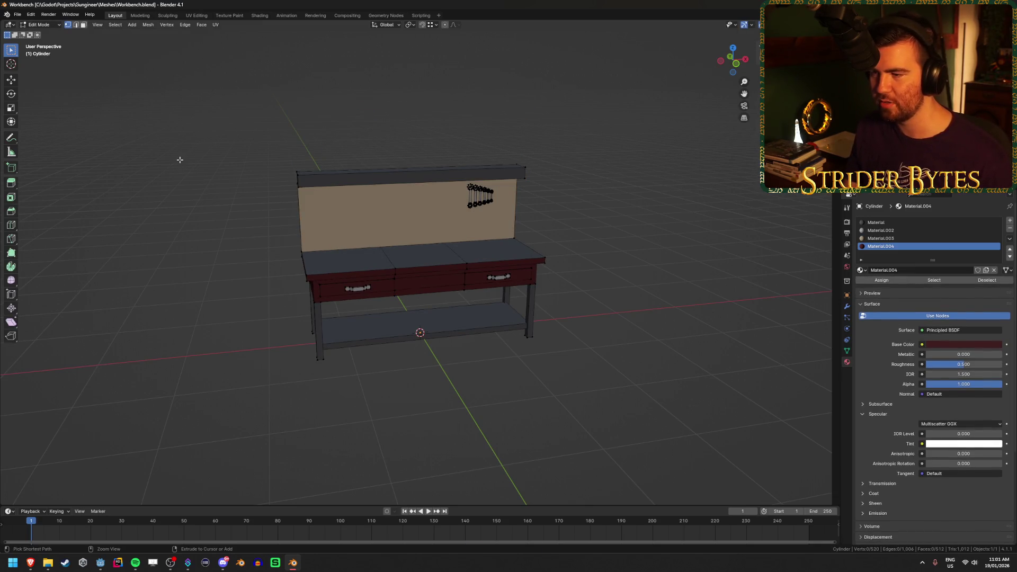
key("KP_1")
scroll(183, 148, "up", 2)
scroll(183, 148, "up", 1)
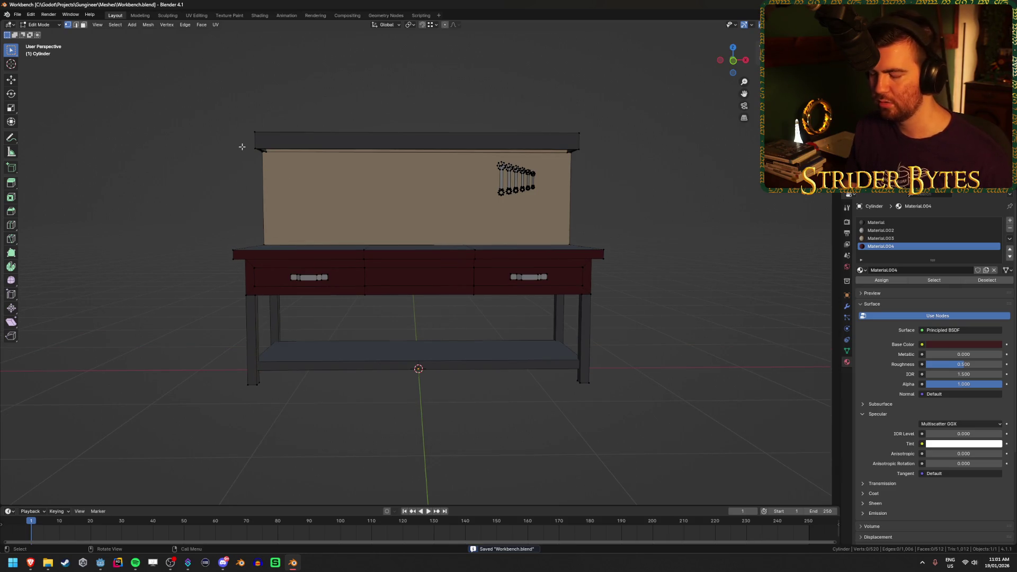
key("KP_1")
With X-ray on, probe the top-right corner vertices and select the shelf strip, cancelling a trial move
key("alt+z")
key("b")
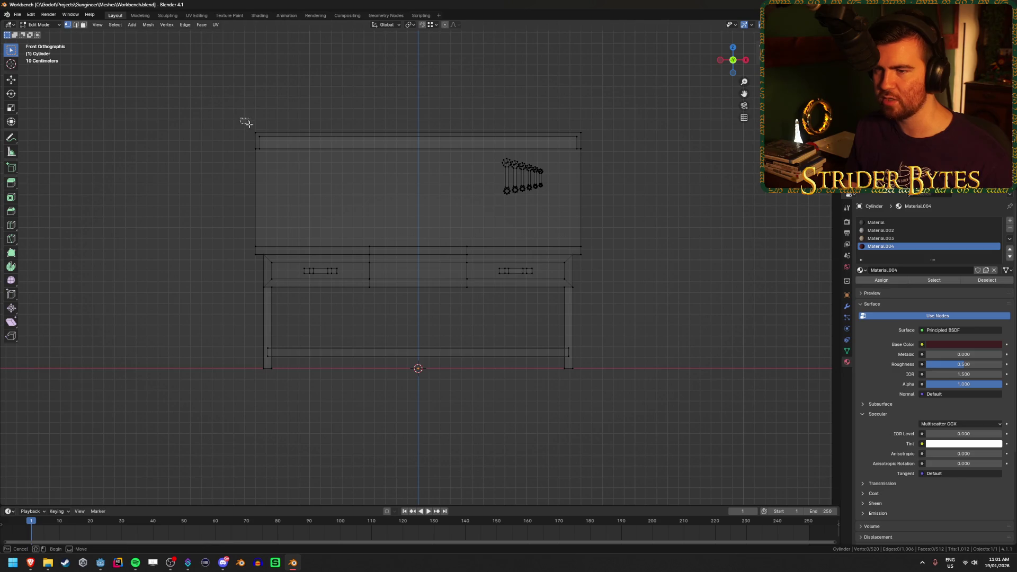
left_click_drag(260, 134, 260, 136)
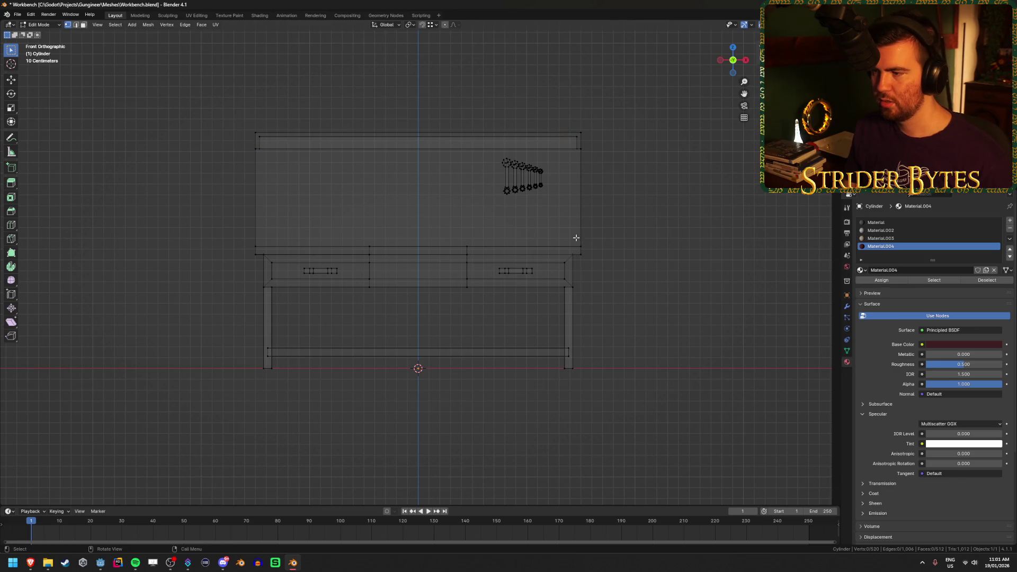
left_click_drag(566, 250, 601, 261)
left_click(588, 260)
left_click(609, 263)
left_click(593, 249)
left_click(616, 237)
left_click(575, 239)
left_click(604, 163)
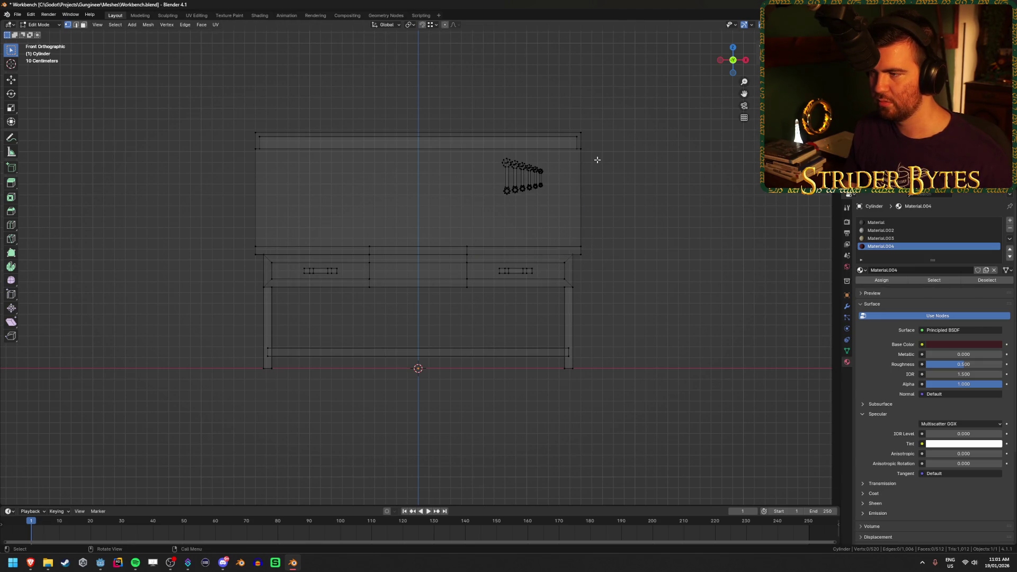
left_click_drag(595, 152, 194, 119)
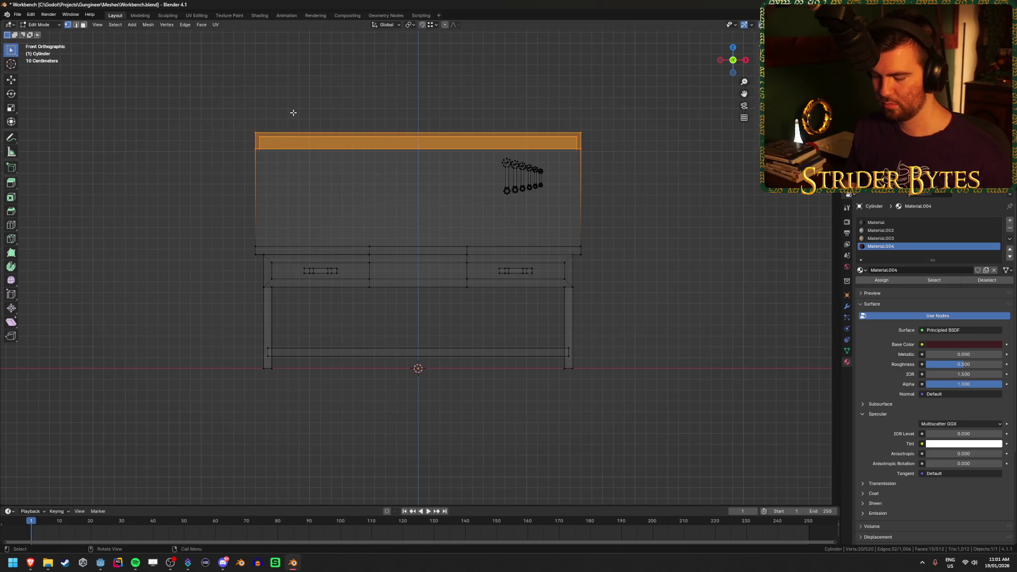
key("g")
key("z")
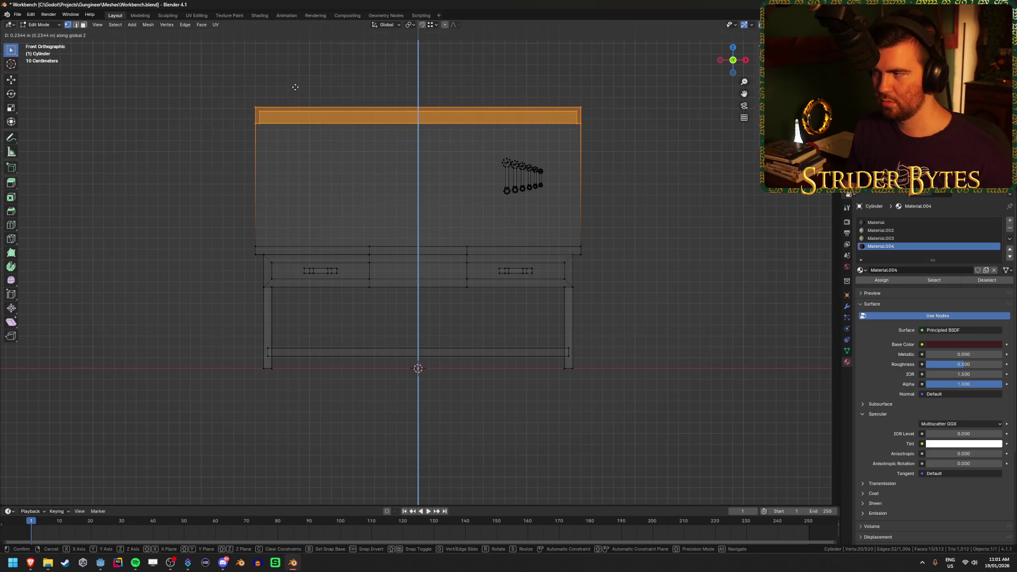
right_click(369, 121)
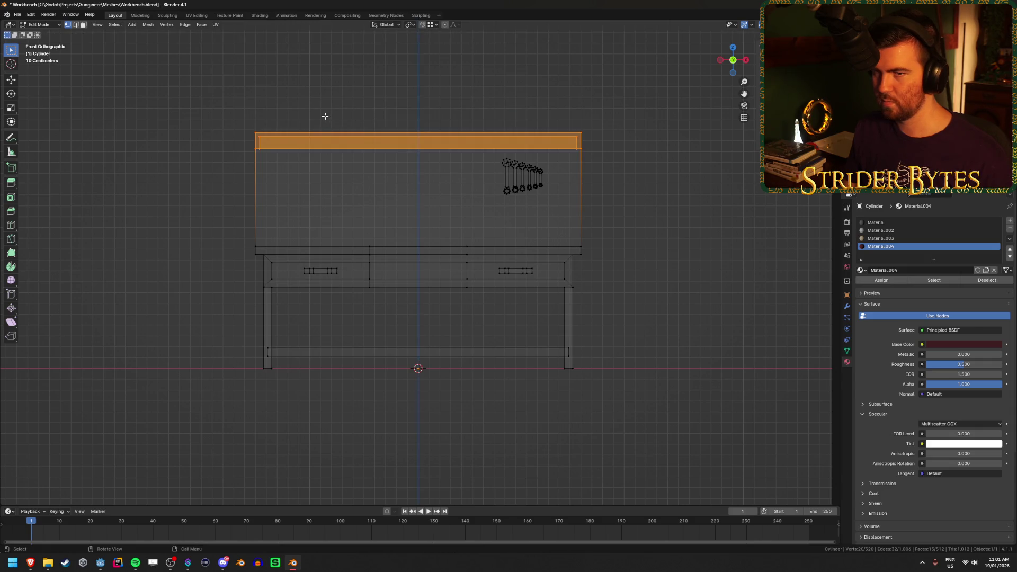
Select the top-right corner vertex and work out the needed height in a calculator
left_click(613, 98)
scroll(602, 136, "down", 3)
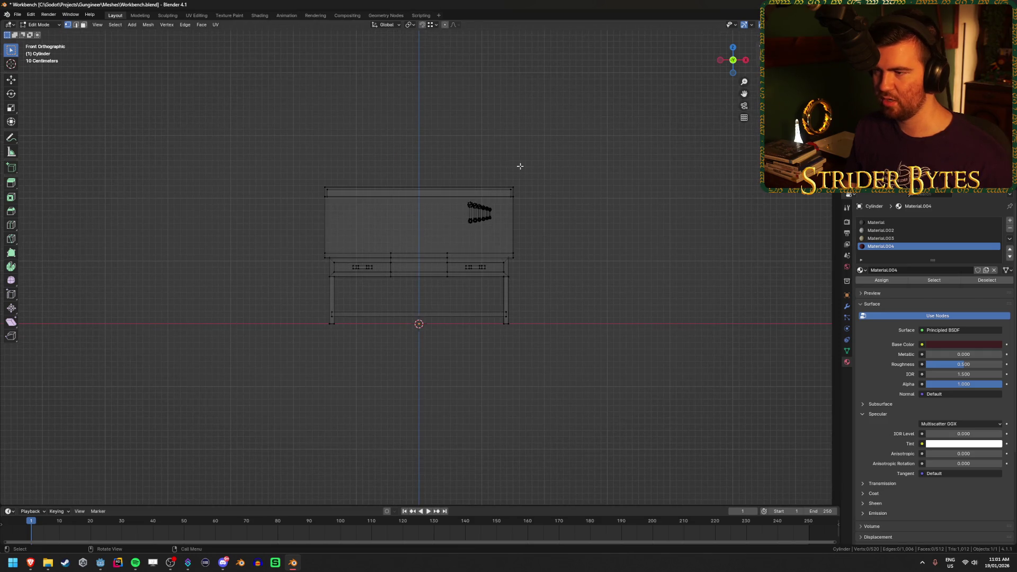
scroll(517, 167, "up", 3)
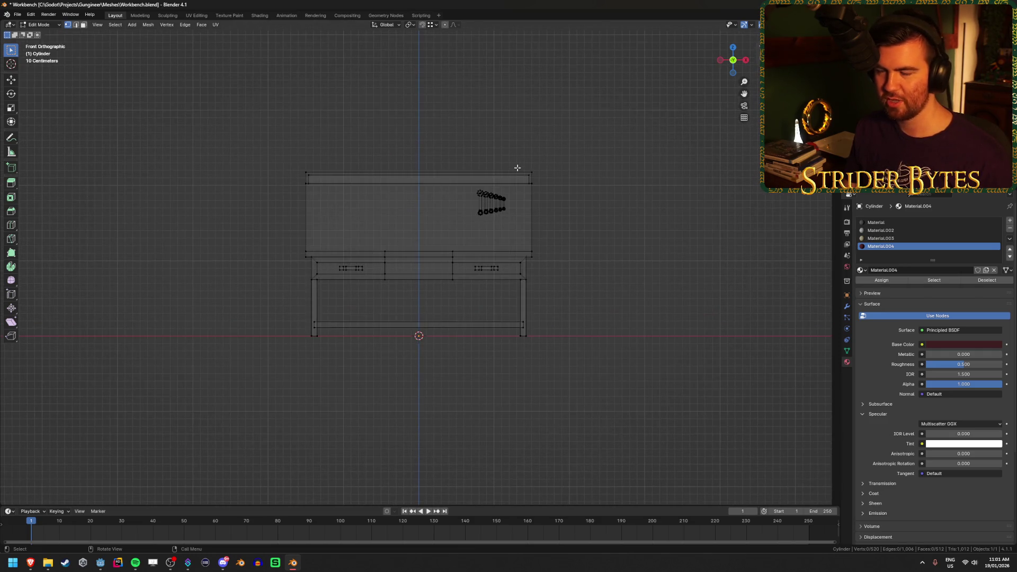
left_click(582, 198)
key("XF86Calculator")
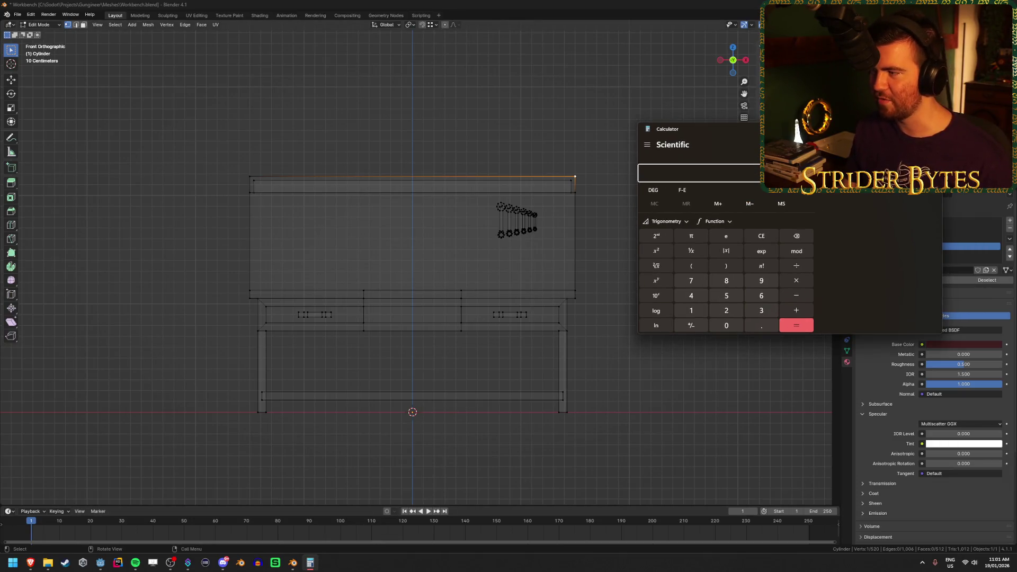
type("5")
key("Return")
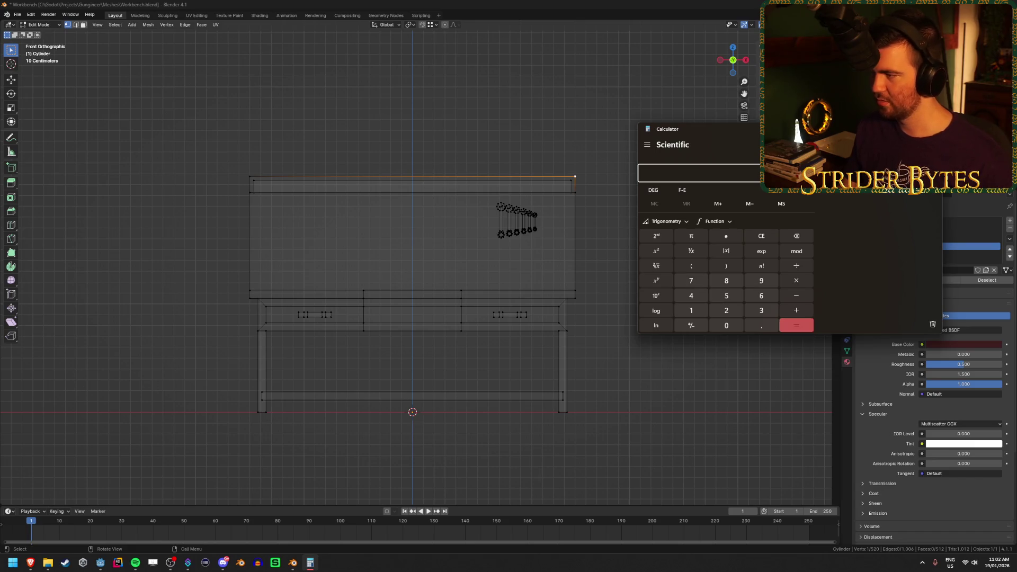
key("alt+F4")
Raise the whole top shelf 0.2 along Z, leave Edit Mode and save Workbench.blend
left_click(220, 143)
mouse_move(221, 143)
left_mouse_down()
mouse_move(609, 204)
mouse_move(611, 195)
left_mouse_up()
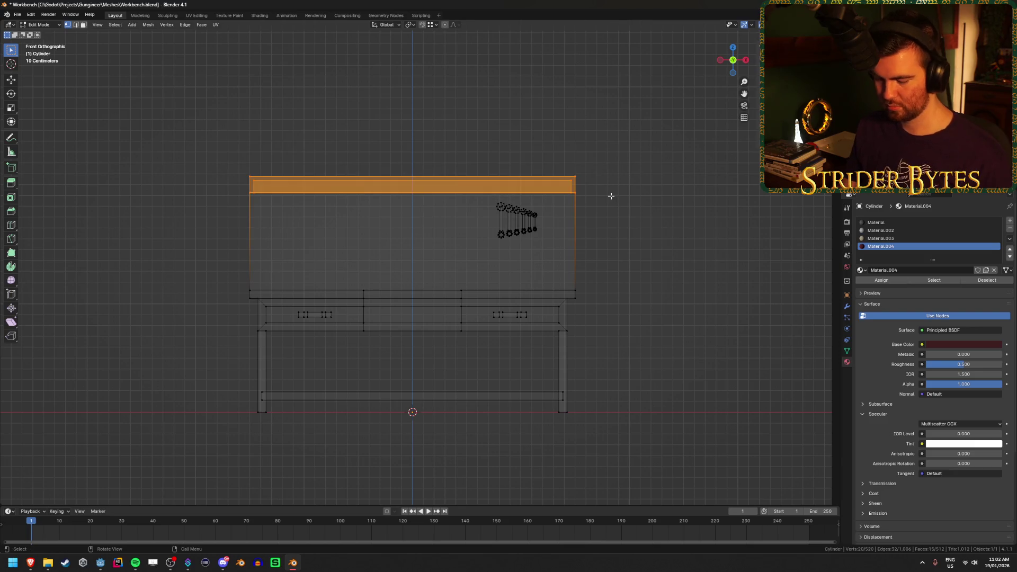
type("gz")
type("0.2")
key("Return")
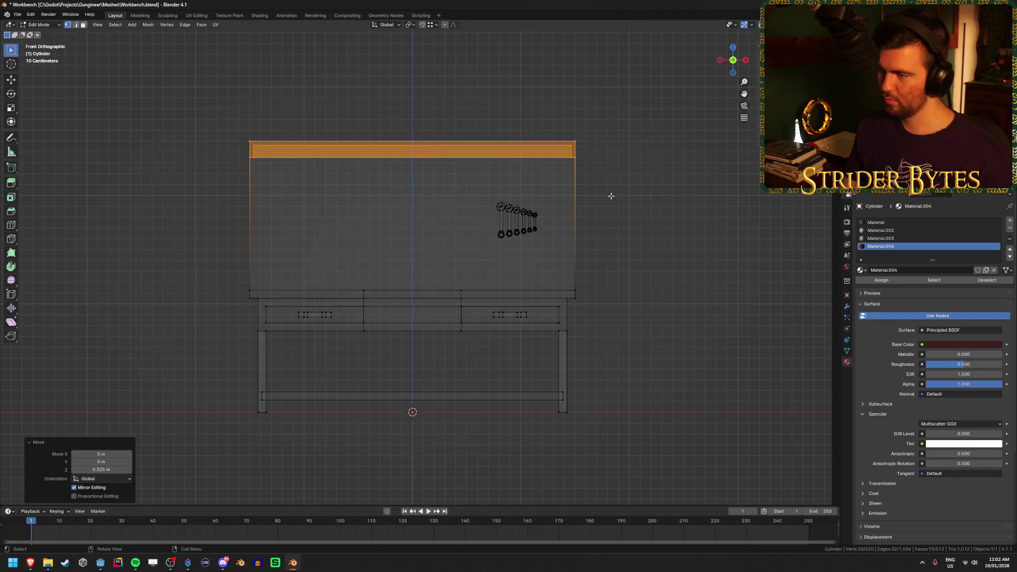
key("Tab")
key("alt+z")
left_click_drag(635, 292, 551, 297)
key("ctrl+s")
left_click(100, 563)
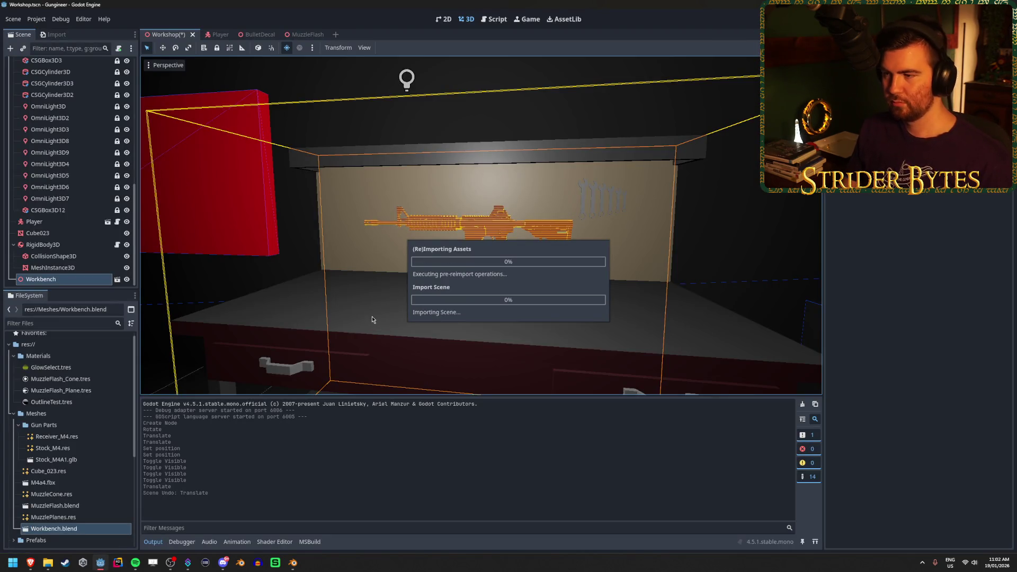
Show the CSGBox3D and CSGBox3D11 greybox boxes again and select the Workbench
scroll(372, 320, "down", 5)
mouse_move(557, 377)
left_mouse_down()
mouse_move(519, 376)
mouse_move(551, 371)
left_mouse_up()
scroll(127, 178, "up", 10)
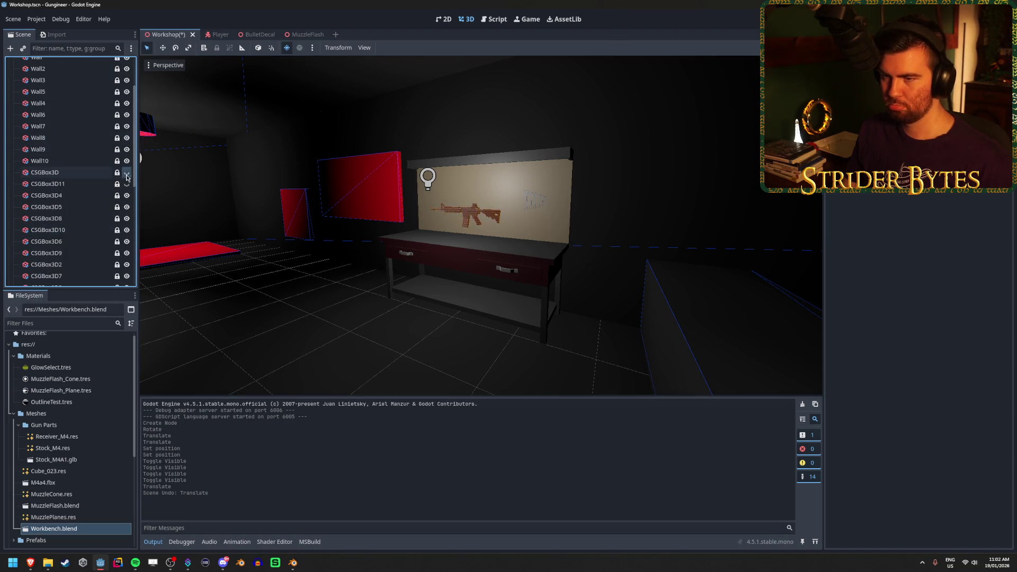
left_click(127, 173)
left_click(126, 184)
mouse_move(371, 238)
left_mouse_down()
mouse_move(286, 233)
mouse_move(302, 233)
left_mouse_up()
left_click(413, 249)
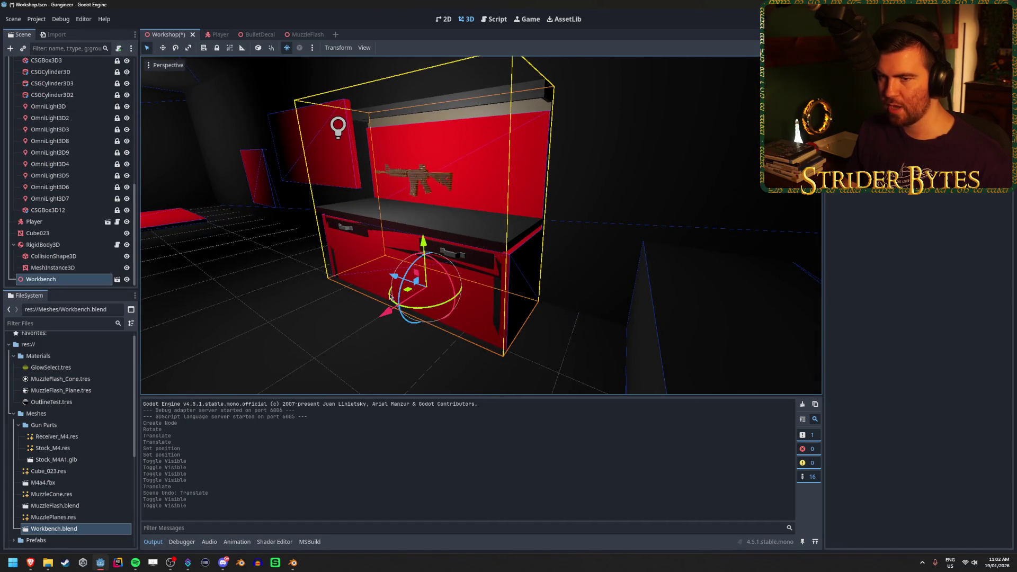
Bring the camera front-on to the workbench and hide the red box over the drawers
scroll(73, 222, "up", 5)
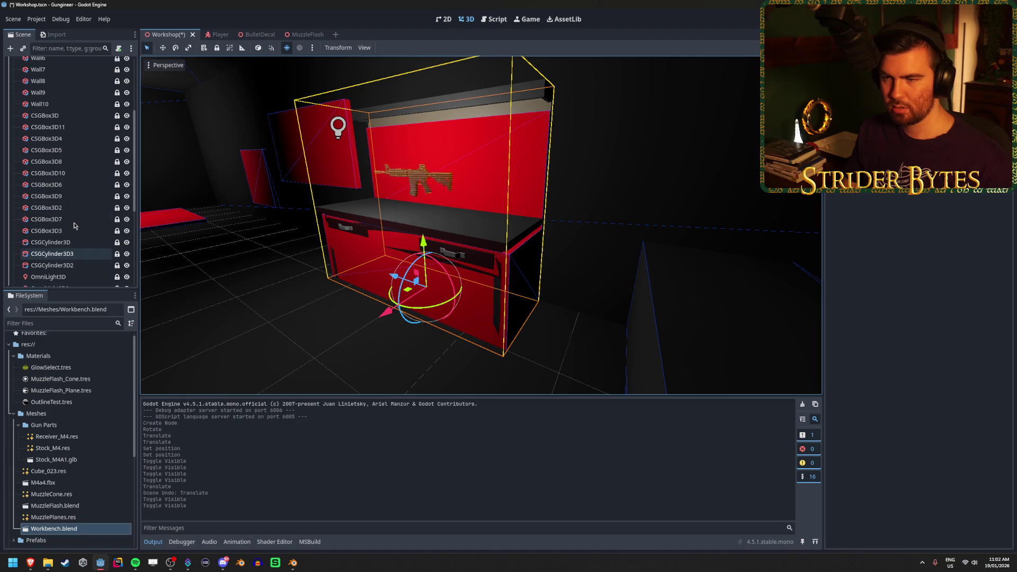
left_click_drag(506, 234, 379, 183)
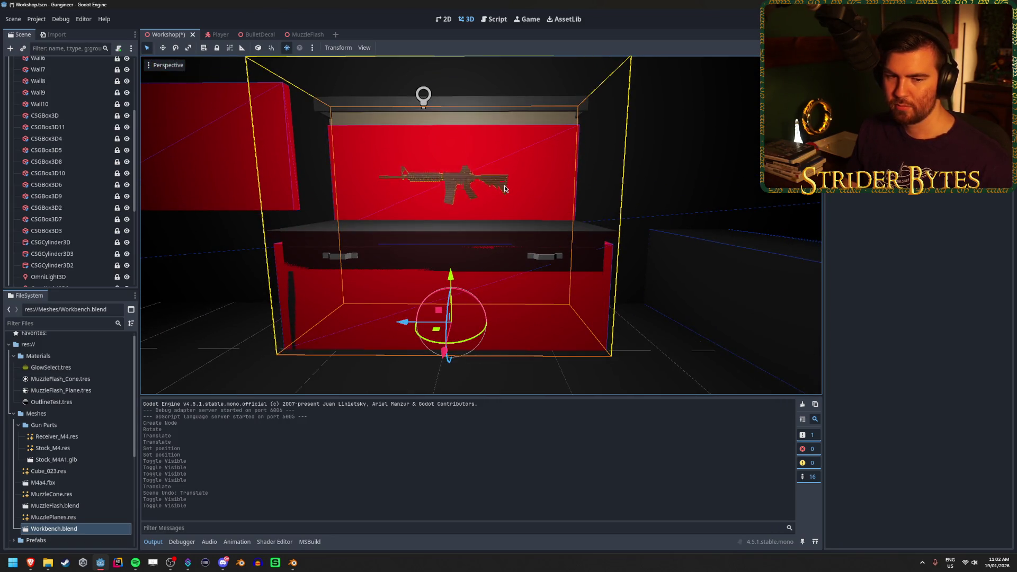
left_click_drag(504, 188, 490, 187)
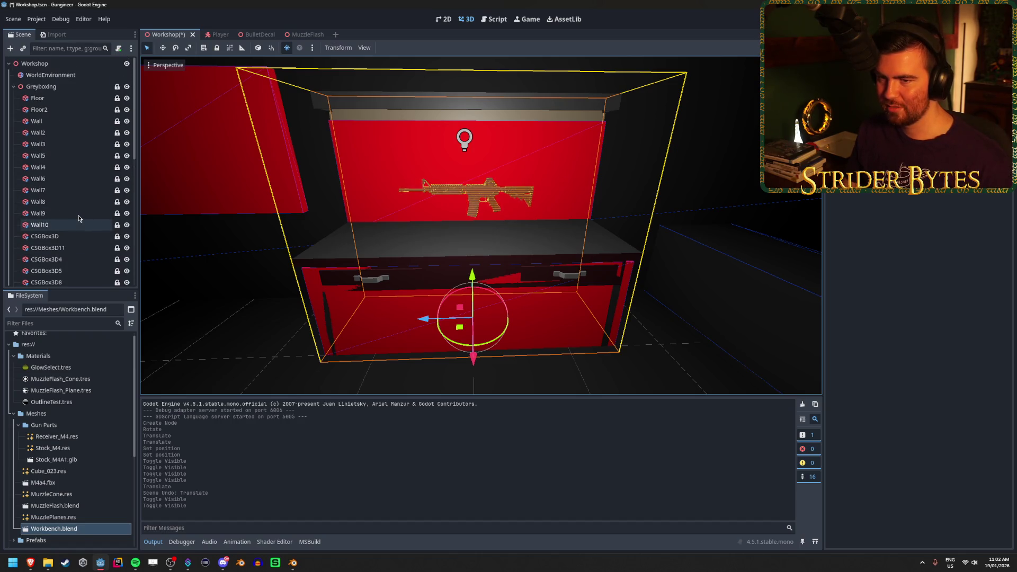
scroll(72, 211, "up", 2)
scroll(71, 210, "down", 3)
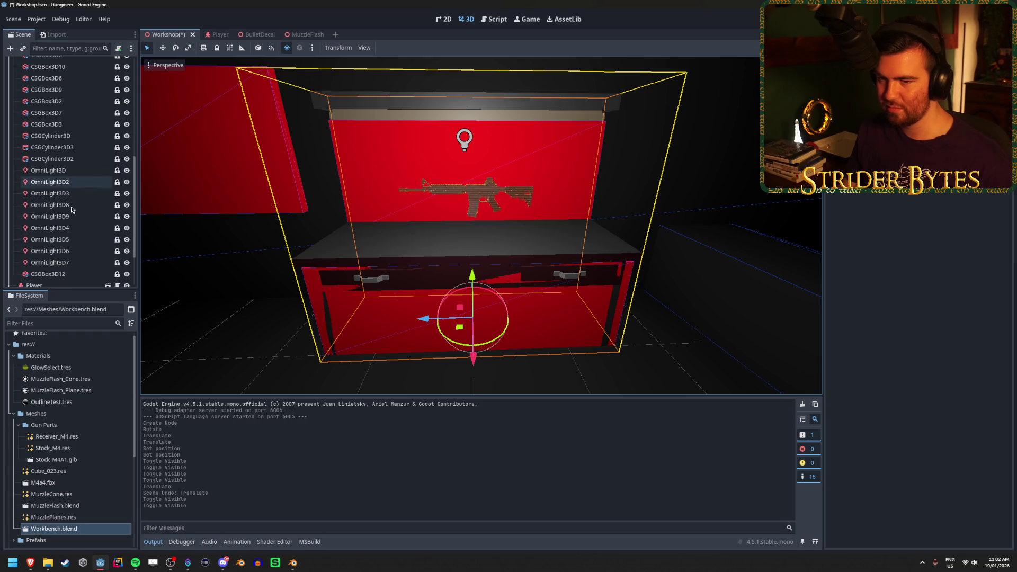
scroll(70, 206, "up", 3)
left_click(127, 152)
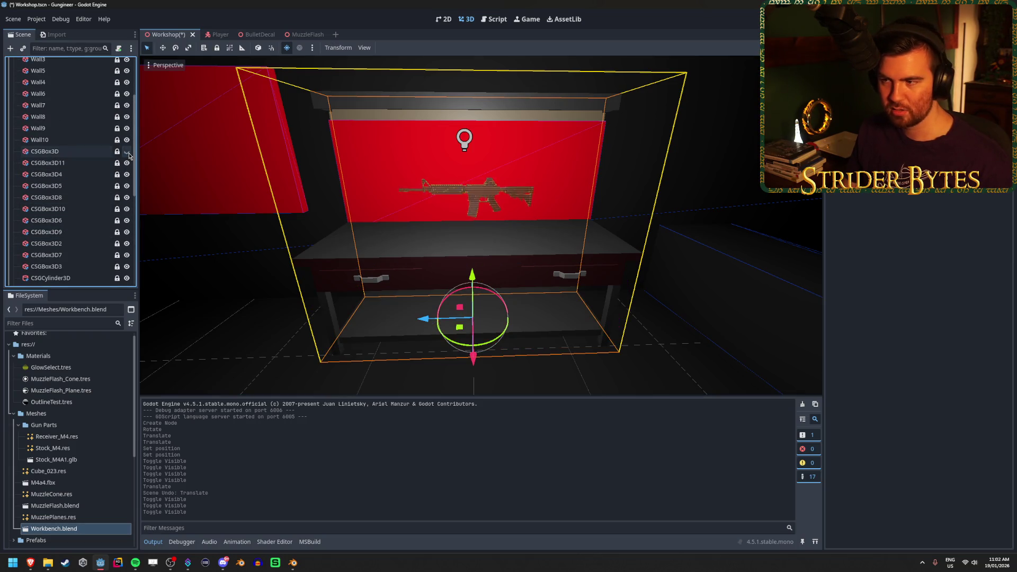
Select the red drawer and back-panel boxes, trial a resize and undo it, then hide both
left_click(127, 152)
left_click(78, 154)
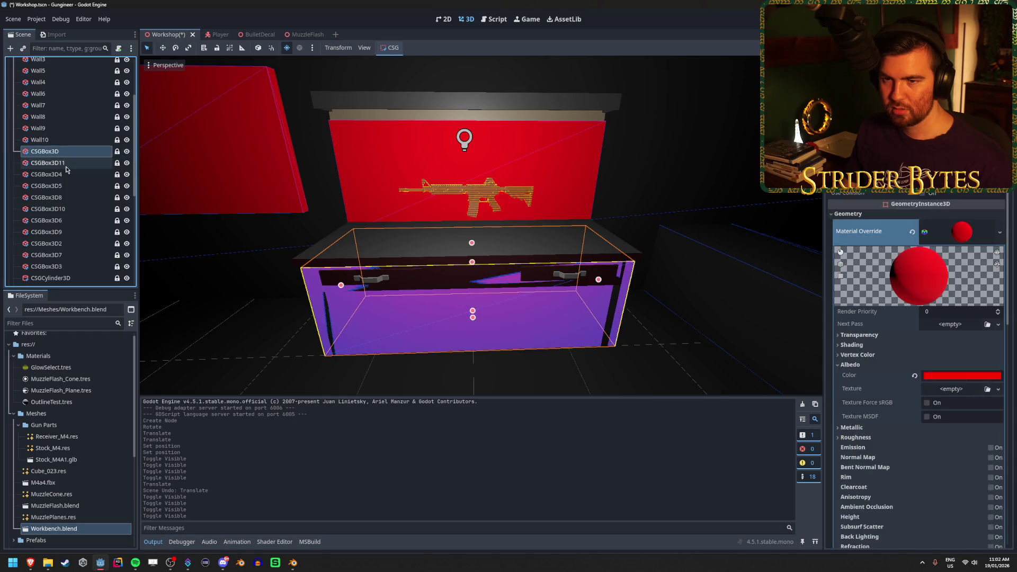
left_click(67, 166)
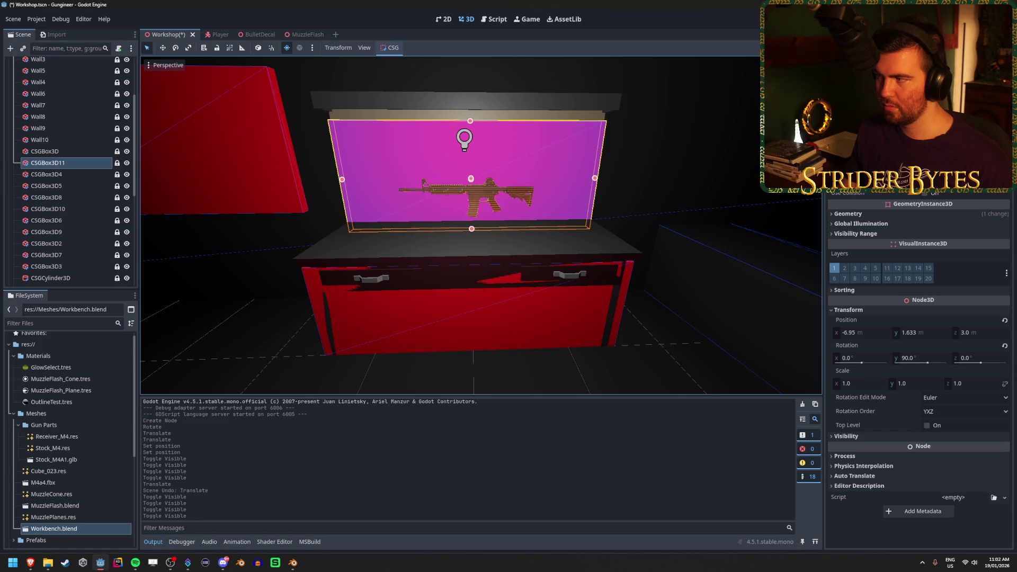
left_click_drag(470, 121, 470, 106)
key("ctrl+z")
mouse_move(636, 242)
left_mouse_down()
mouse_move(795, 244)
mouse_move(250, 187)
left_mouse_up()
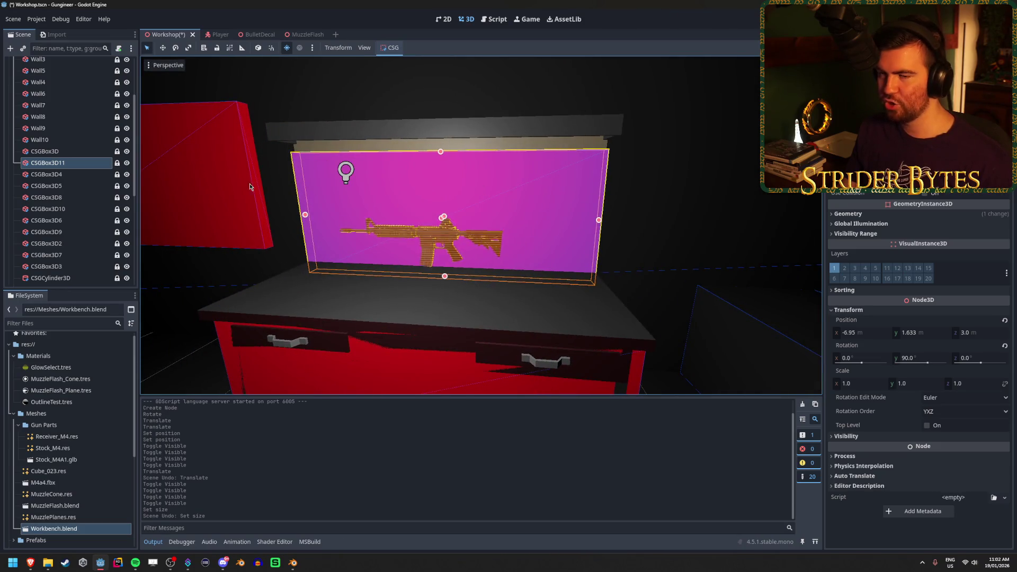
left_click(127, 162)
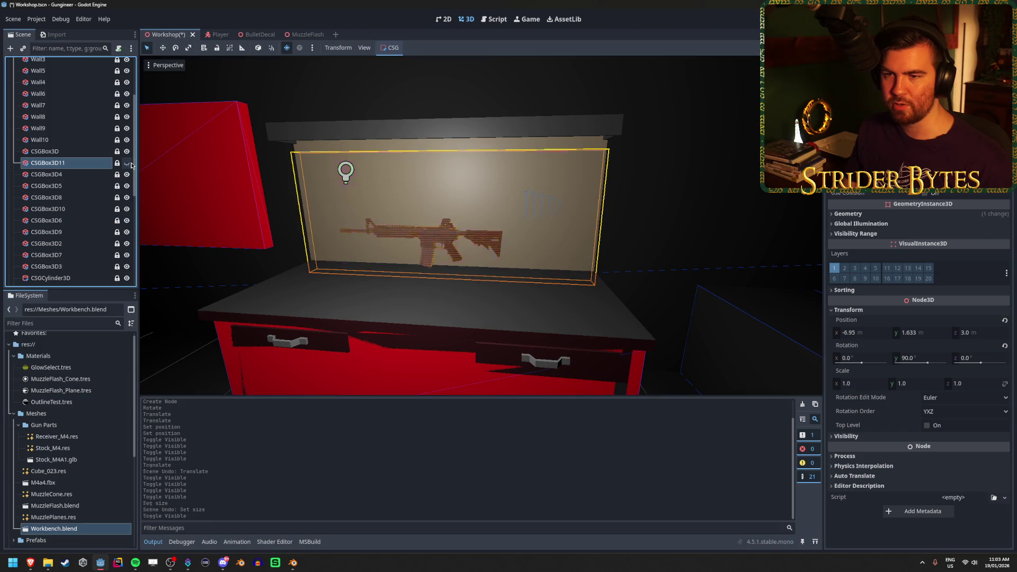
left_click(127, 152)
In Blender, select the workbench and view it straight from the front
left_click(292, 569)
left_click(515, 167)
key("KP_1")
left_click(573, 157)
In Edit Mode with X-ray, select the top cap above the back panel and lower it 0.2 along Z
key("Tab")
key("Tab")
key("Tab")
left_click(619, 157)
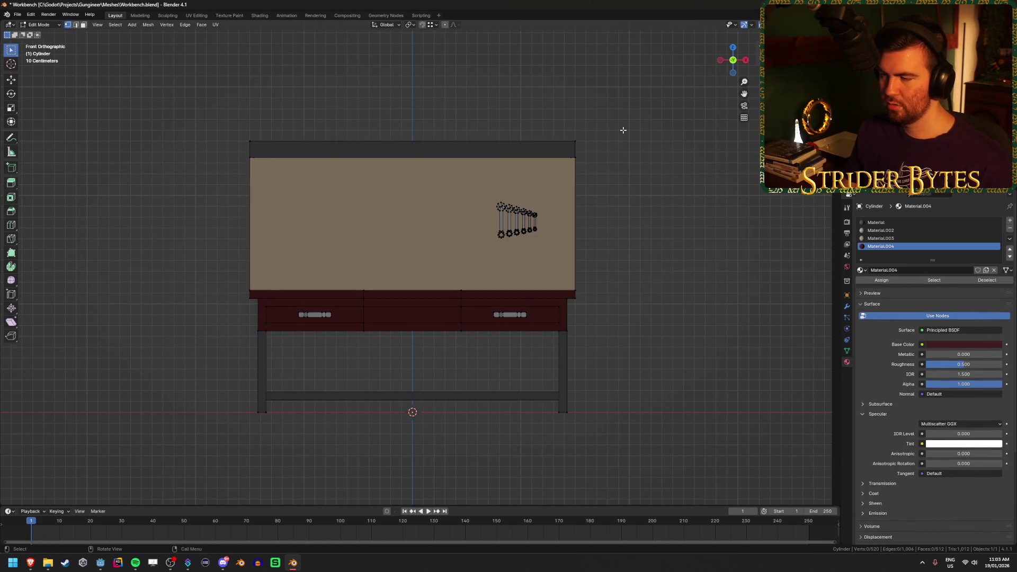
key("alt+z")
mouse_move(205, 107)
left_mouse_down()
mouse_move(665, 184)
mouse_move(653, 165)
left_mouse_up()
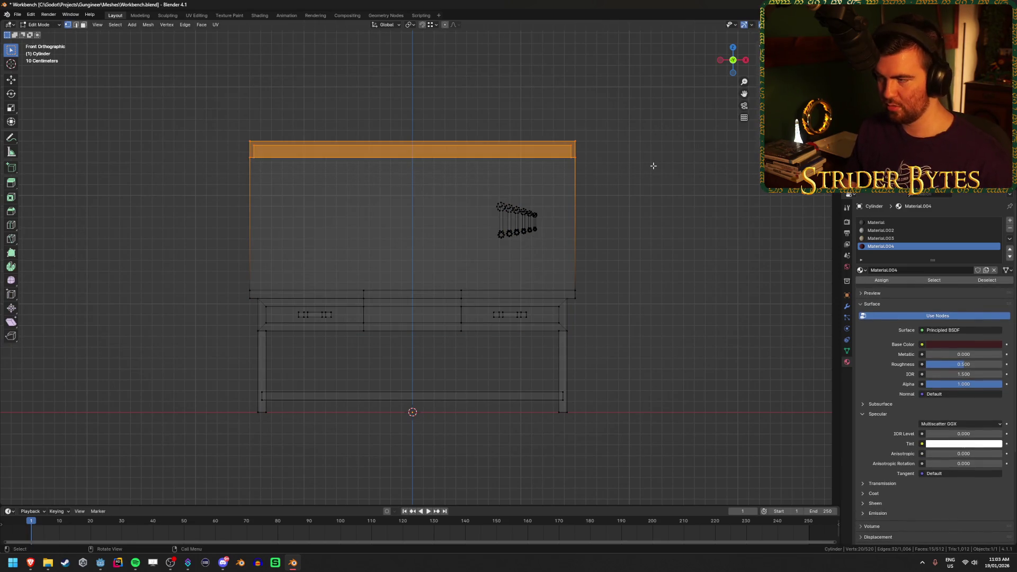
left_click(647, 161)
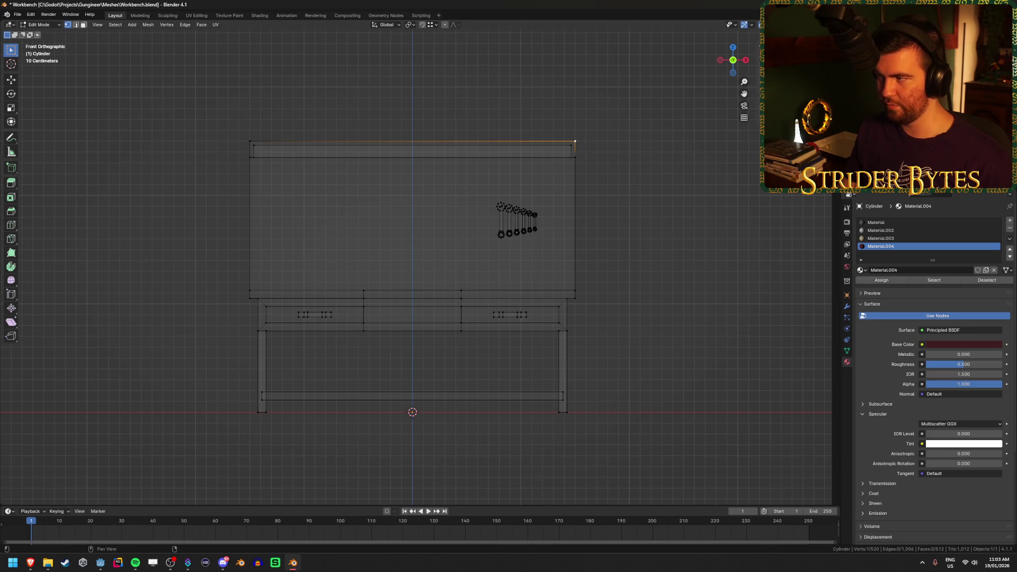
left_click_drag(214, 112, 644, 173)
type("gz")
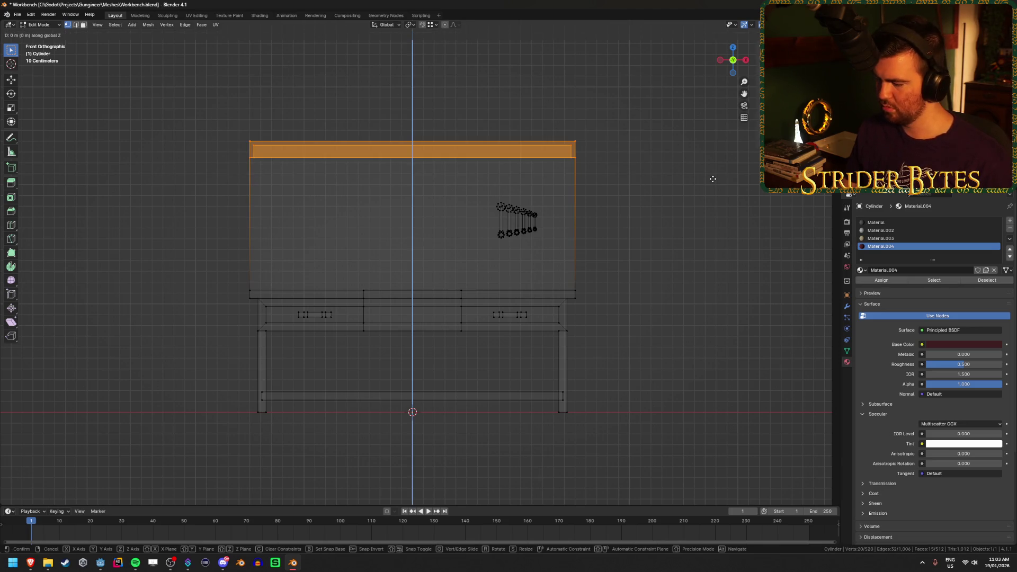
type("-.2")
key("Return")
Deselect, save Workbench.blend, and return the bench to Object Mode
left_click(713, 179)
key("ctrl+s")
left_click(583, 170)
key("Tab")
left_click(624, 213)
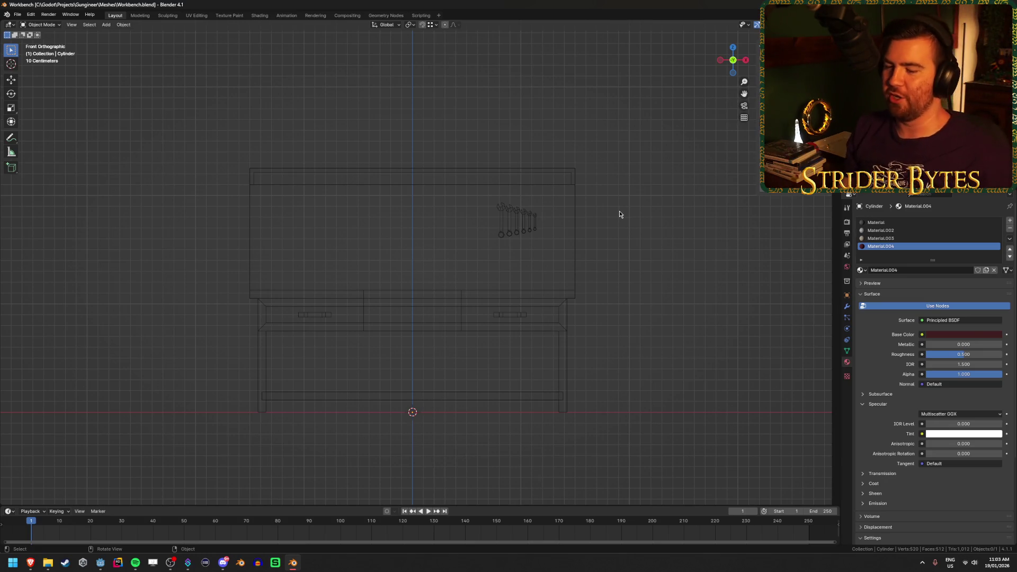
left_click(104, 564)
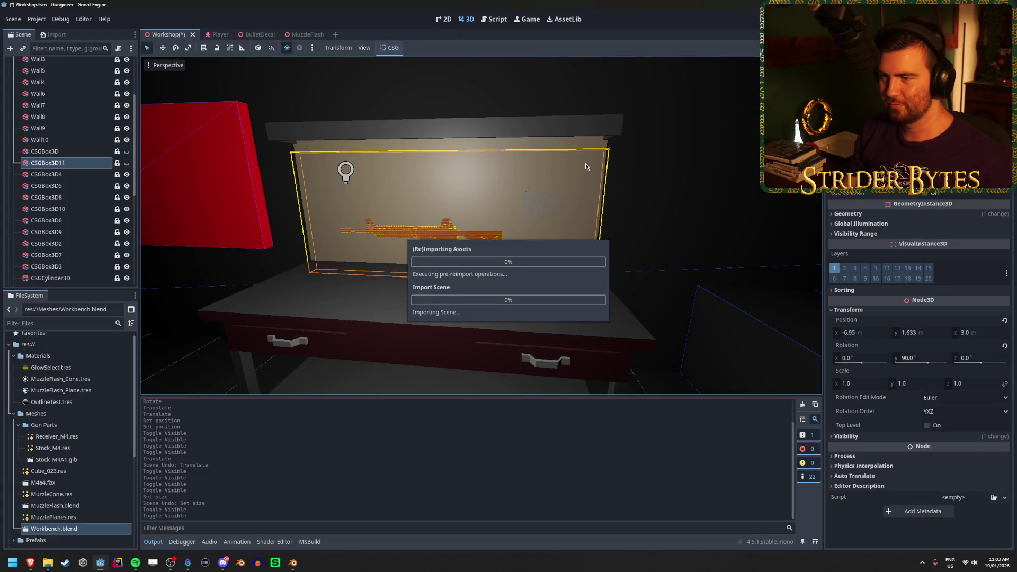
Run the game and walk back and forth in front of the workbench to check its lighting
mouse_move(631, 206)
left_mouse_down()
mouse_move(589, 266)
mouse_move(556, 276)
mouse_move(556, 256)
left_mouse_up()
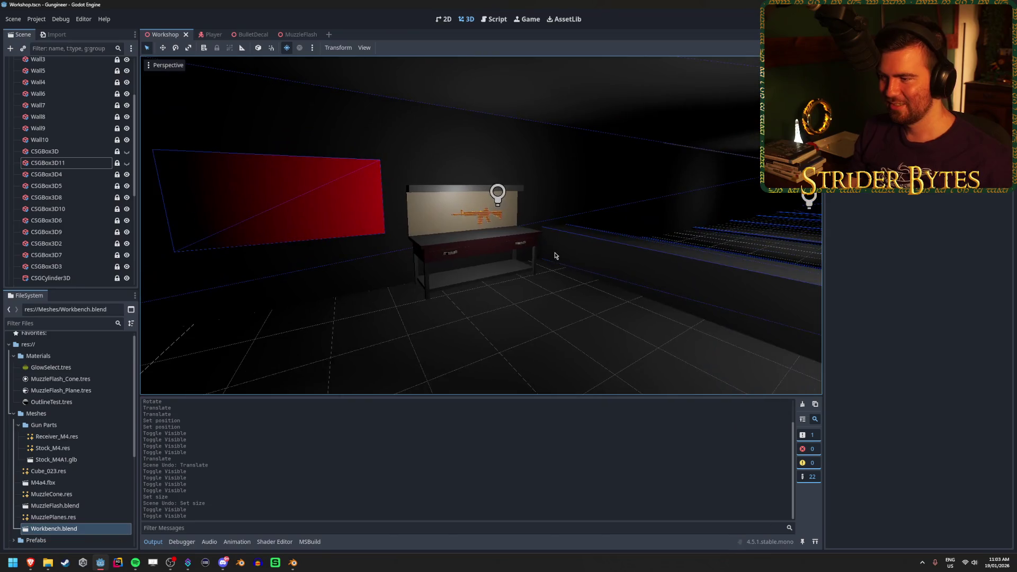
key("F5")
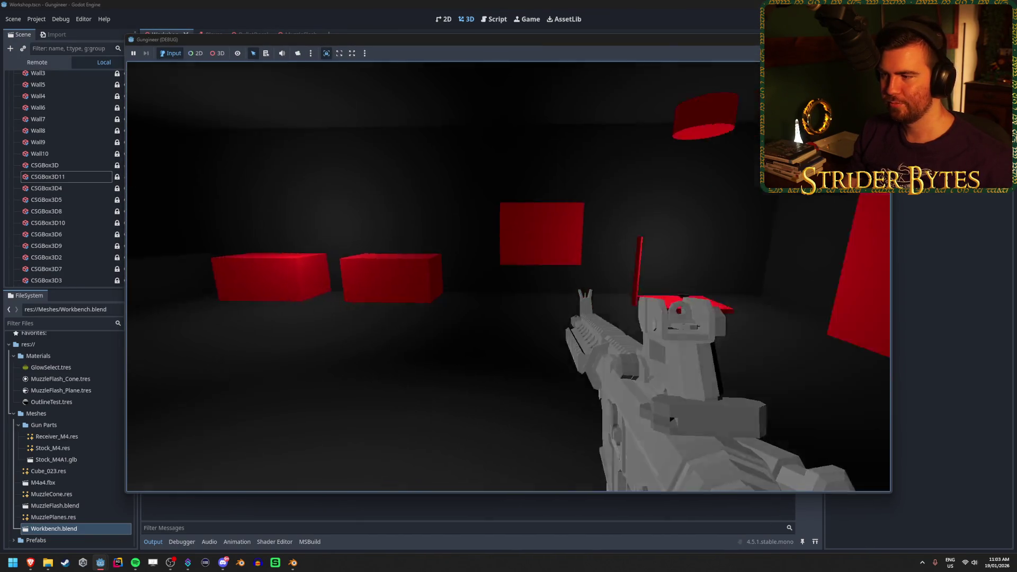
key("w")
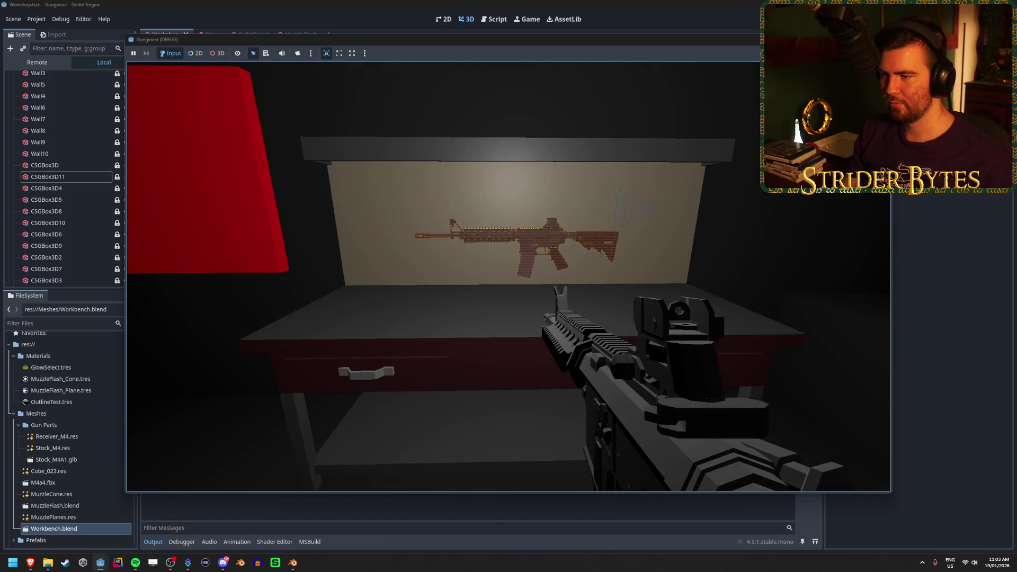
key("w")
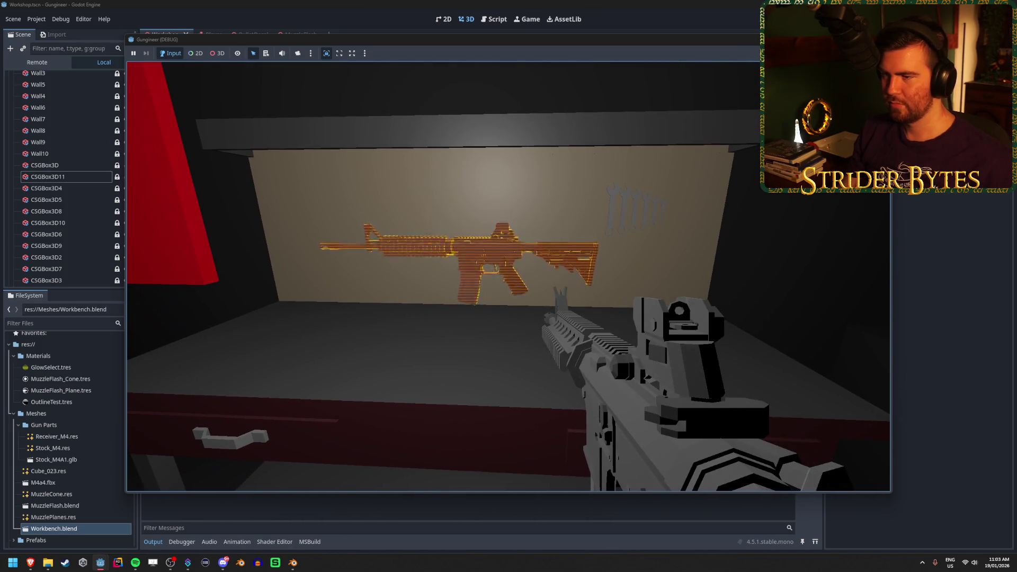
key("s")
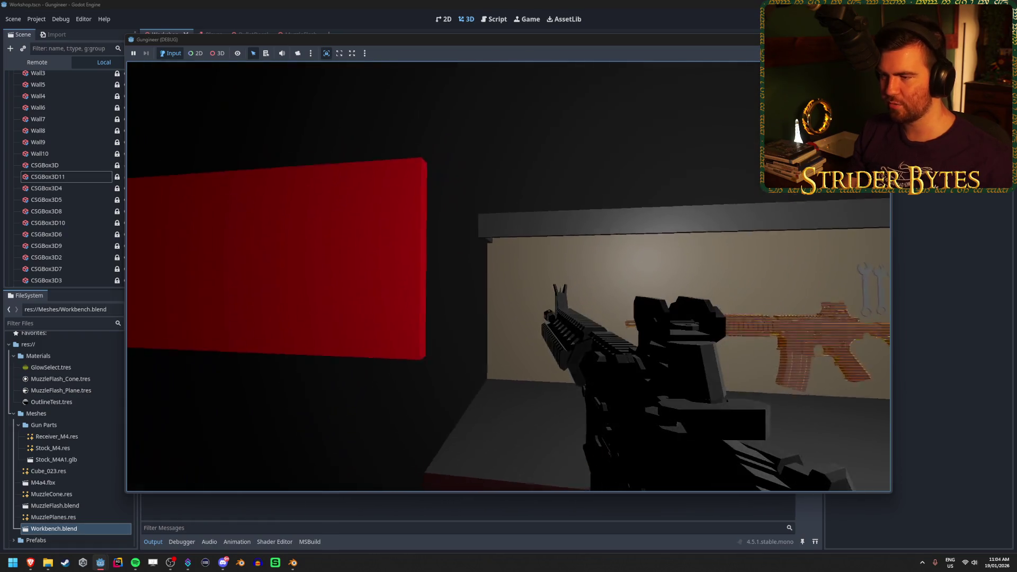
key("s")
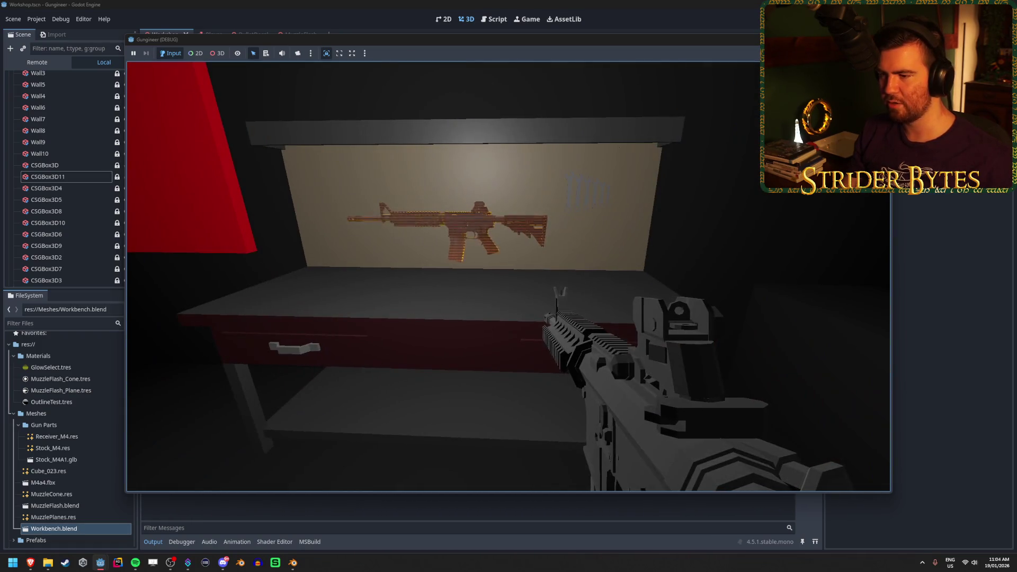
key("w")
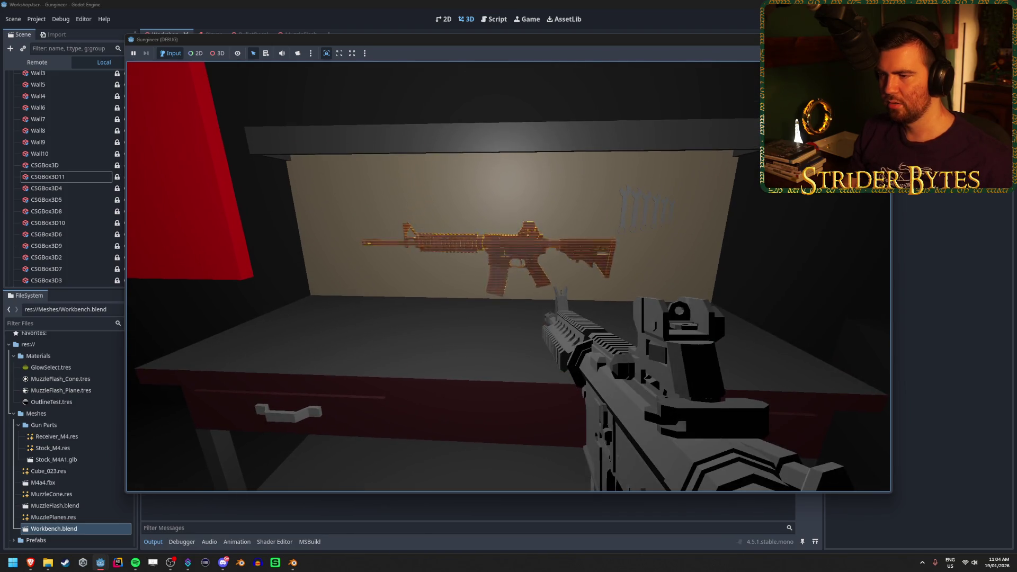
key("s")
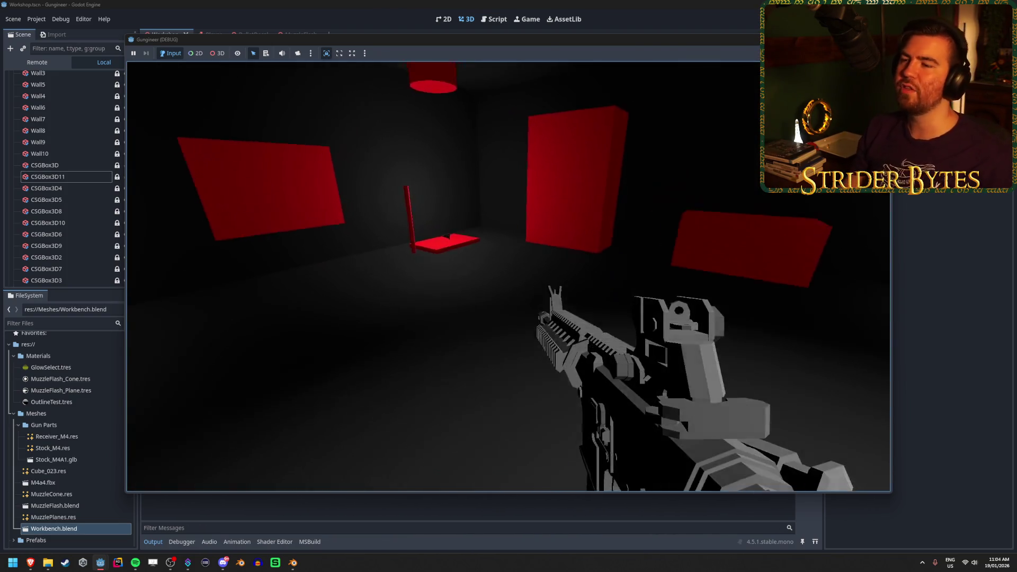
key("w")
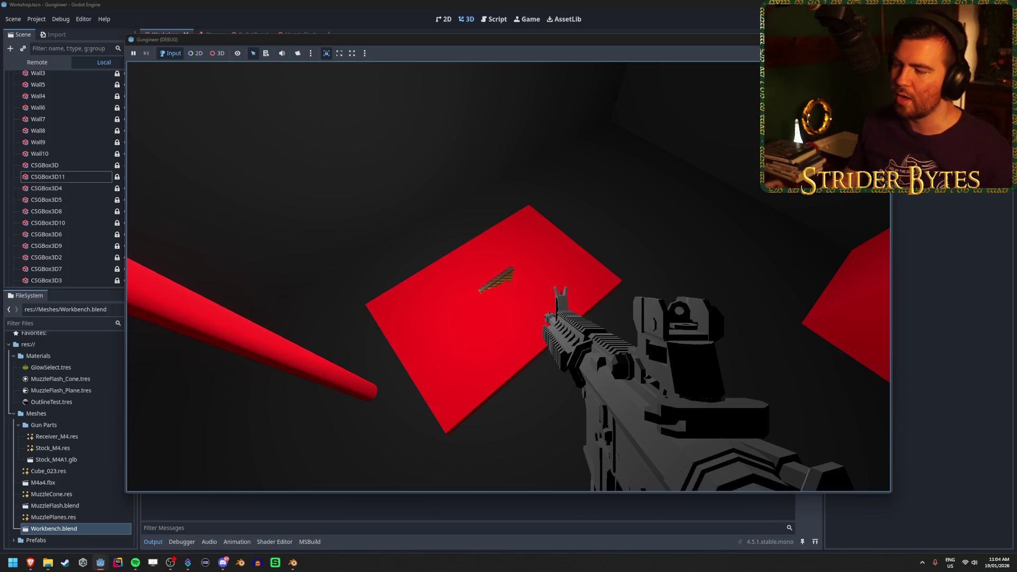
key("s")
key("w")
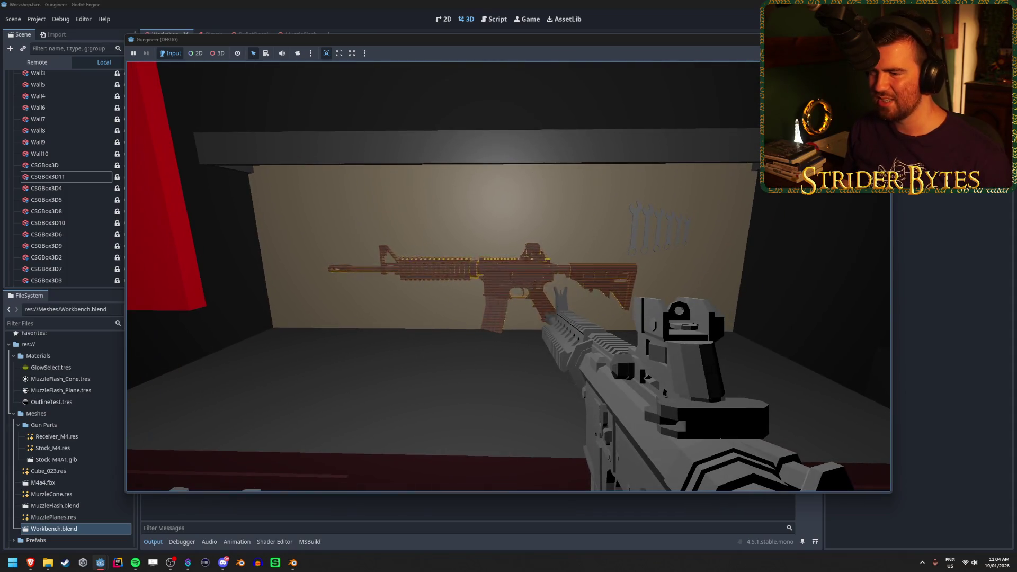
Aim down the rifle's sights and move around the gun display bench to inspect it
right_click(508, 276)
key("s")
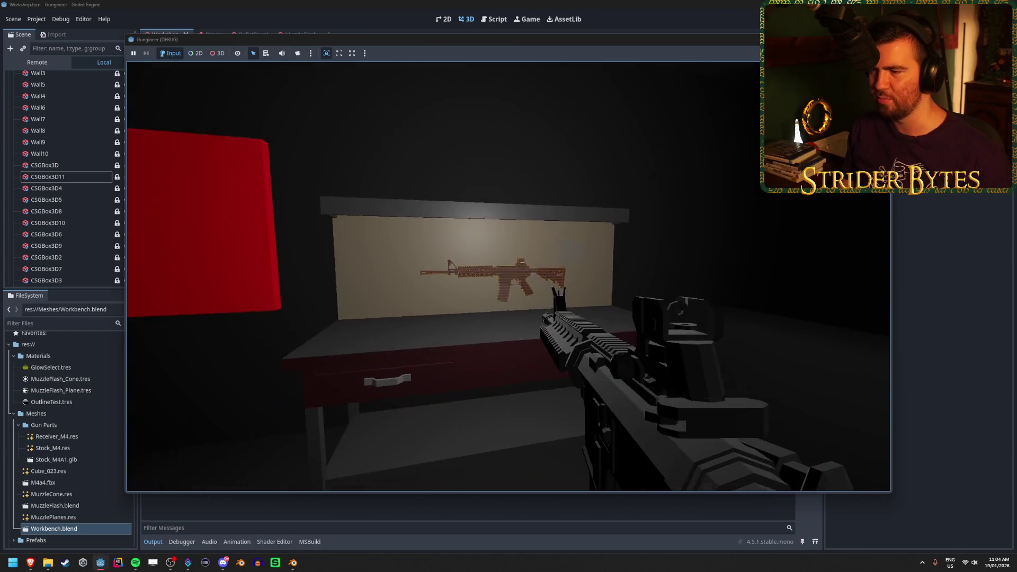
key("w")
key("w")
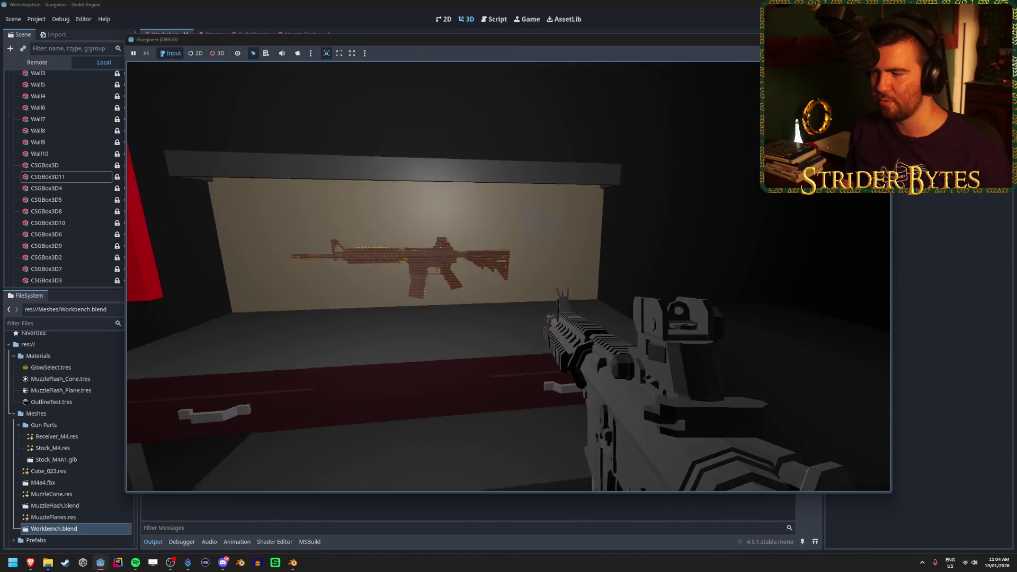
key("d")
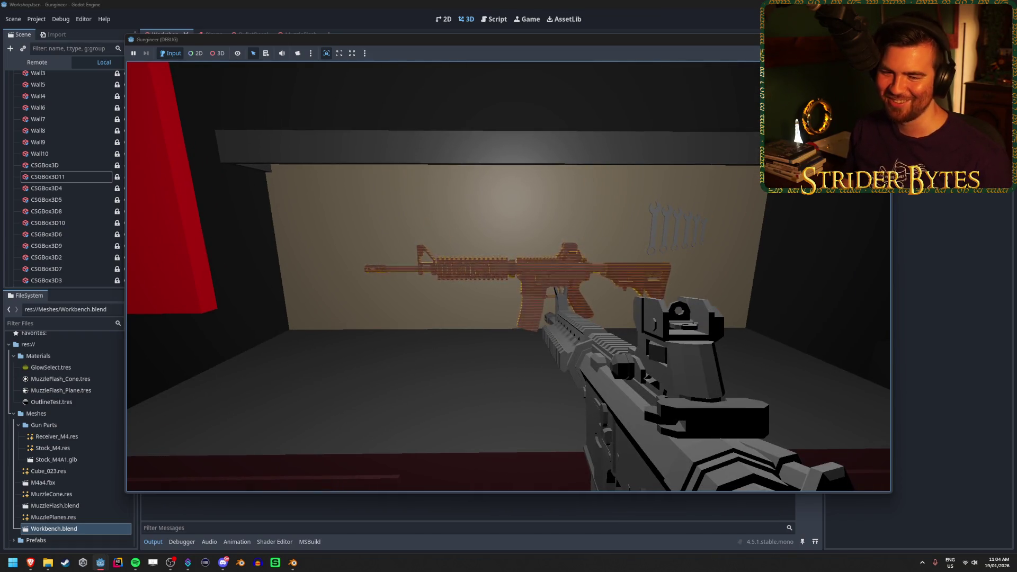
key("s")
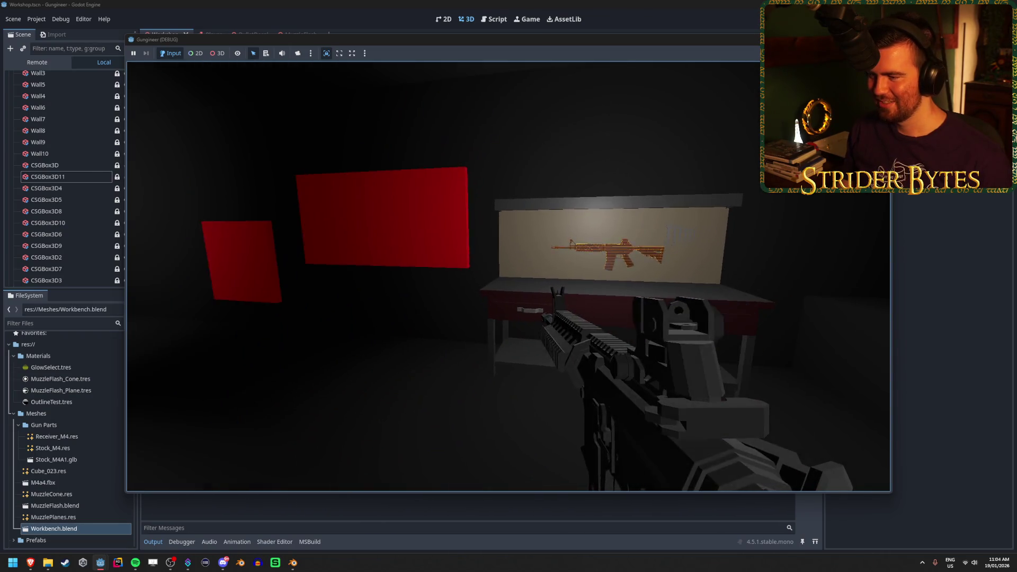
key("w")
key("s")
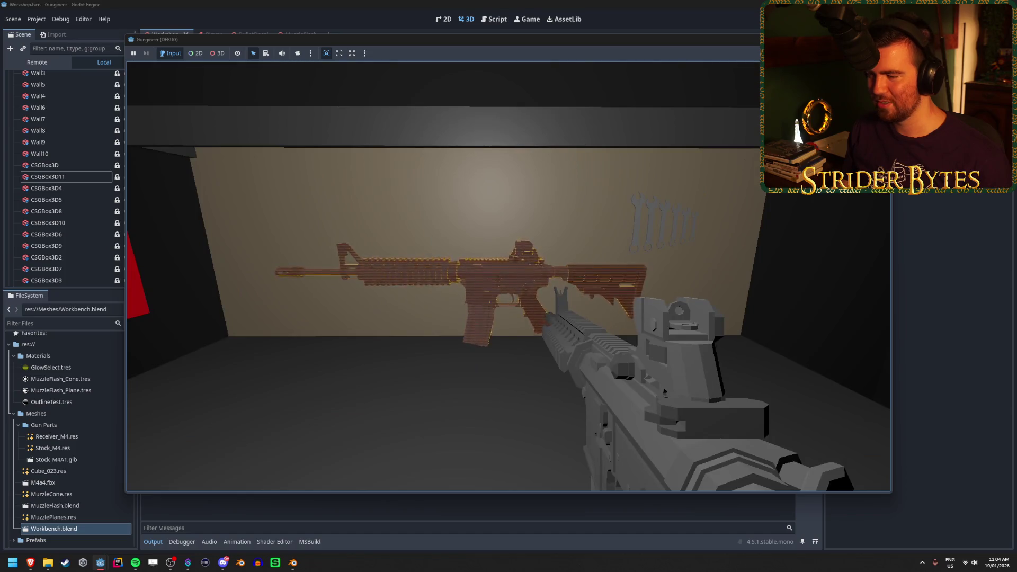
key("s")
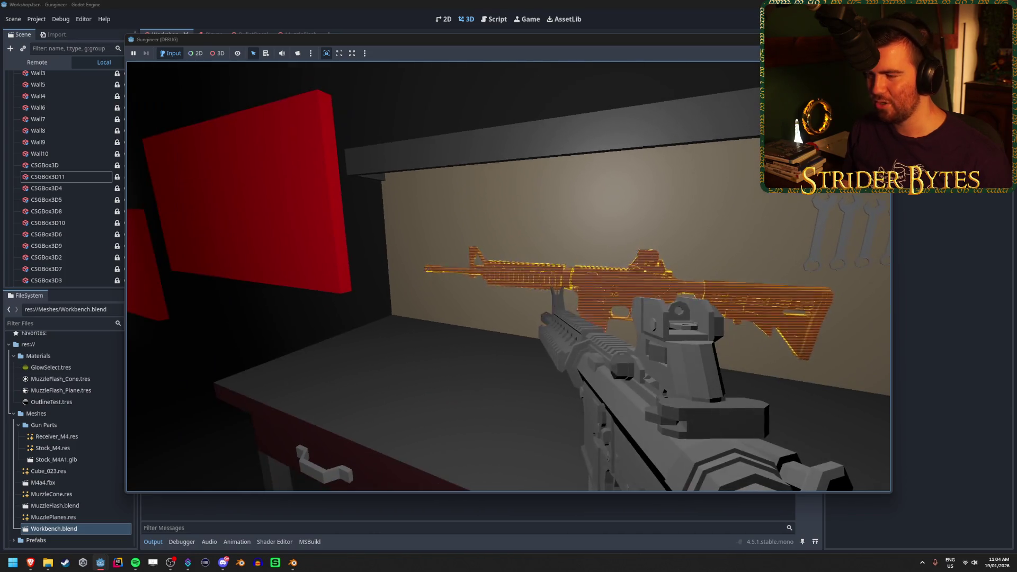
key("w")
key("s")
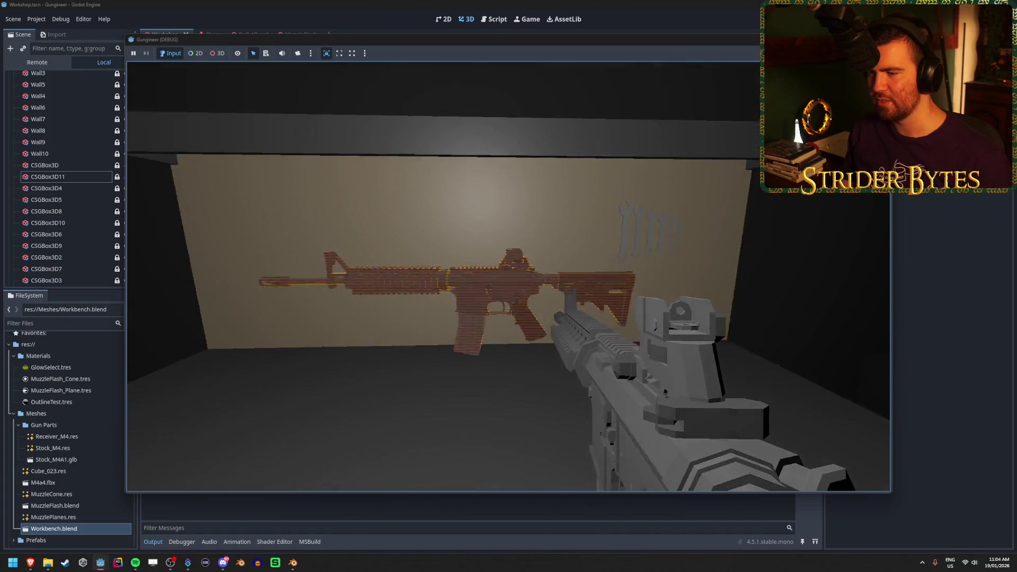
key("w")
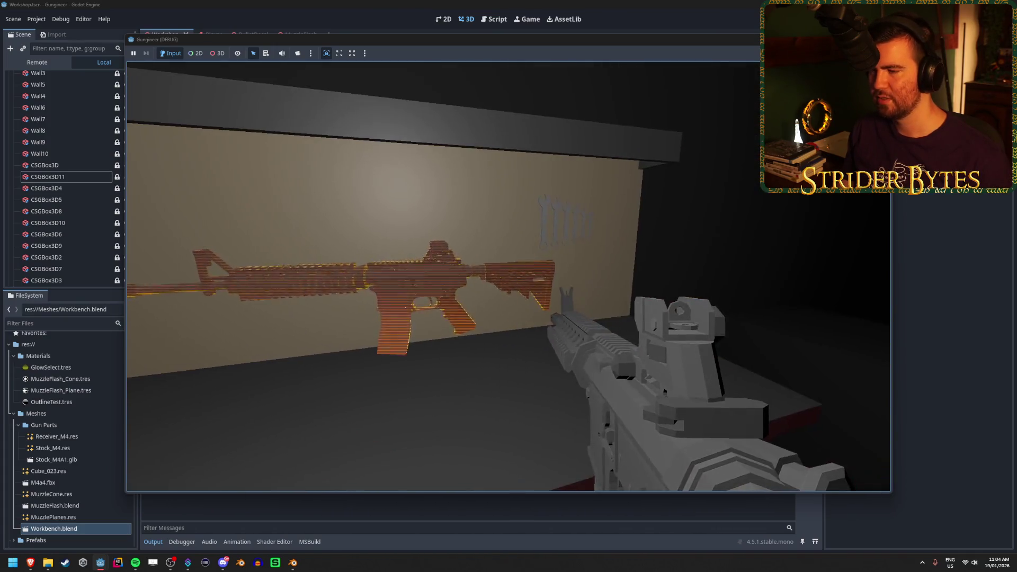
key("s")
key("w")
key("s")
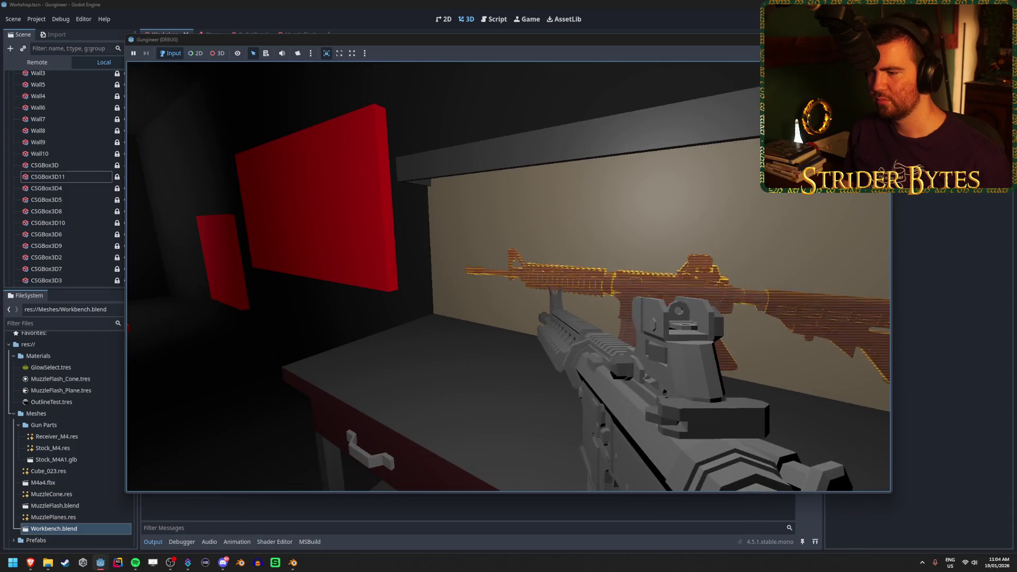
key("d")
key("s")
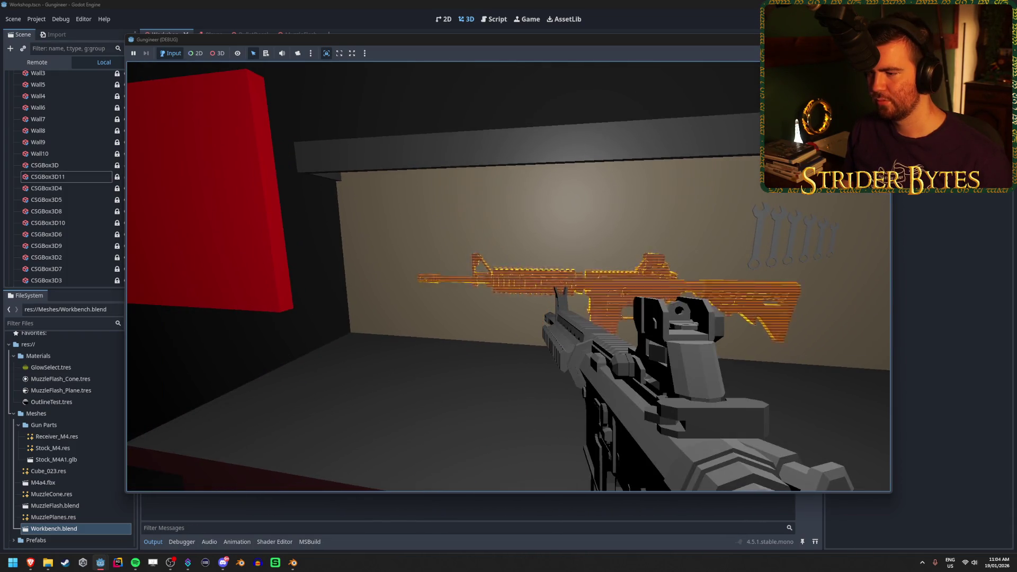
key("a")
key("d")
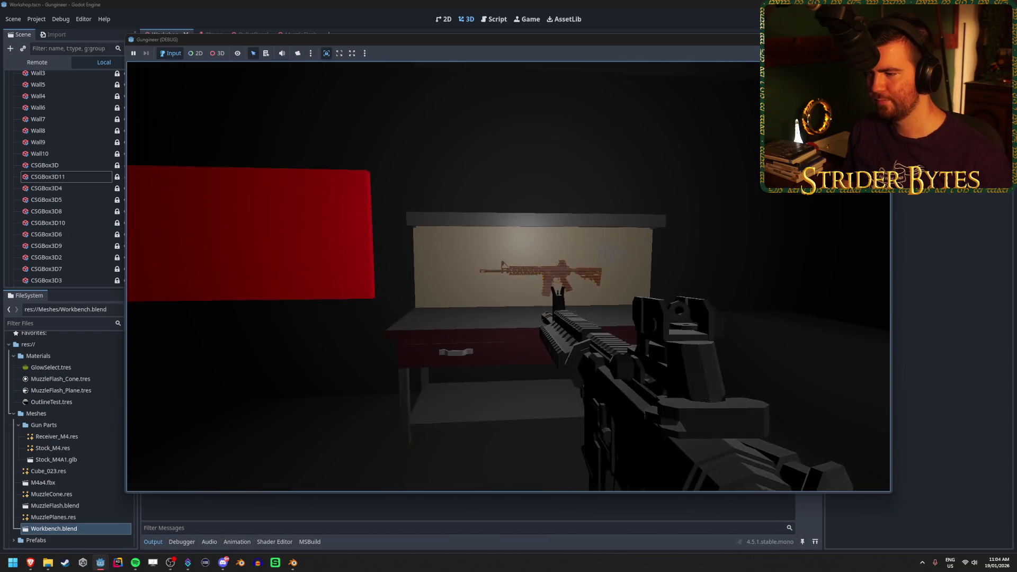
key("w")
Lower the rifle, take a last look at the gun board, then stop the game
right_click(509, 277)
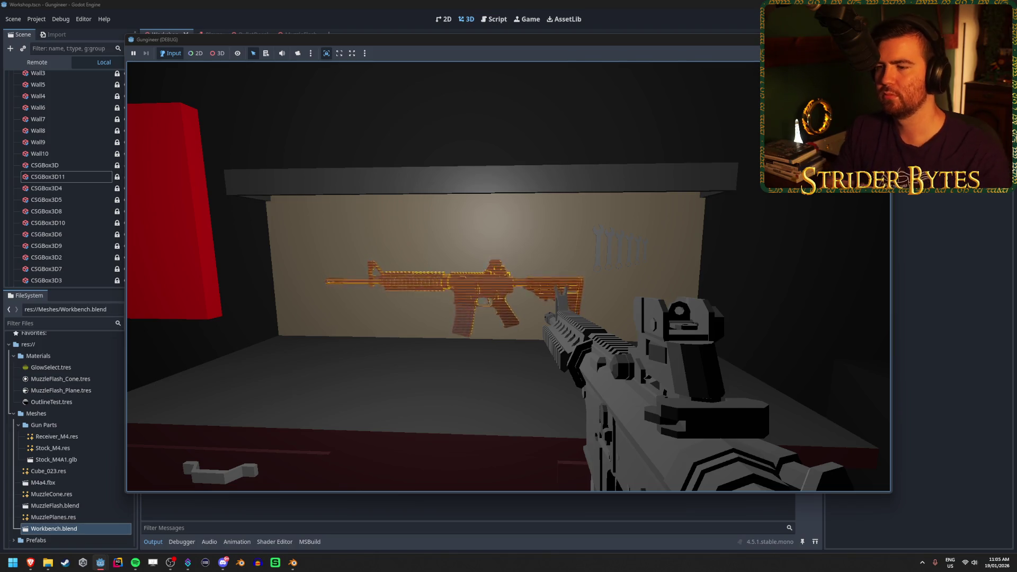
key("a")
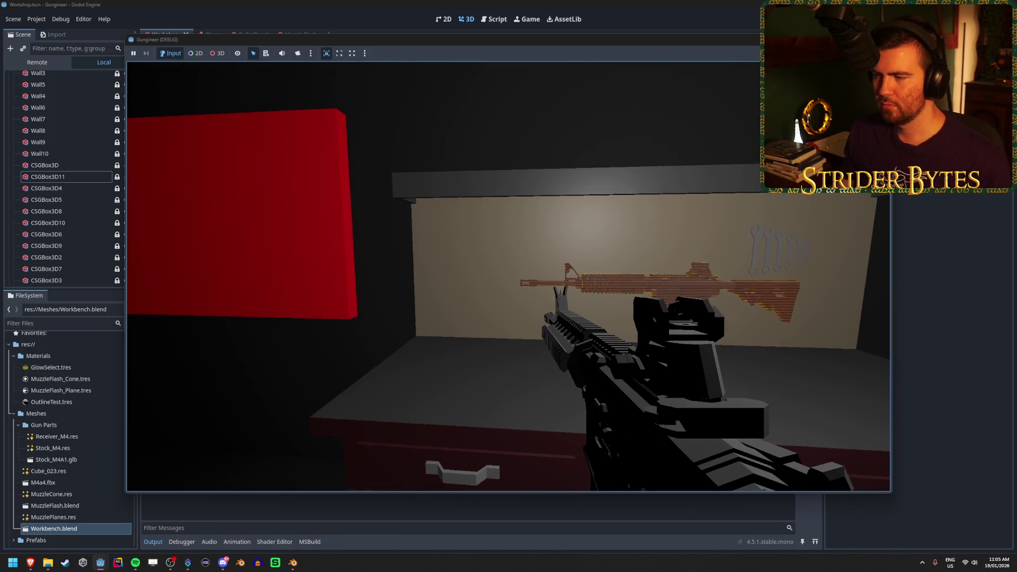
key("d")
key("s")
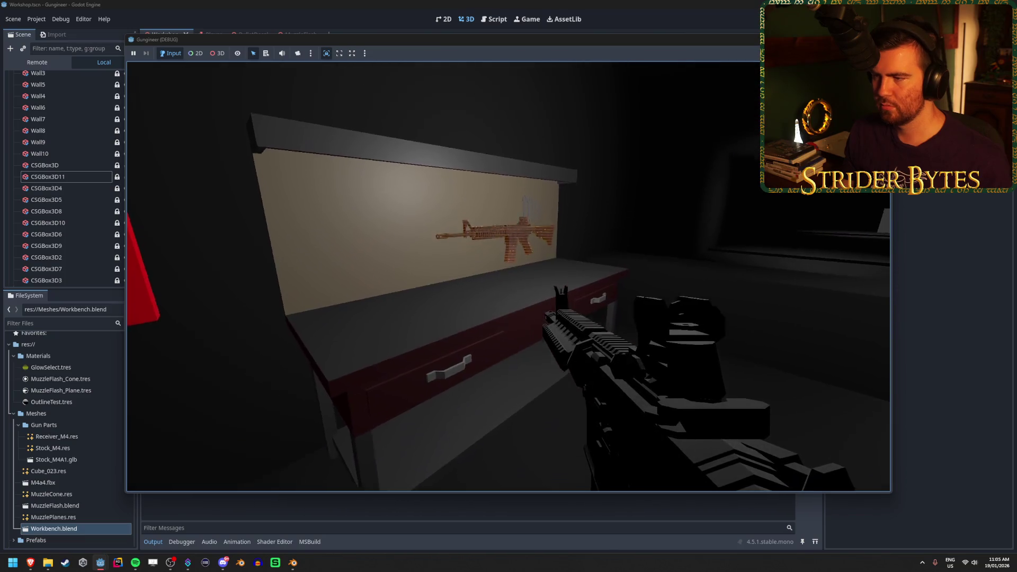
key("w")
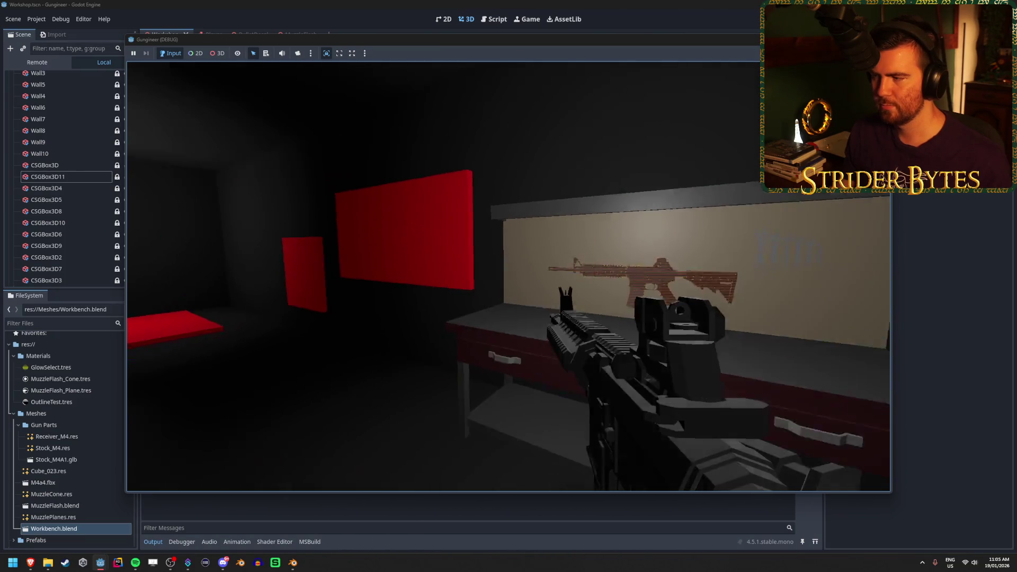
key("s")
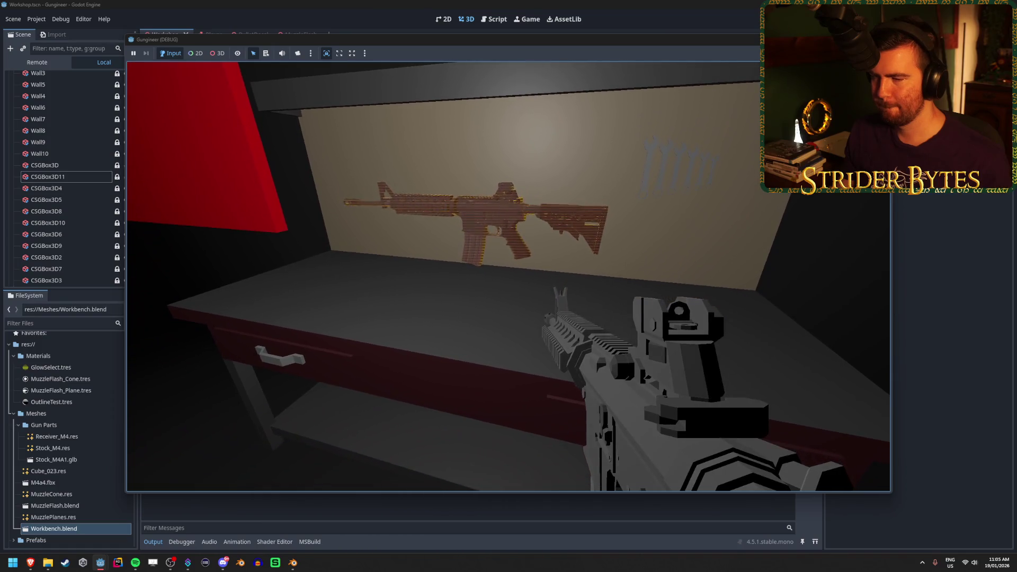
key("s")
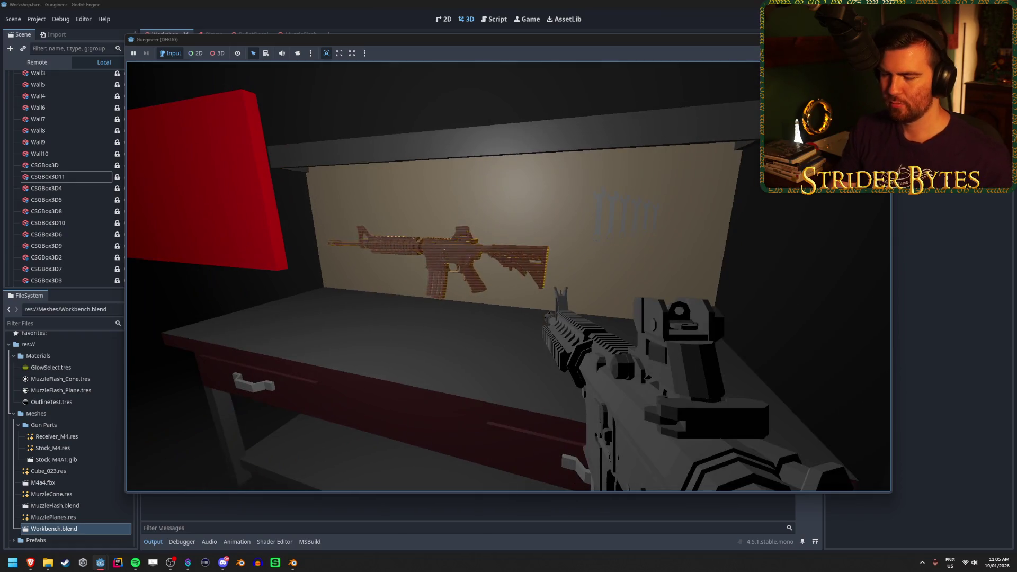
key("Escape")
scroll(504, 279, "up", 5)
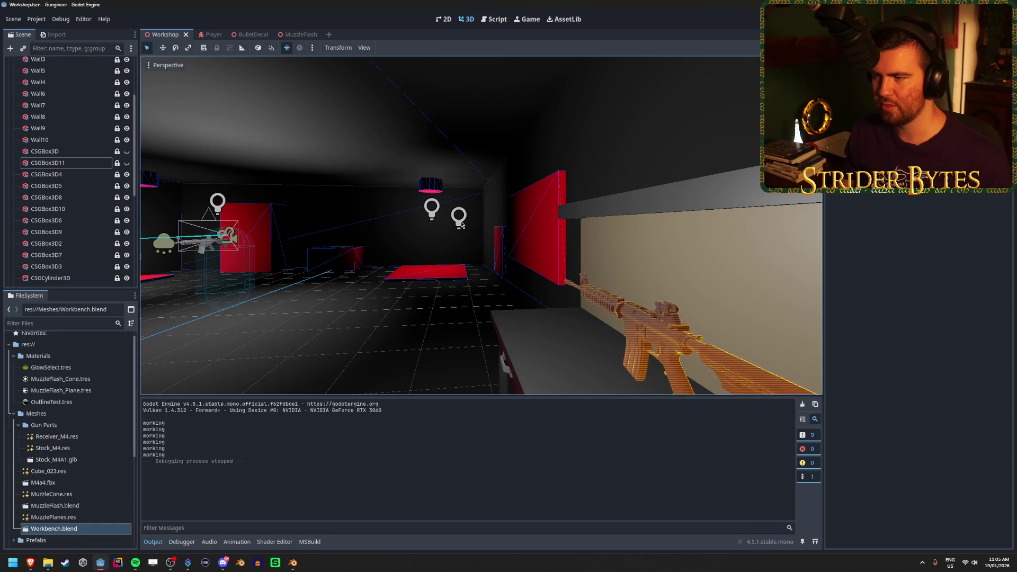
Select OmniLight3D3 above the workbench and frame it in the view
left_click_drag(458, 232, 335, 221)
left_click(360, 225)
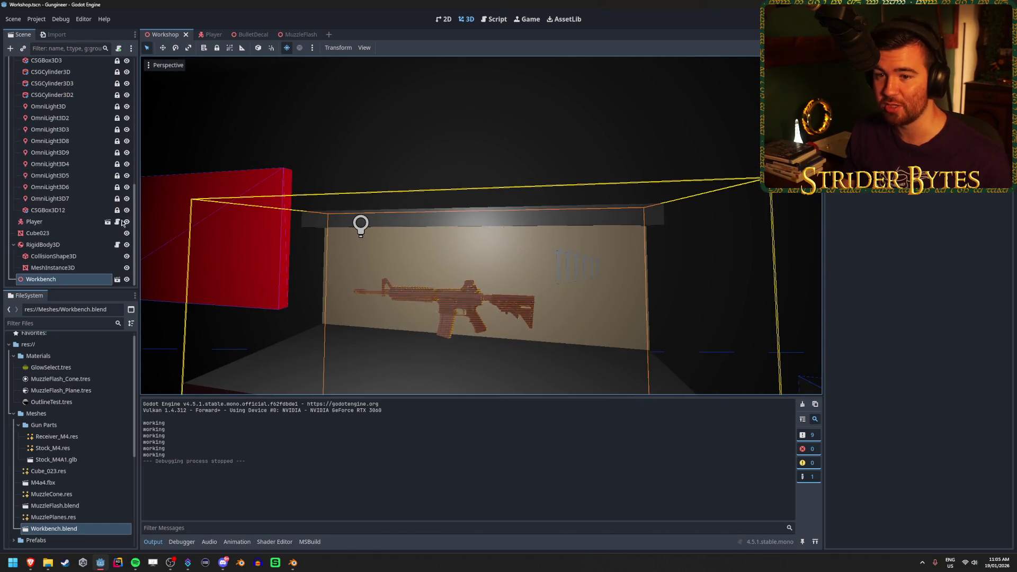
left_click(71, 200)
key("Up")
key("Up")
key("Up")
key("Up")
key("Up")
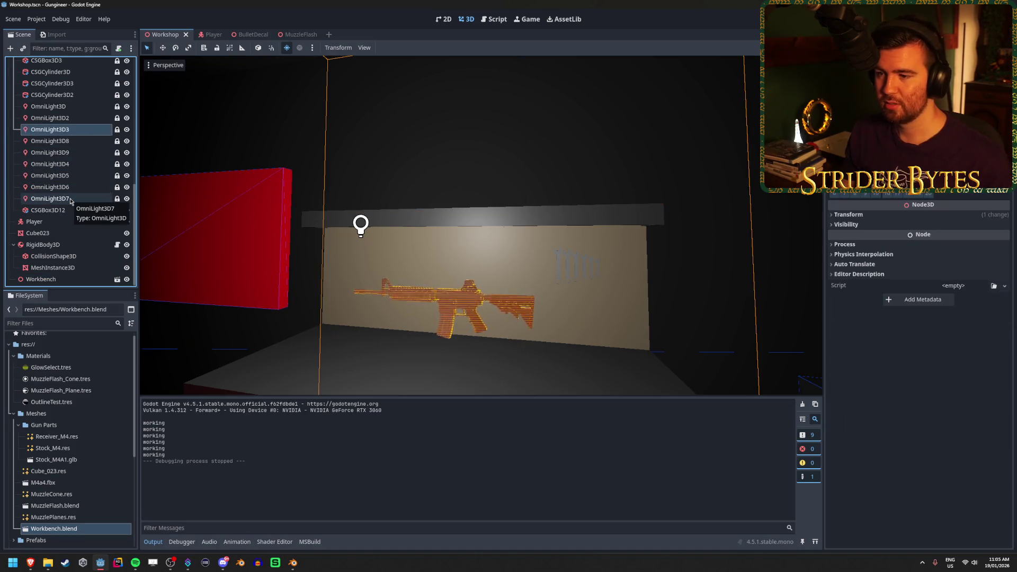
key("f")
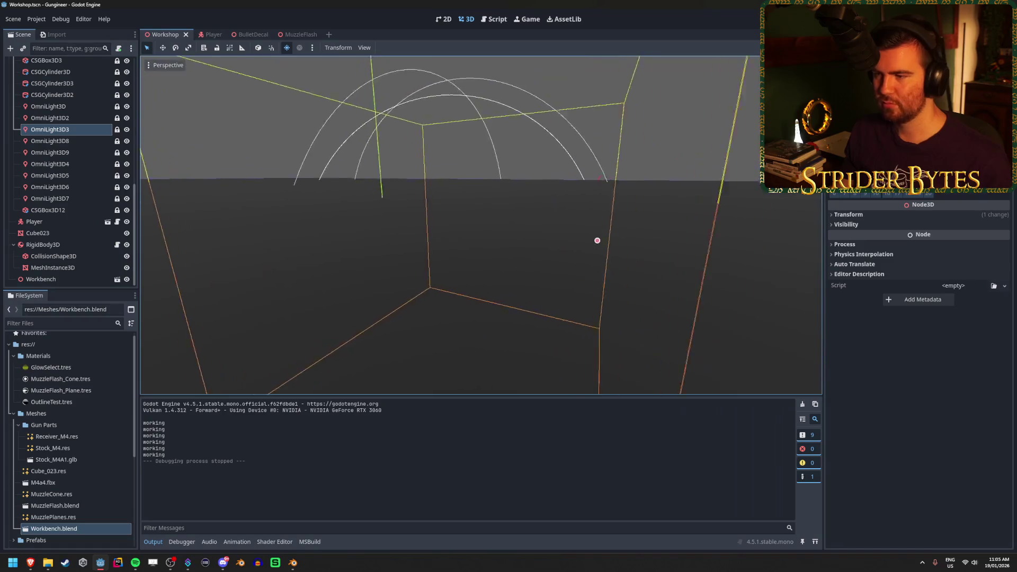
scroll(597, 241, "down", 5)
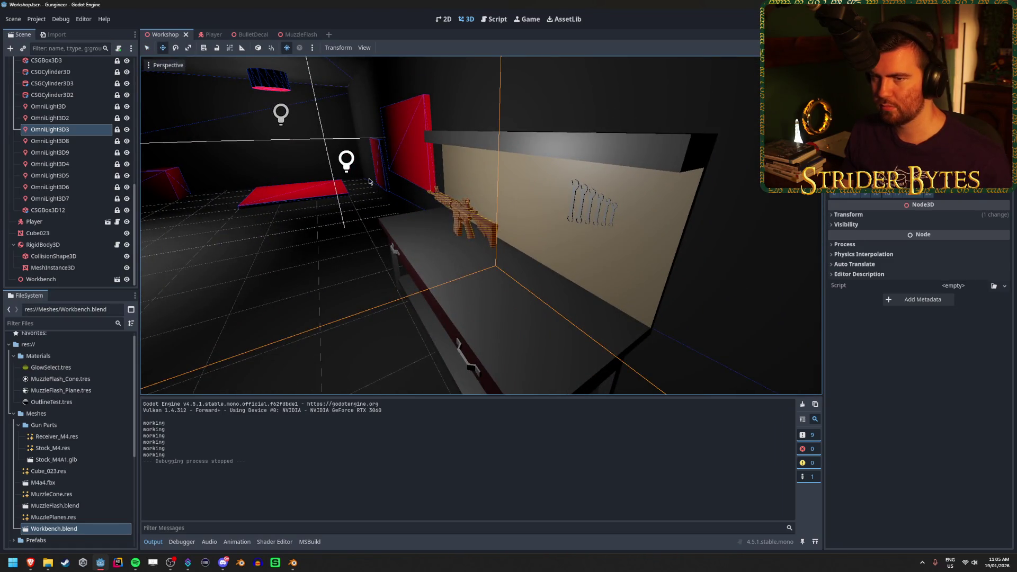
scroll(369, 181, "down", 5)
Unlock OmniLight3D3 and reposition it above the workbench board with the gizmo arrows
left_click(117, 130)
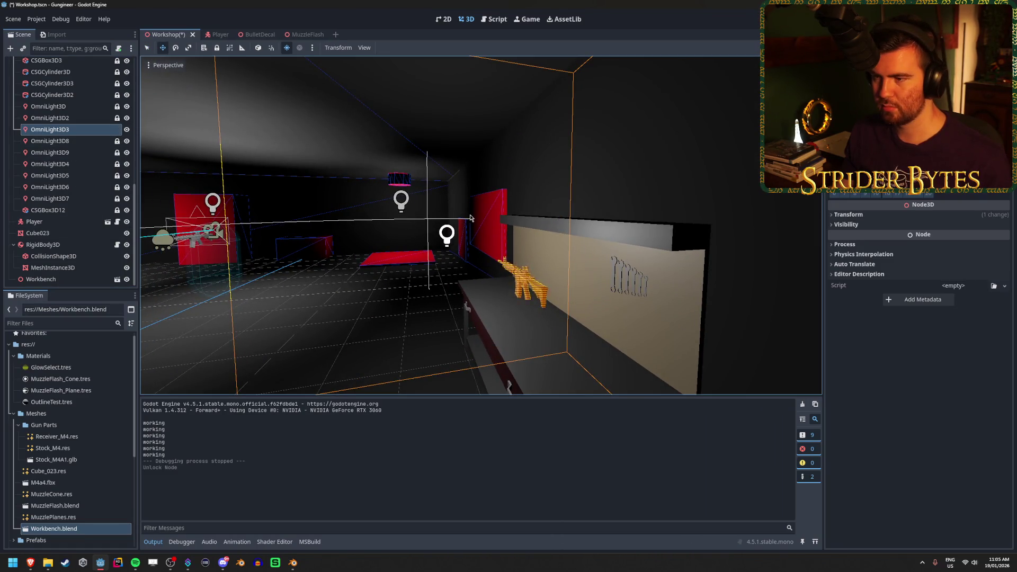
left_click_drag(470, 234, 360, 231)
left_click_drag(426, 237, 591, 238)
mouse_move(652, 206)
left_mouse_down()
mouse_move(652, 217)
mouse_move(647, 186)
mouse_move(484, 91)
mouse_move(484, 106)
mouse_move(484, 79)
mouse_move(483, 95)
mouse_move(483, 85)
mouse_move(461, 92)
left_mouse_up()
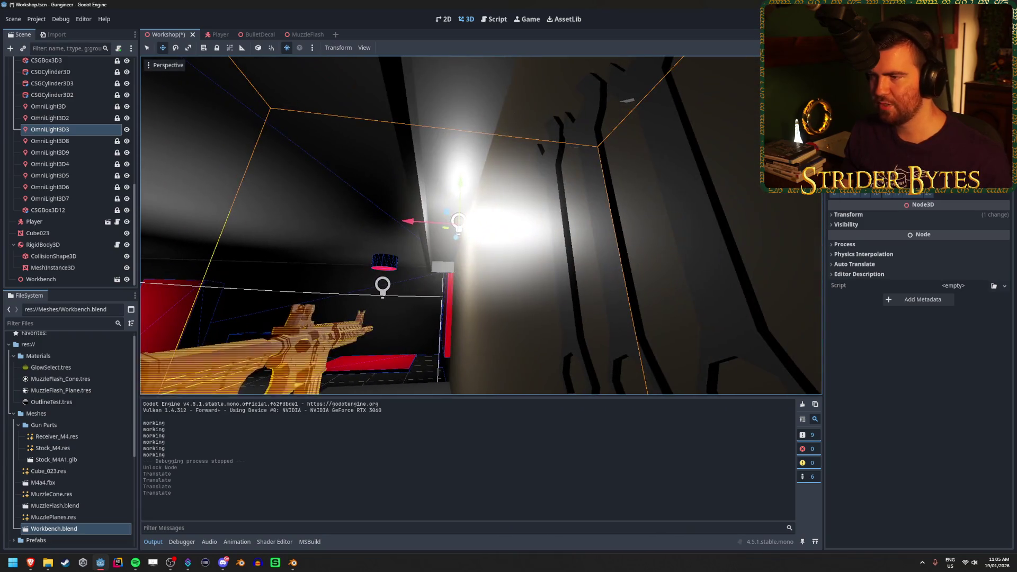
left_click_drag(401, 223, 397, 221)
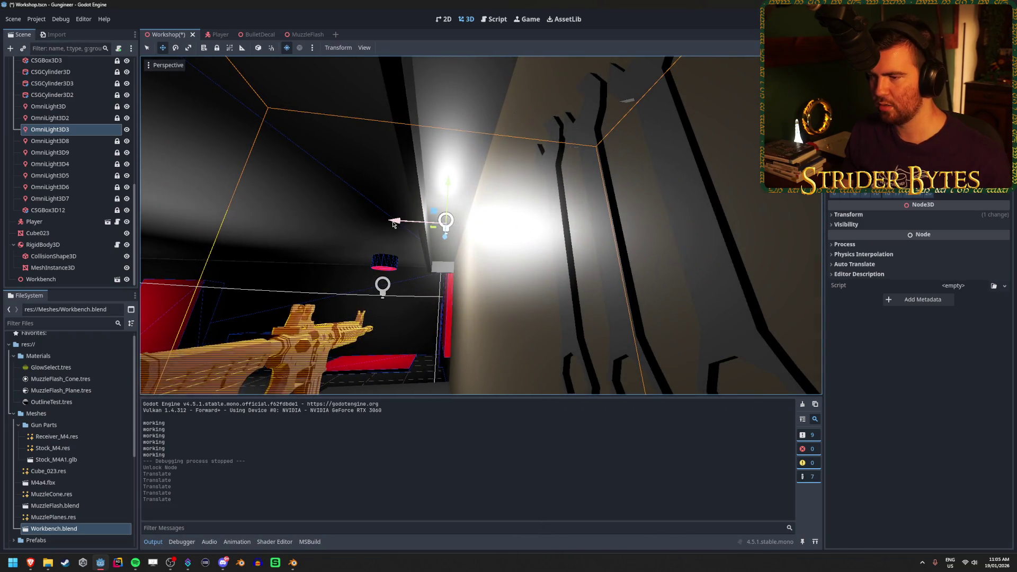
mouse_move(346, 268)
left_mouse_down()
mouse_move(355, 262)
mouse_move(312, 262)
left_mouse_up()
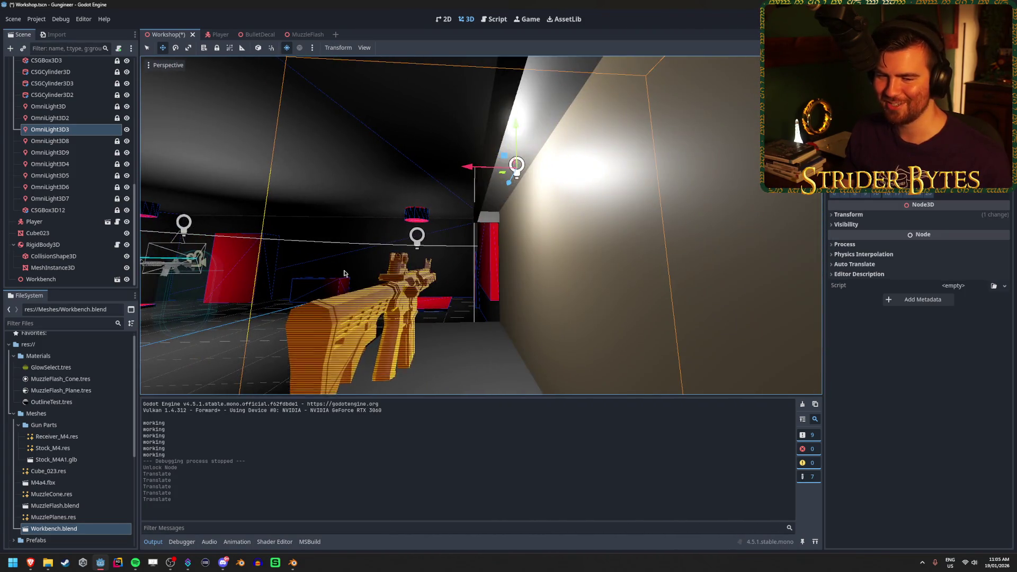
mouse_move(518, 126)
left_mouse_down()
mouse_move(519, 107)
mouse_move(516, 133)
mouse_move(445, 175)
left_mouse_up()
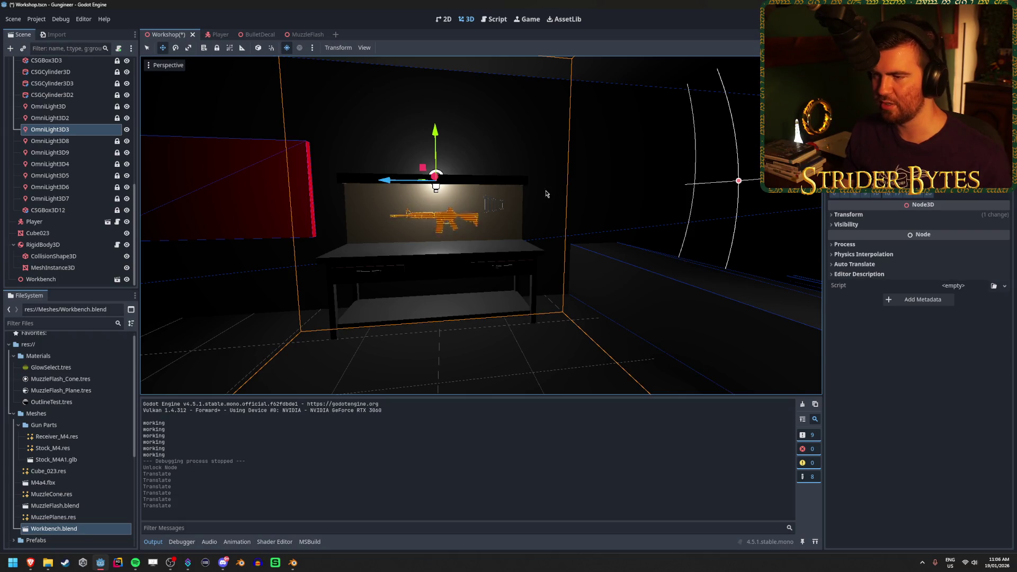
Hide OmniLight3D3 so its light is off, and go back to Blender
left_click_drag(547, 194, 501, 202)
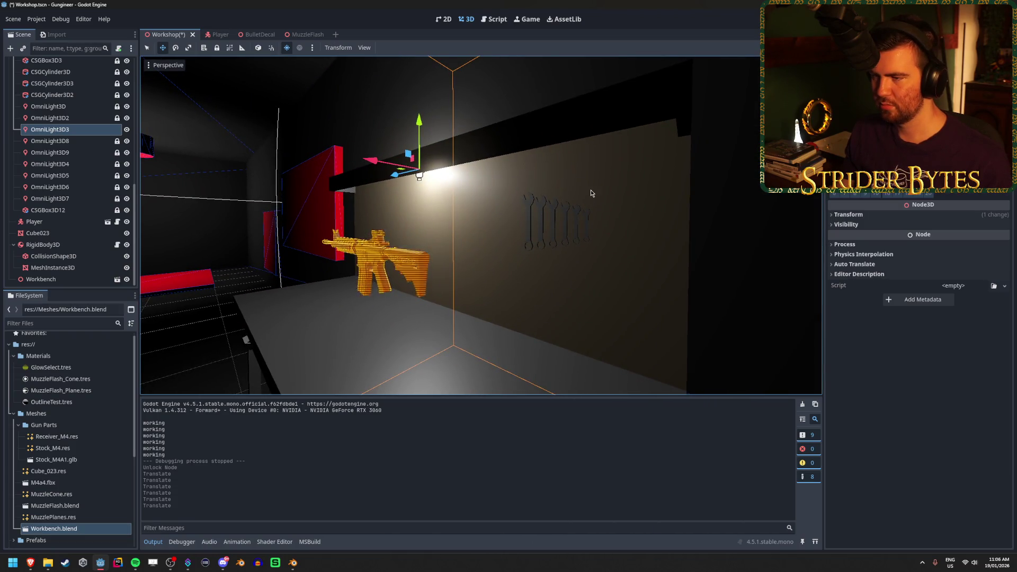
left_click(127, 129)
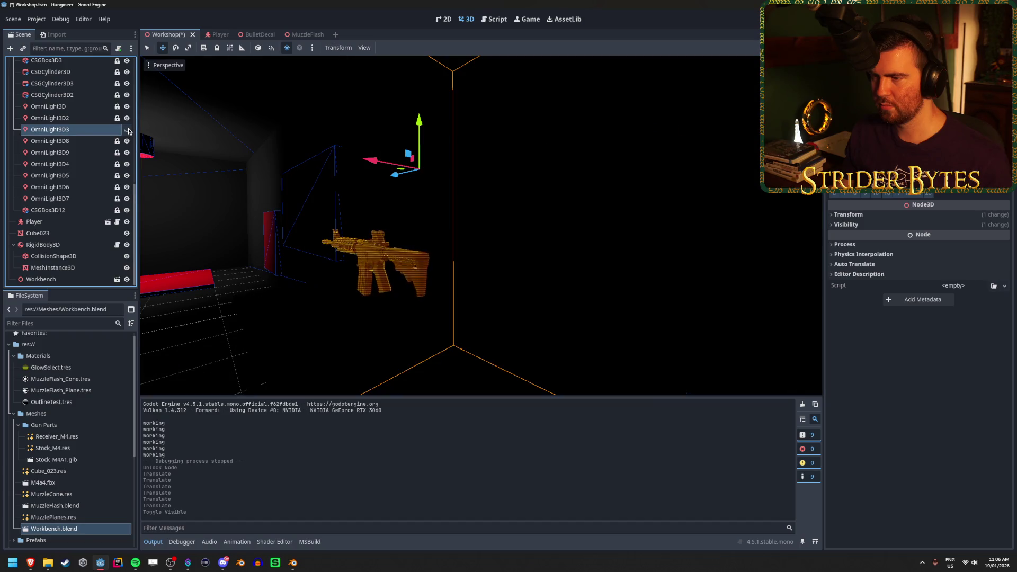
left_click(293, 563)
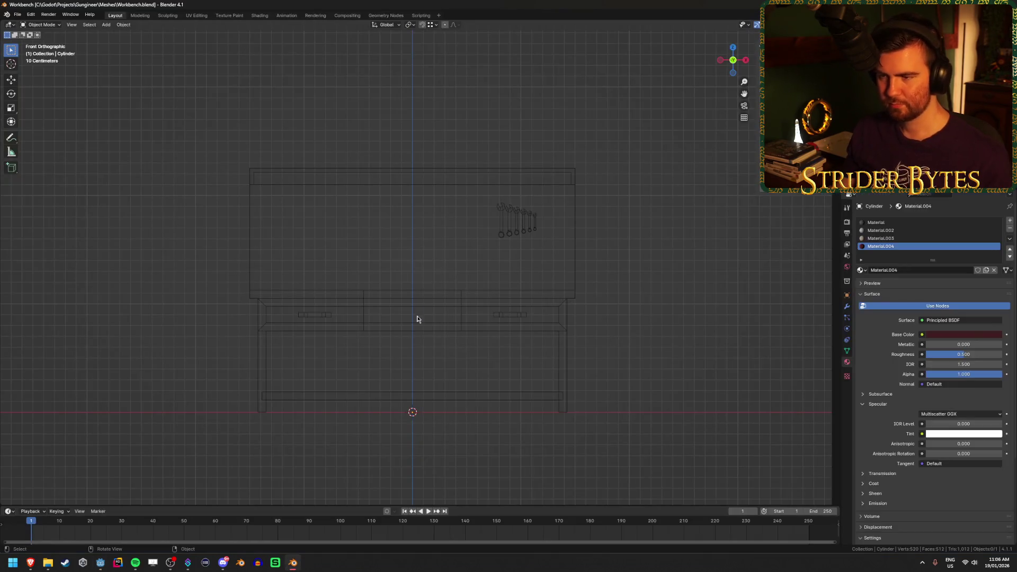
Add a new cylinder mesh at the workbench
left_click_drag(741, 207, 539, 317)
key("shift+z")
mouse_move(689, 246)
left_mouse_down()
mouse_move(649, 197)
mouse_move(658, 225)
left_mouse_up()
key("shift+z")
key("shift+z")
key("shift+a")
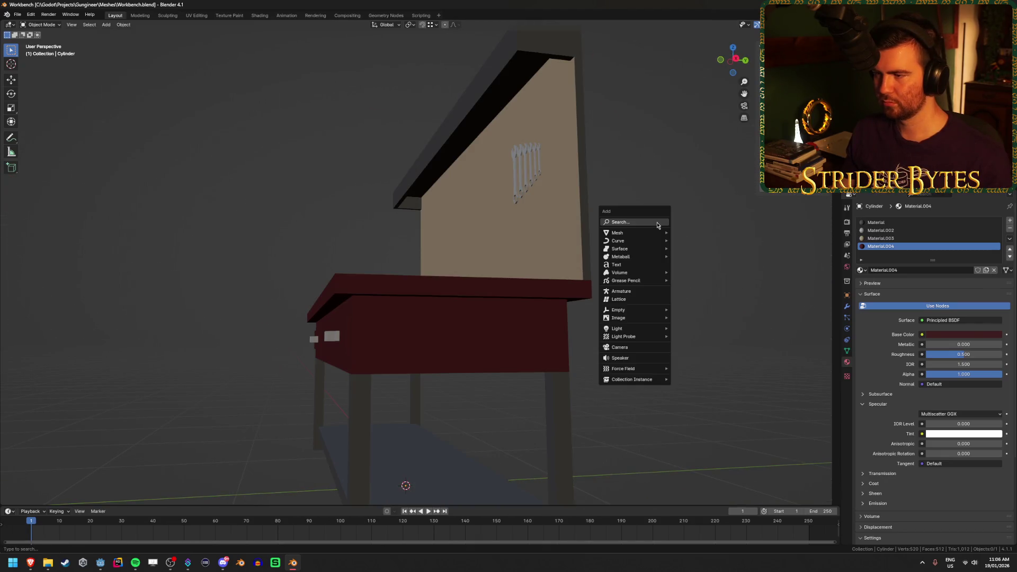
mouse_move(647, 236)
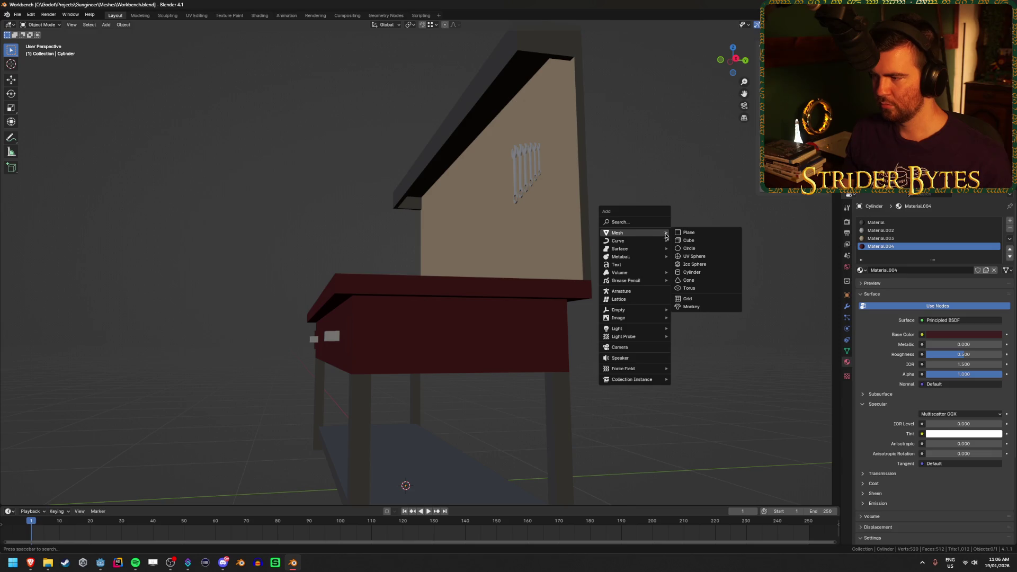
left_click(723, 272)
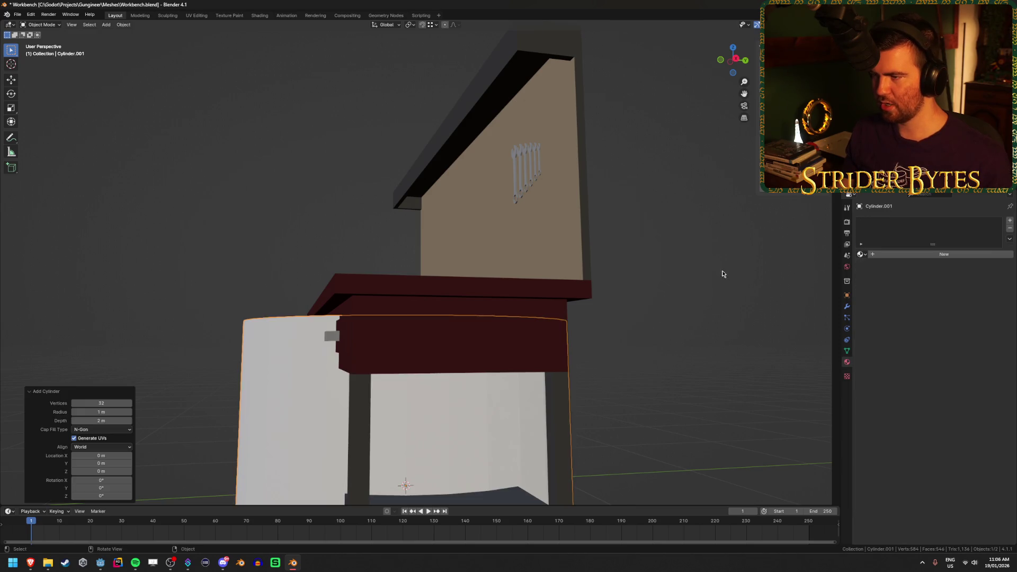
mouse_move(407, 259)
left_mouse_down()
mouse_move(212, 322)
mouse_move(268, 344)
mouse_move(283, 391)
mouse_move(349, 367)
mouse_move(364, 347)
left_mouse_up()
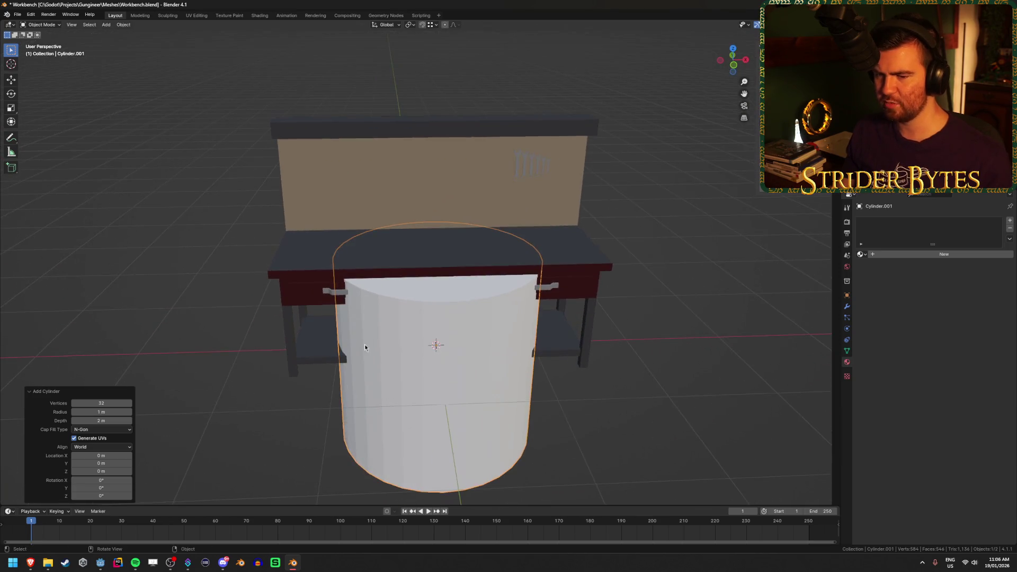
Give the cylinder a 0.025 m radius, 3 m depth and Cap Fill Type Nothing
type("6")
key("Return")
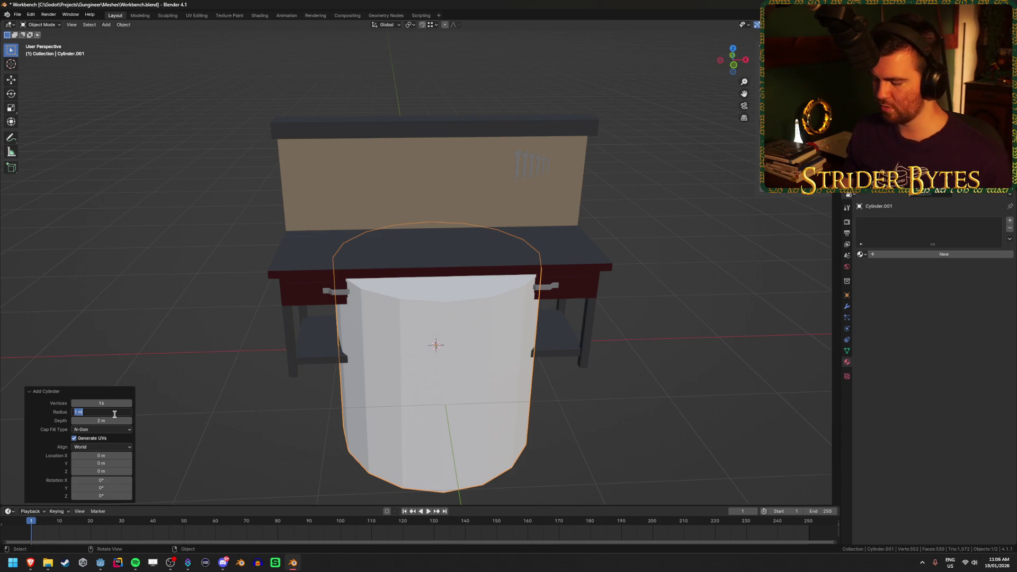
type(".05")
key("Return")
mouse_move(418, 344)
left_mouse_down()
mouse_move(325, 302)
mouse_move(332, 353)
mouse_move(248, 371)
left_mouse_up()
left_click(104, 413)
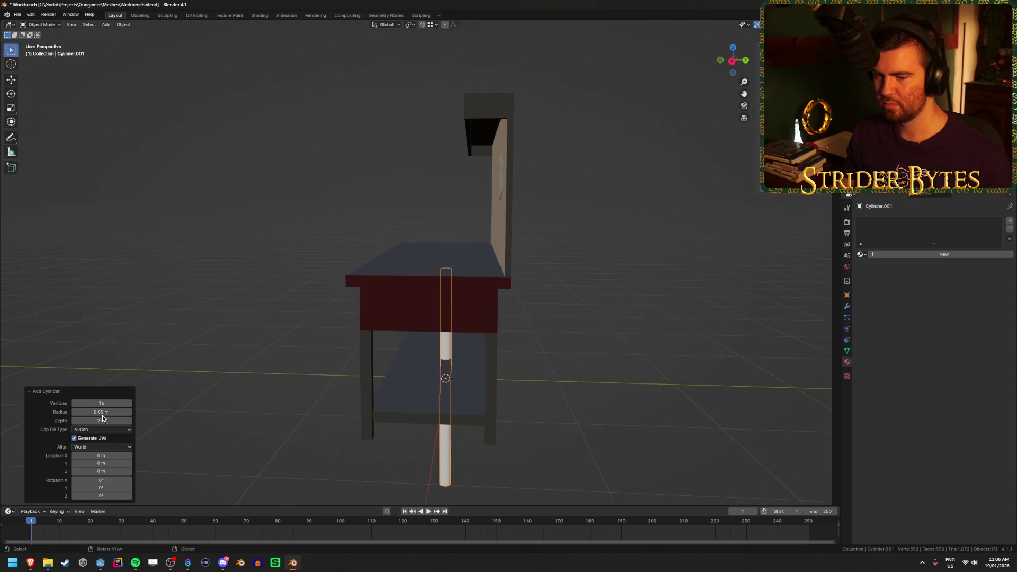
key("Return")
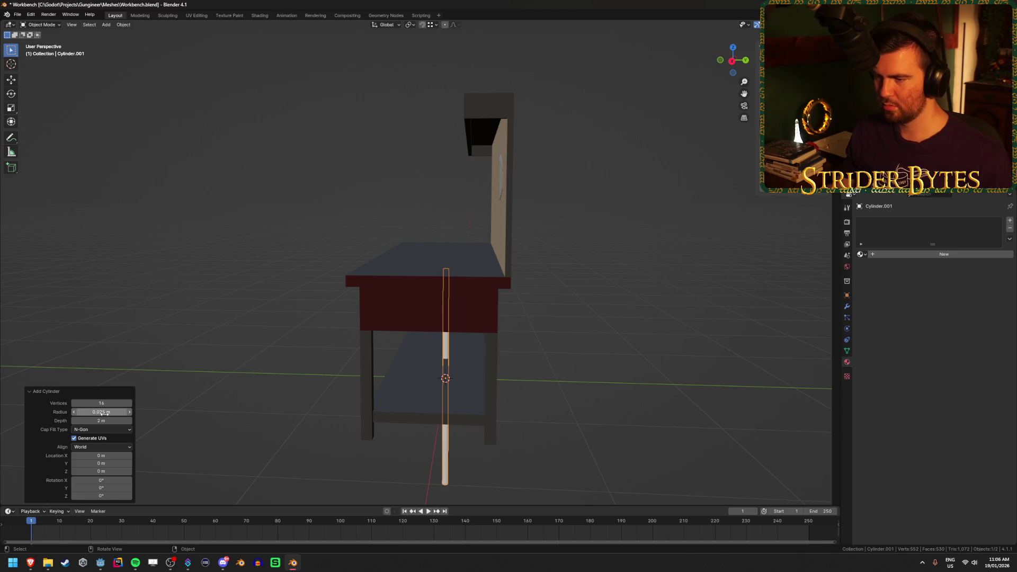
mouse_move(252, 367)
left_mouse_down()
mouse_move(195, 379)
mouse_move(290, 364)
mouse_move(288, 376)
left_mouse_up()
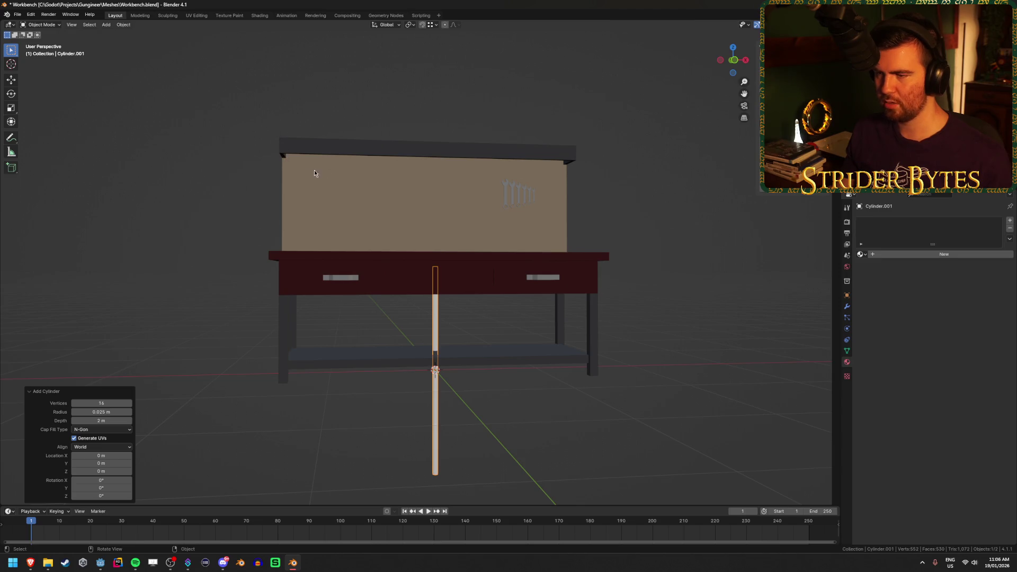
left_click(101, 420)
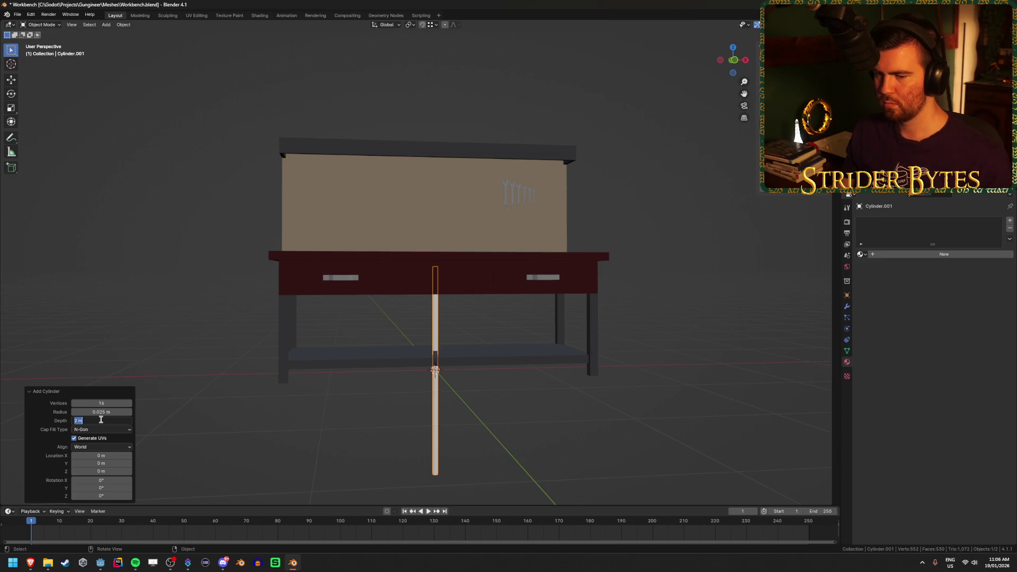
type("2/4")
key("Return")
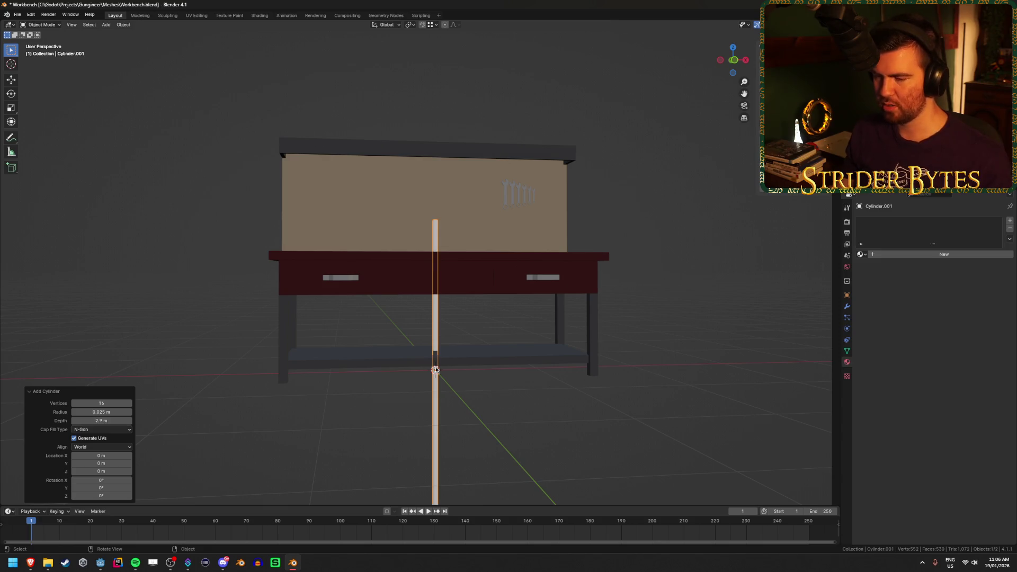
left_click(101, 430)
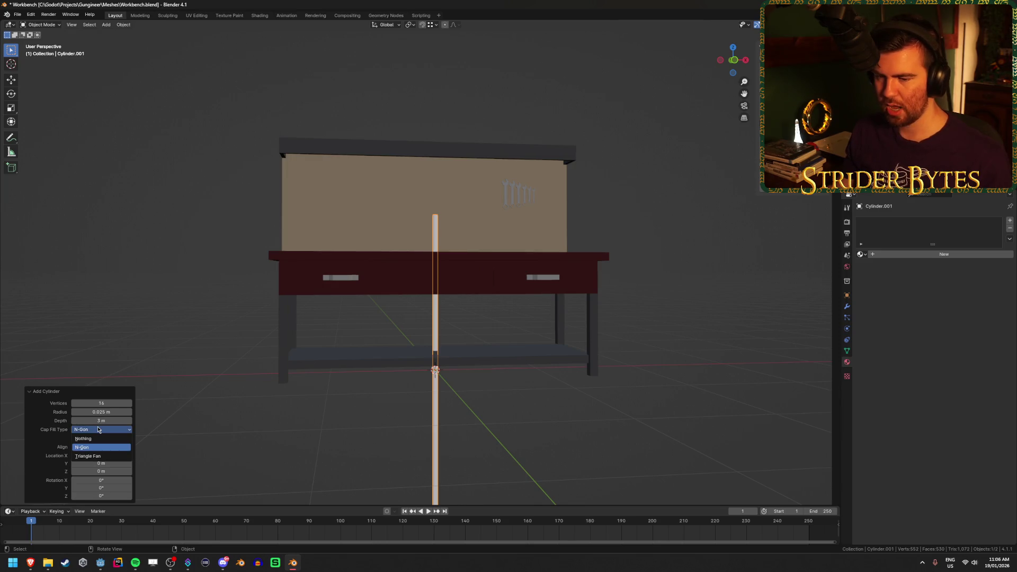
left_click(95, 439)
Switch to a front orthographic wireframe view
mouse_move(243, 411)
left_mouse_down()
mouse_move(484, 371)
mouse_move(504, 340)
mouse_move(543, 211)
mouse_move(532, 231)
left_mouse_up()
scroll(528, 238, "down", 2)
key("shift+z")
key("KP_1")
Rotate the cylinder 90° on Y into a horizontal tube and raise it to the top rail
key("r")
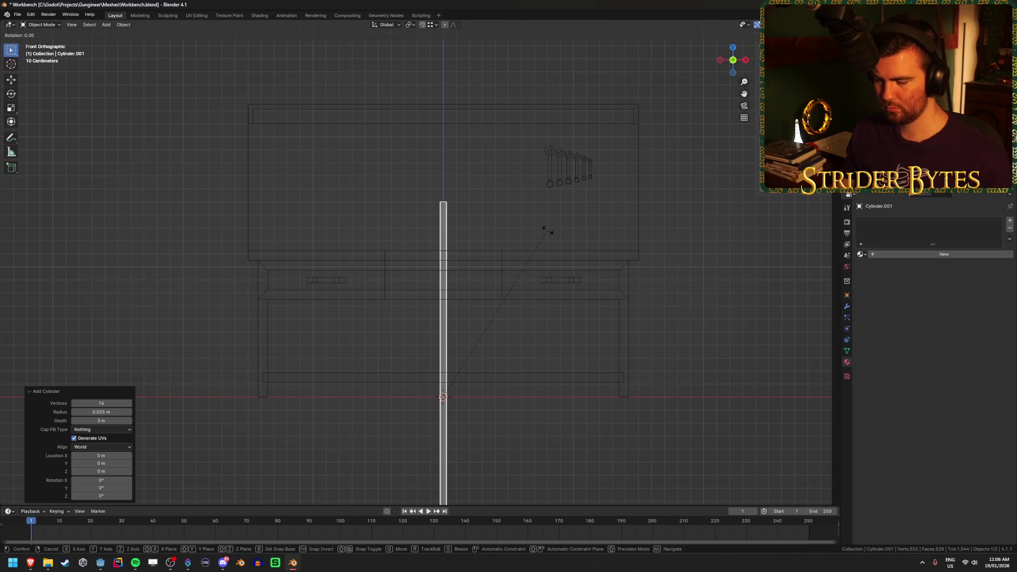
type("xy90")
key("Return")
key("g")
key("z")
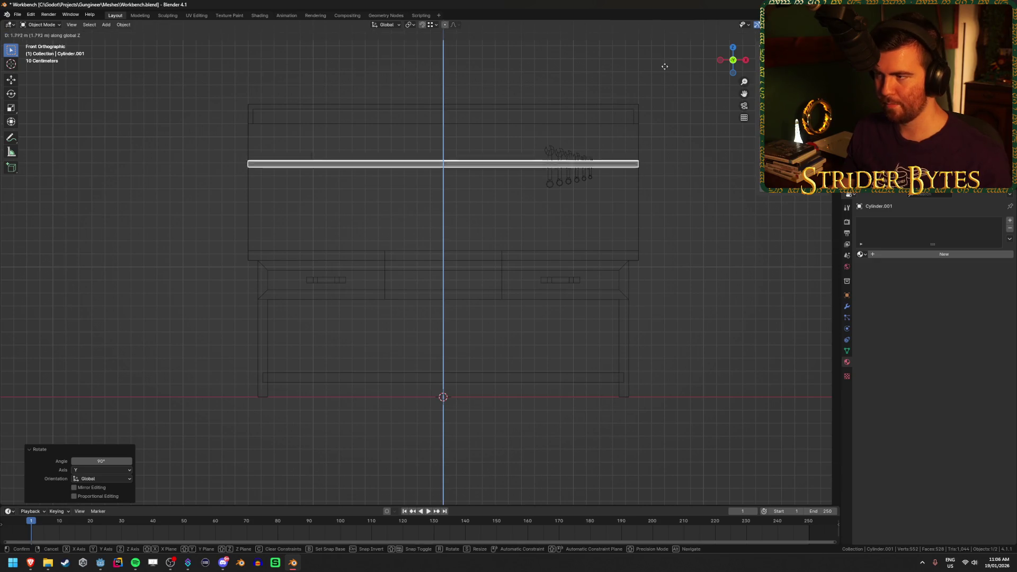
left_click(670, 27)
key("shift+z")
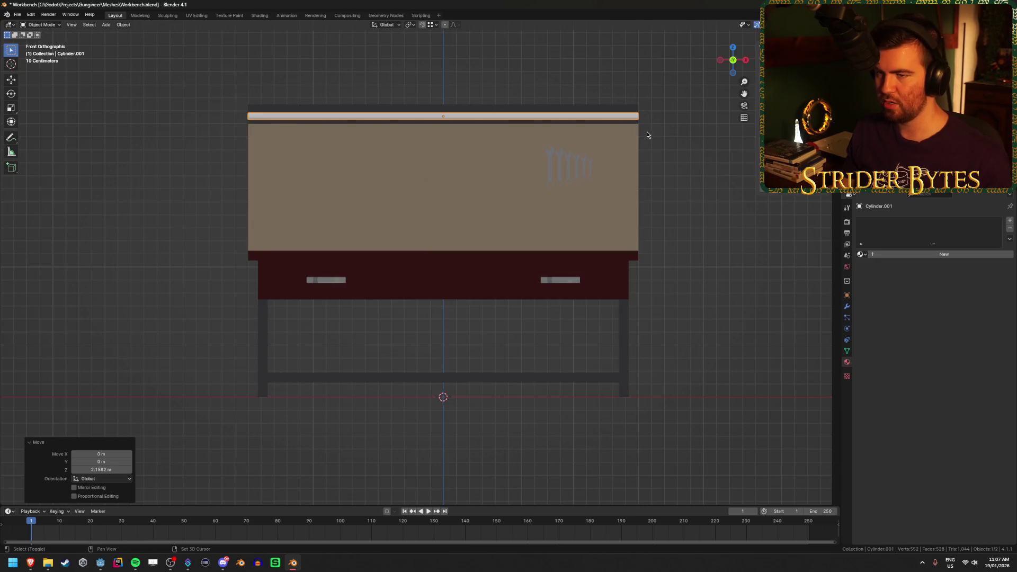
Inspect the backboard's corner vertices near the tube end in Edit Mode
key("Tab")
key("shift+z")
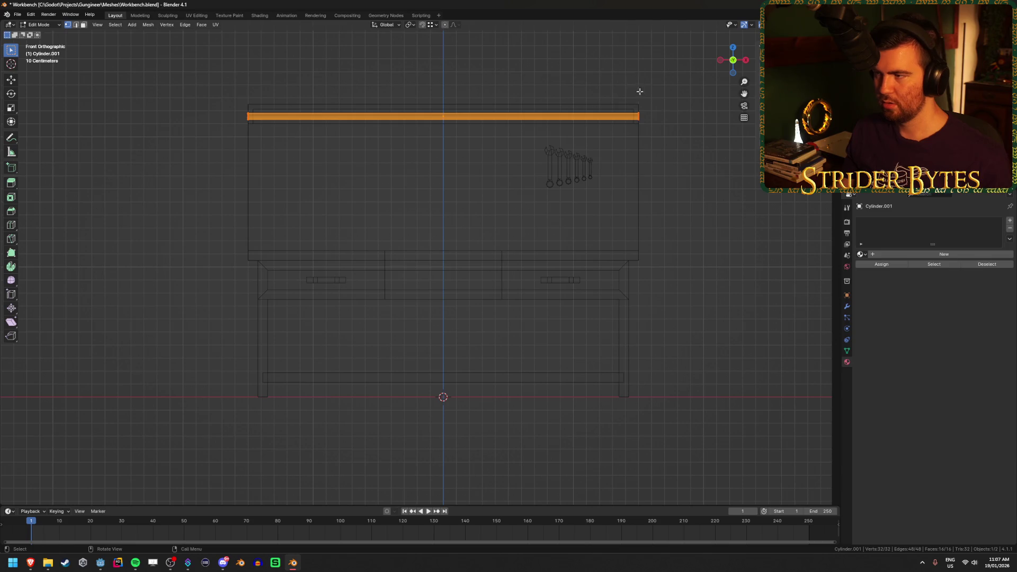
key("Tab")
scroll(599, 166, "up", 3)
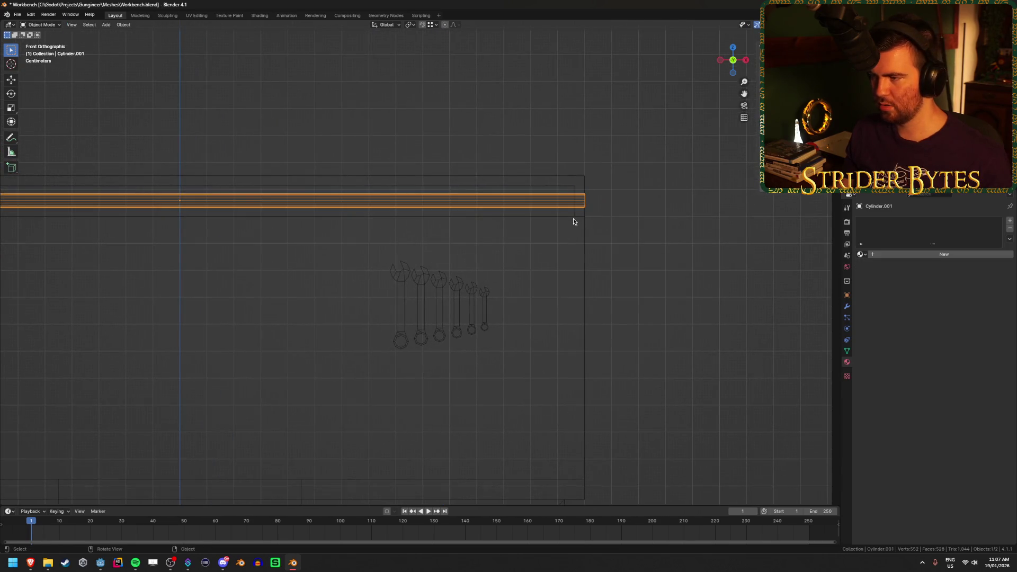
left_click(573, 218)
key("Tab")
left_click(576, 214)
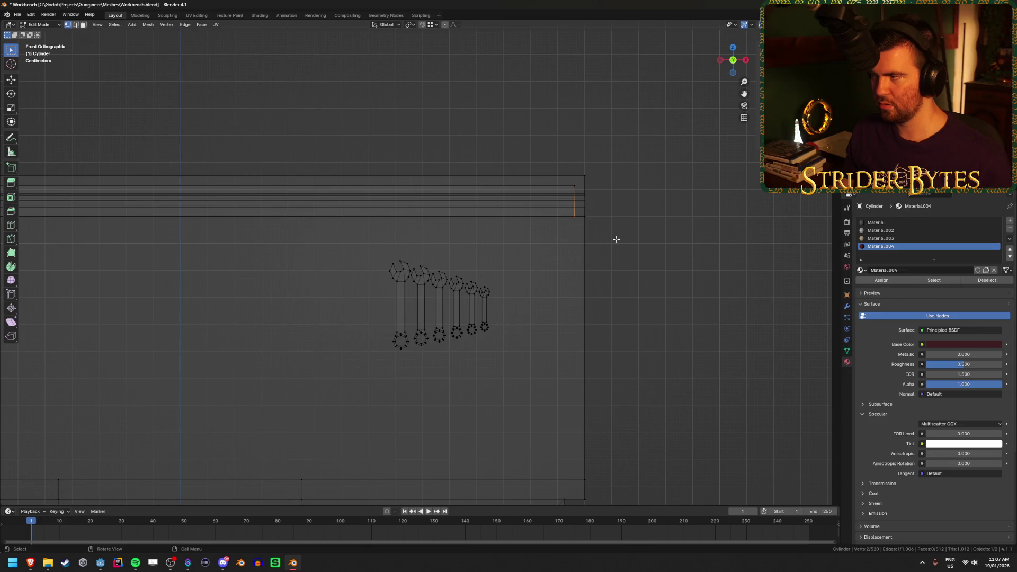
left_click(585, 216)
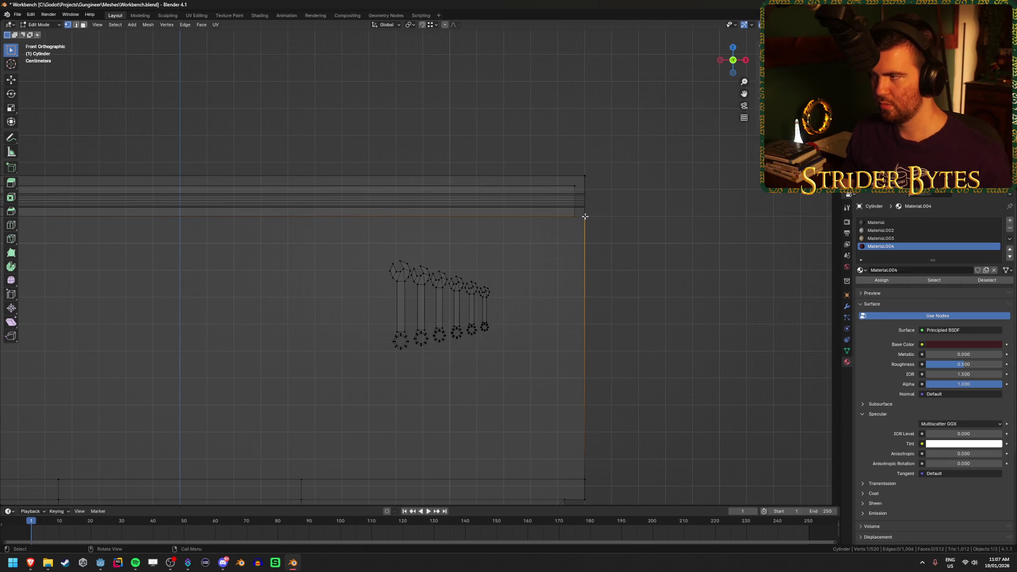
key("ctrl+z")
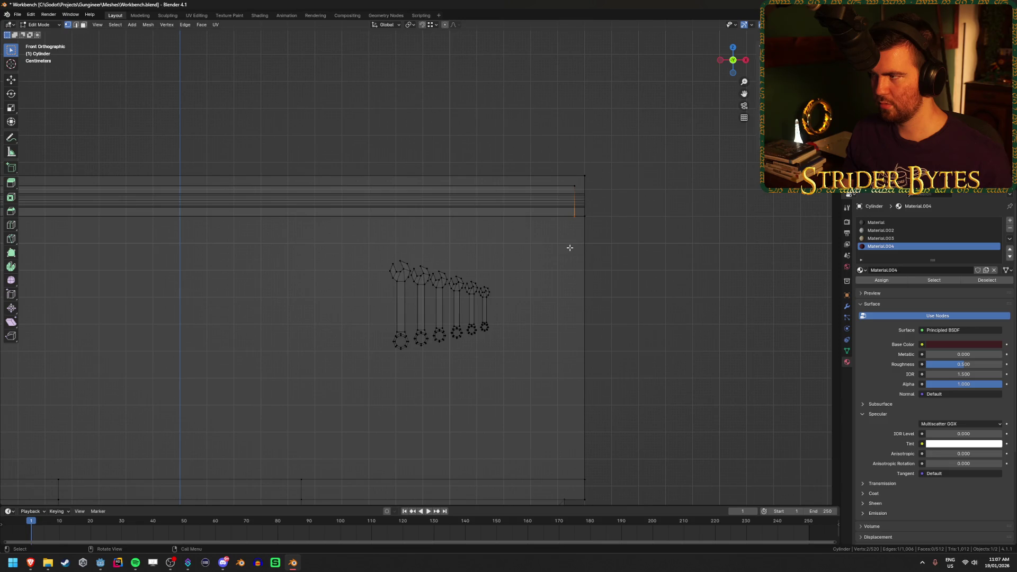
key("Tab")
scroll(408, 212, "down", 2)
Toggle snapping and slide the tube's first end loop 0.0375 m inward on X
left_click(409, 218)
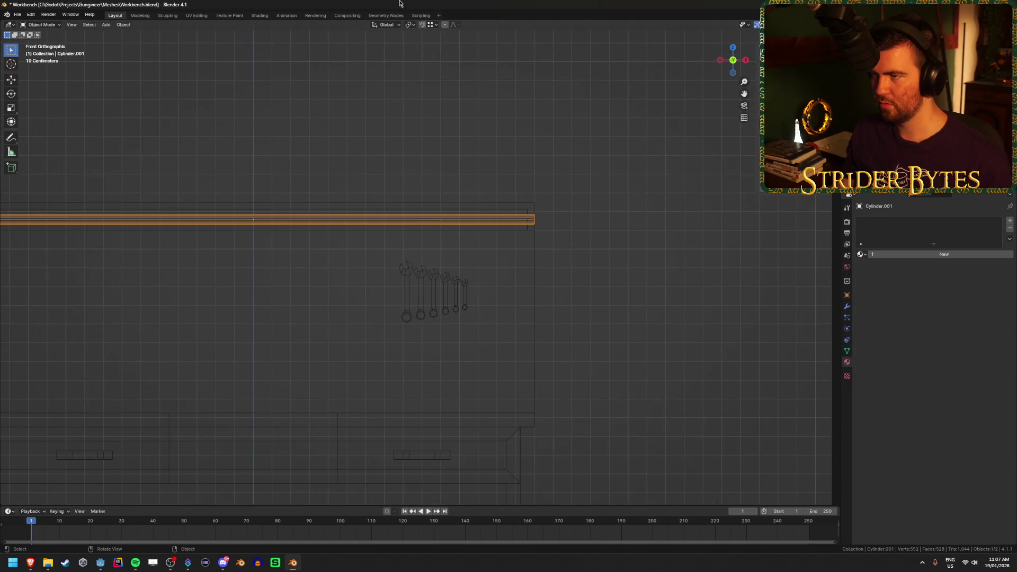
left_click(432, 27)
left_click(422, 27)
key("Tab")
key("alt+z")
key("alt+z")
scroll(610, 244, "up", 3)
key("g")
key("z")
key("x")
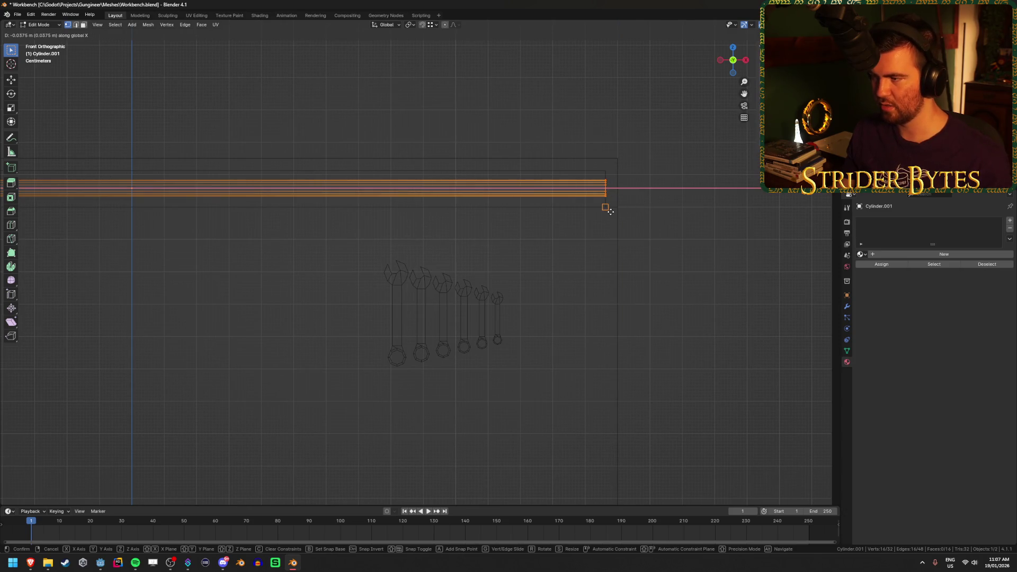
left_click(604, 209)
Slide the other end loop inward to fit and save Workbench.blend
scroll(282, 295, "down", 3)
left_click_drag(282, 295, 535, 283)
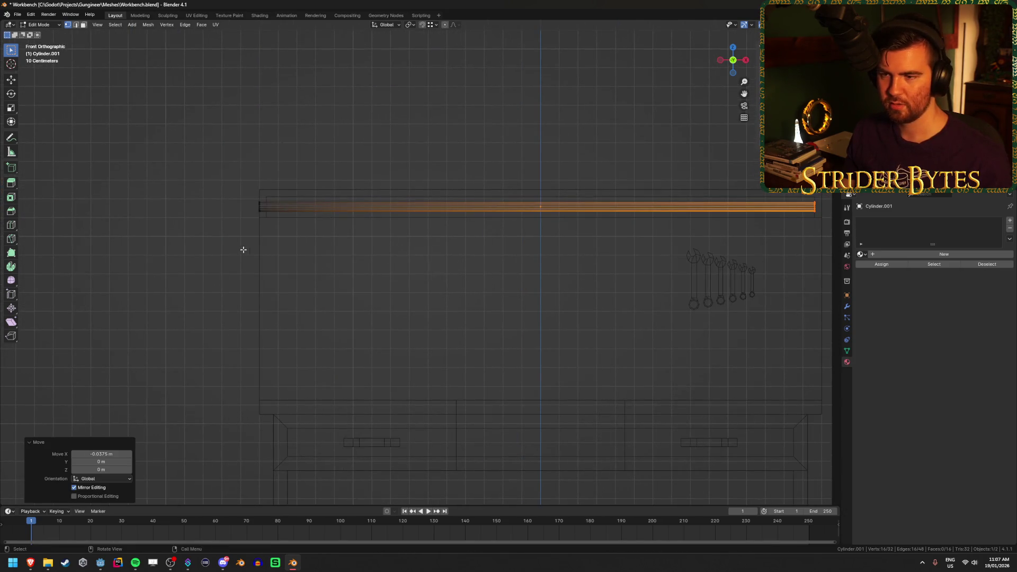
key("g")
key("x")
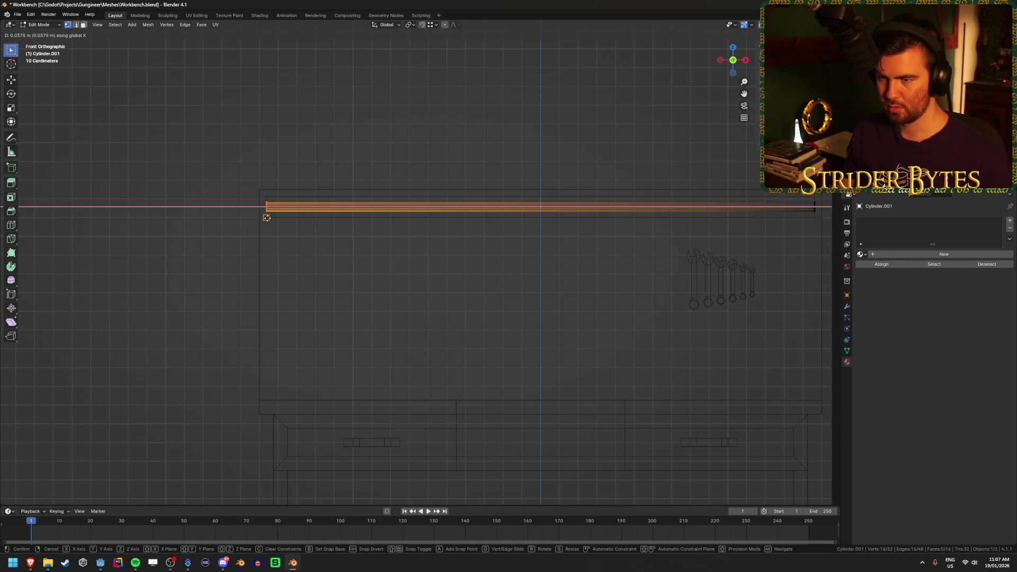
left_click(267, 218)
left_click(472, 330)
key("ctrl+s")
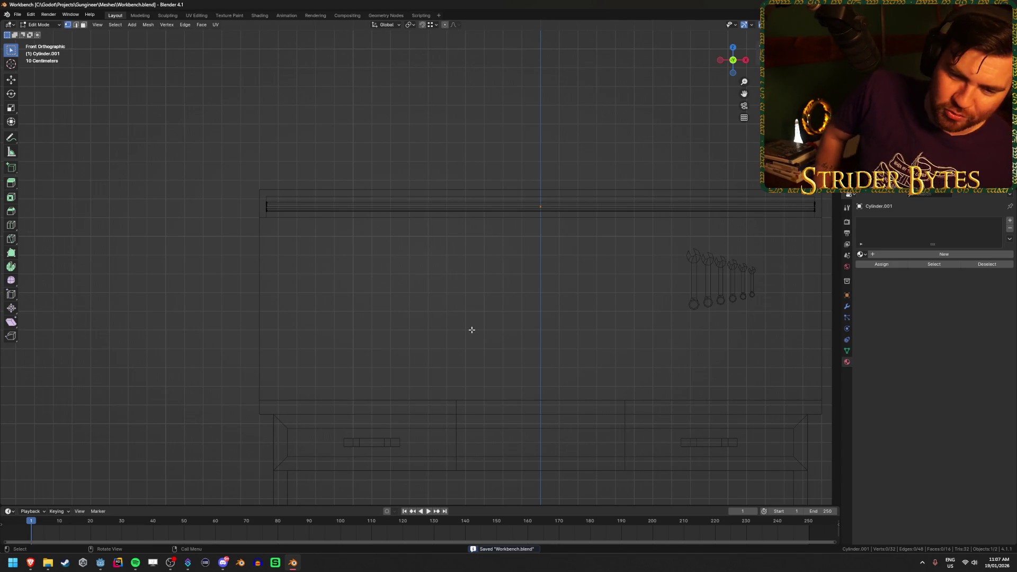
Select the whole tube mesh, leave Edit Mode and save Workbench.blend
scroll(472, 329, "down", 2)
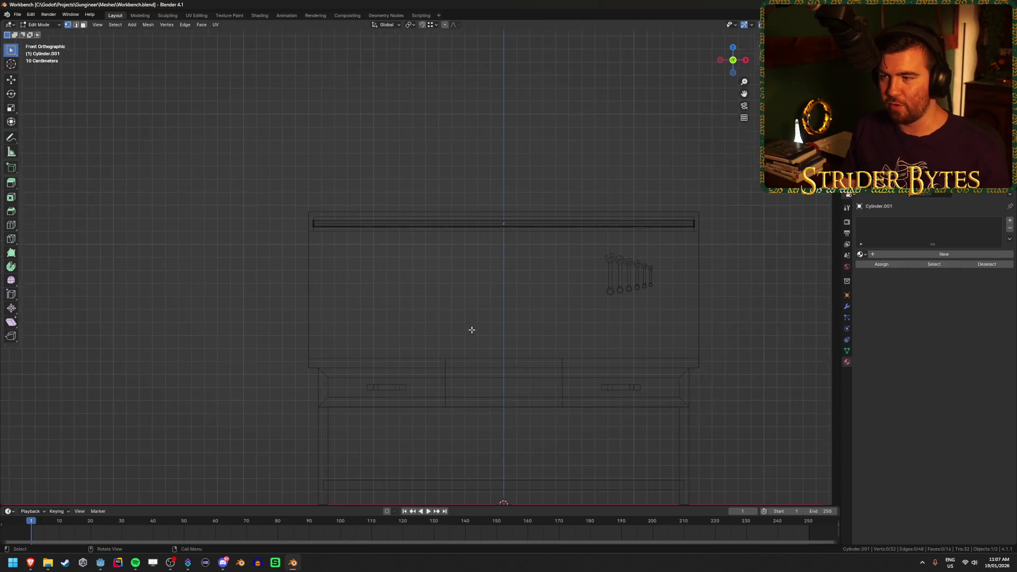
key("ctrl+s")
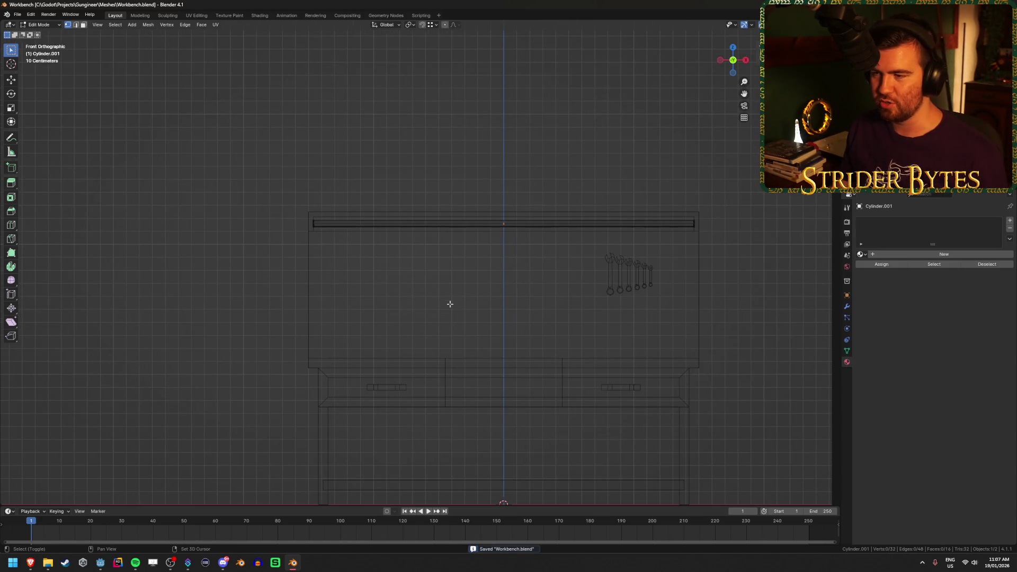
key("a")
scroll(745, 262, "right", 2)
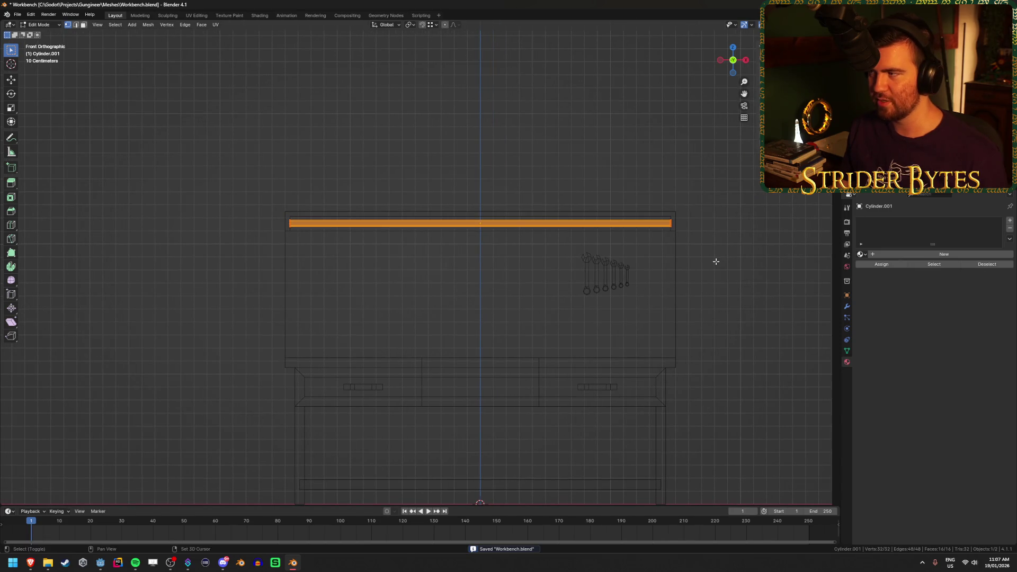
scroll(716, 261, "down", 1)
key("Tab")
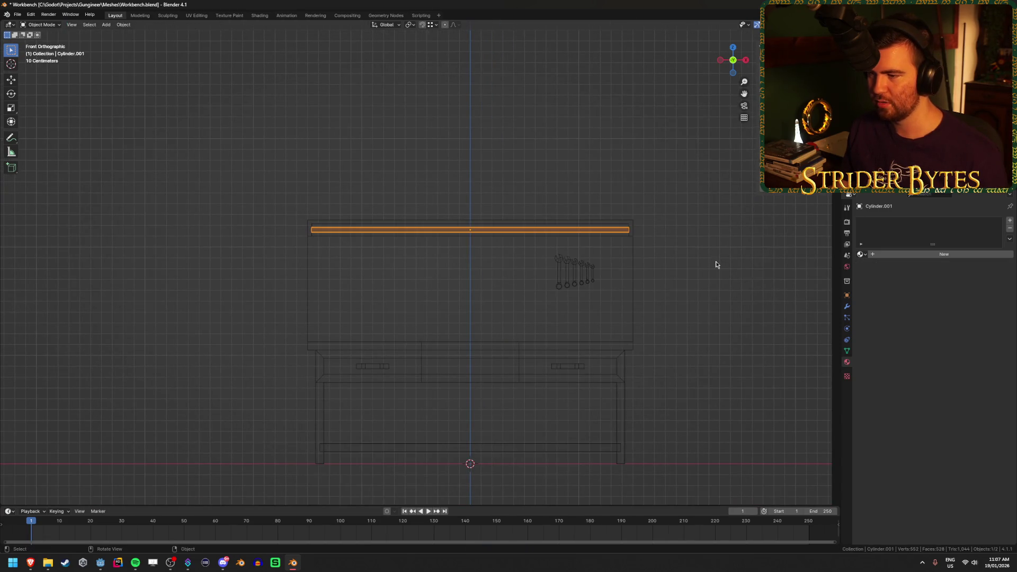
key("ctrl+s")
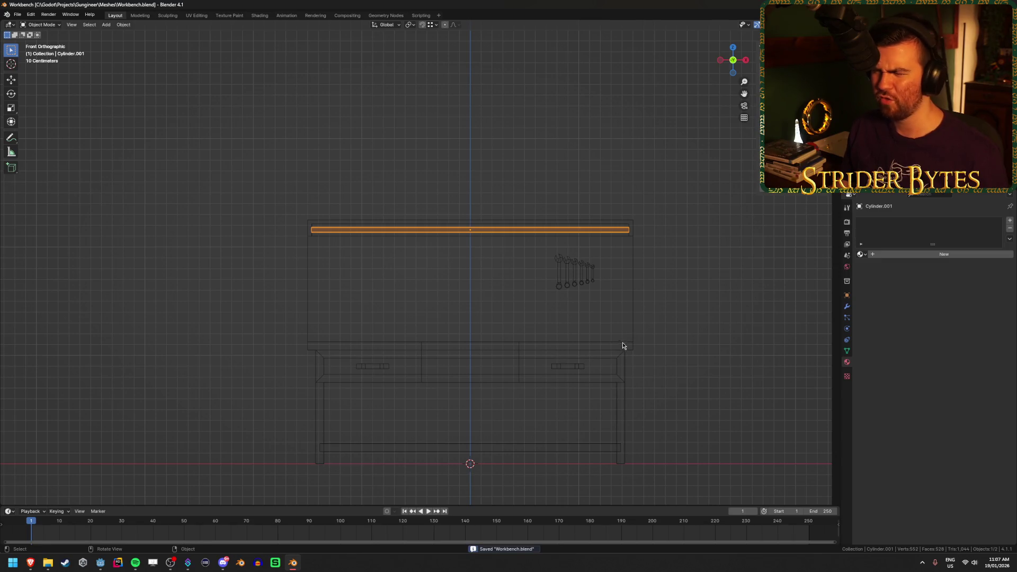
Rename the bench object to Workbench
left_click(621, 348)
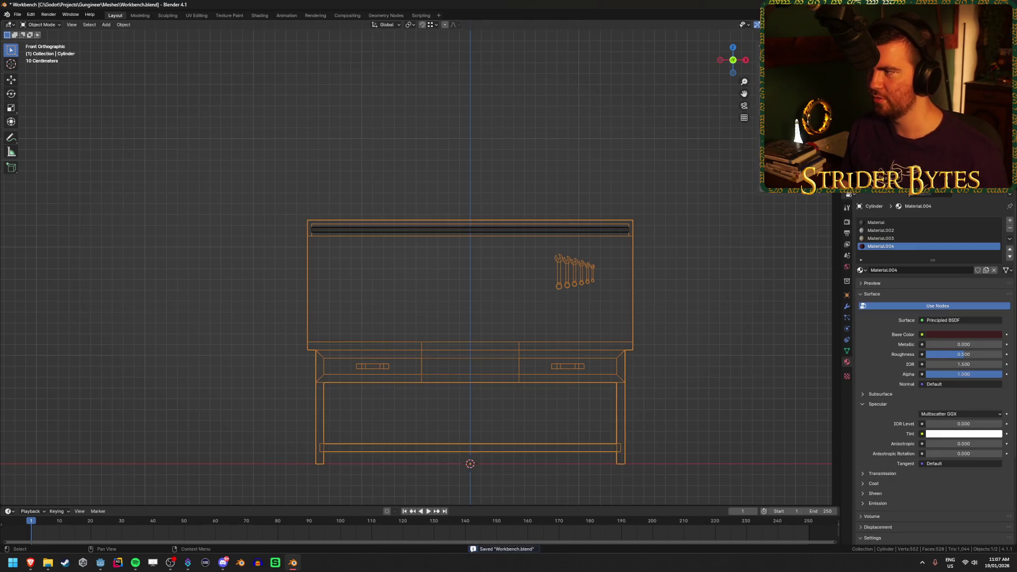
left_click(609, 229)
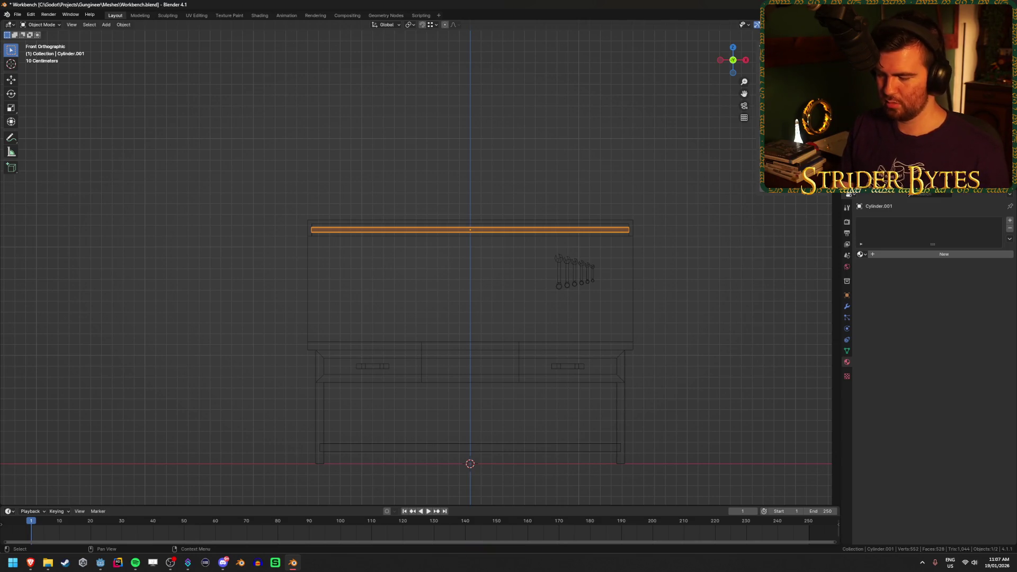
left_click(607, 359)
key("F2")
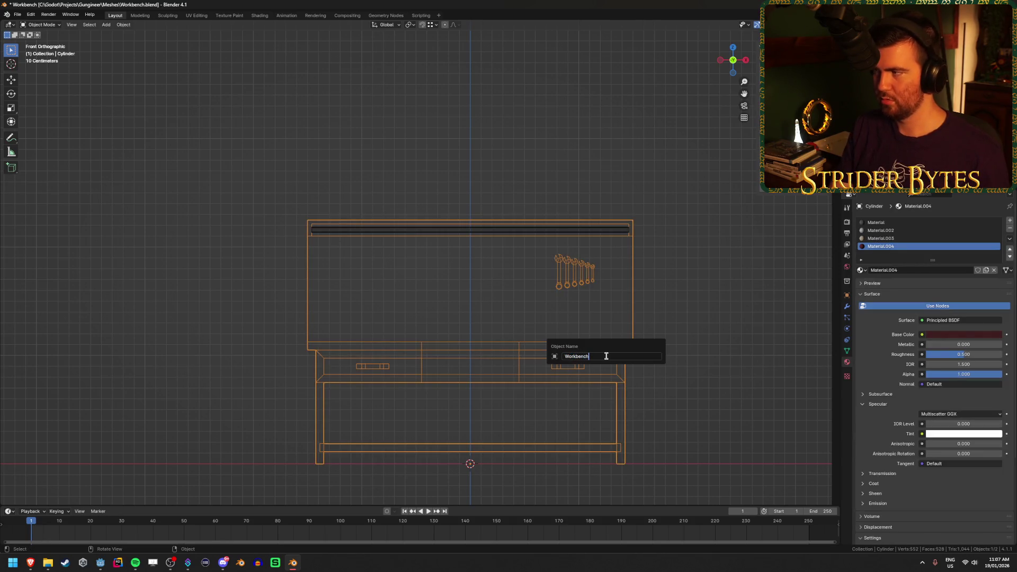
key("Return")
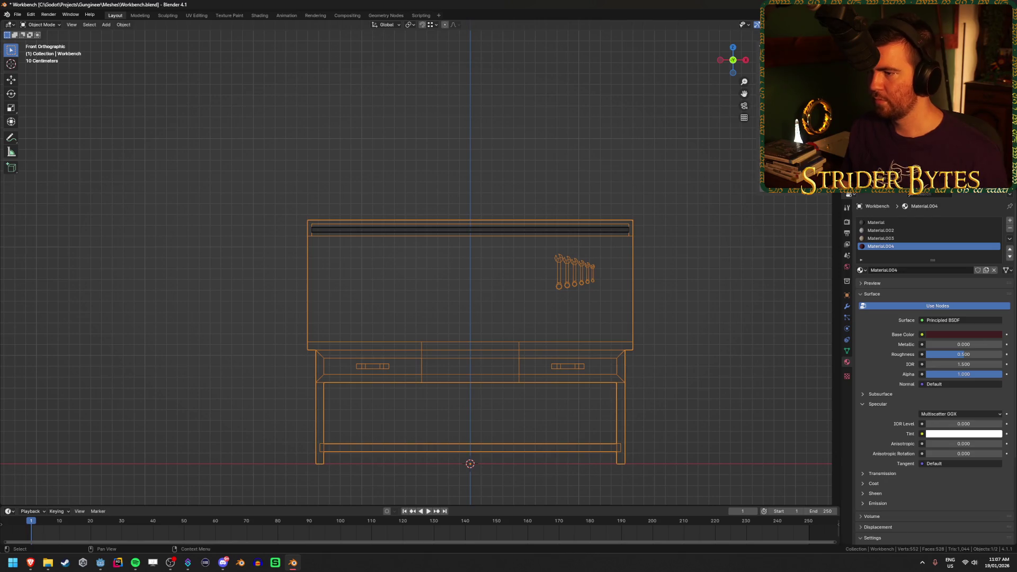
Parent the TubeLight rod to the Workbench object
left_click(523, 230)
left_click(577, 282, "shift")
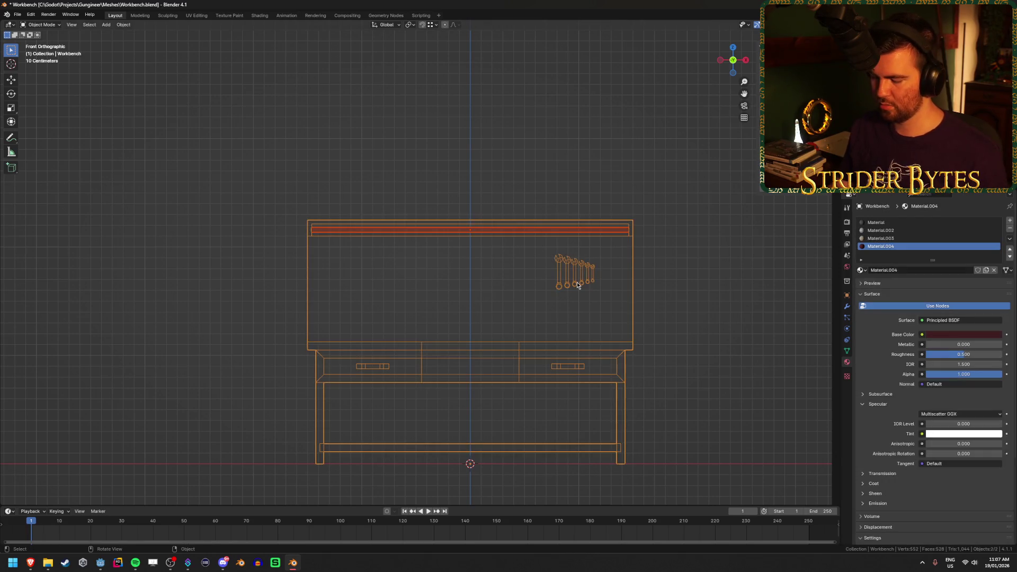
key("ctrl+p")
left_click(577, 282)
Deselect everything, check the TubeLight object, and save Workbench.blend
scroll(557, 281, "up", 1)
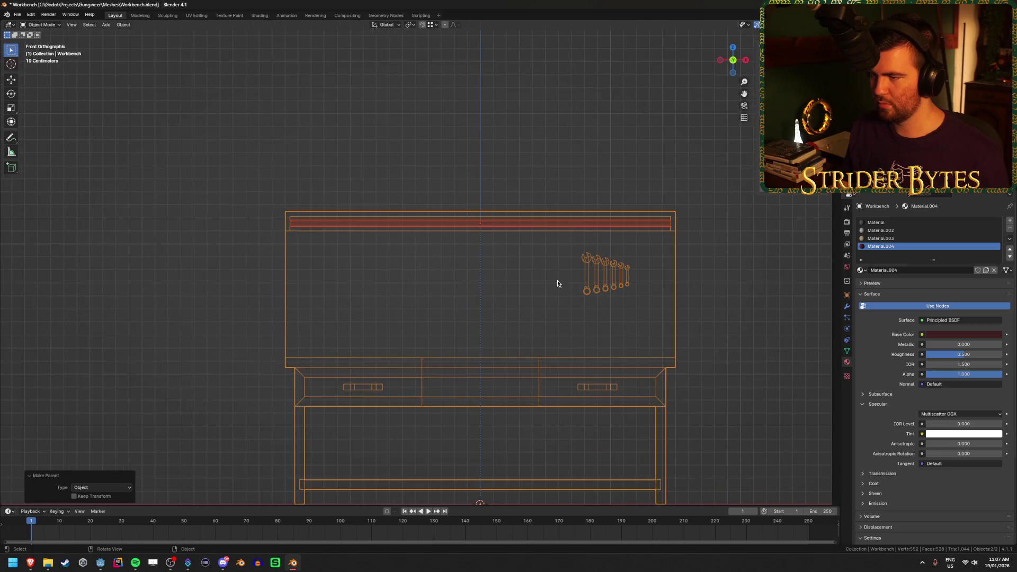
left_click(525, 153)
left_click(490, 225)
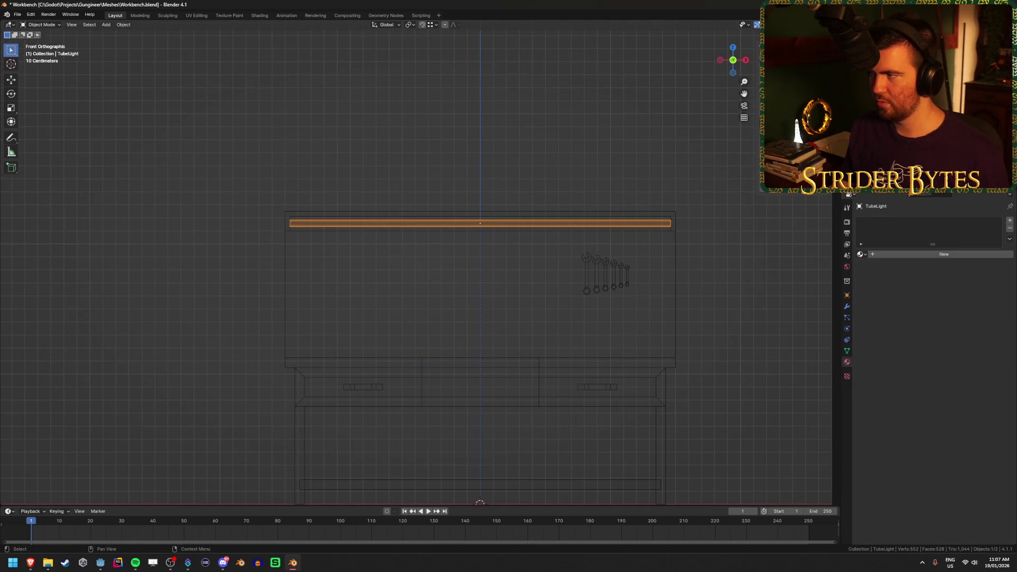
left_click(532, 149)
key("ctrl+s")
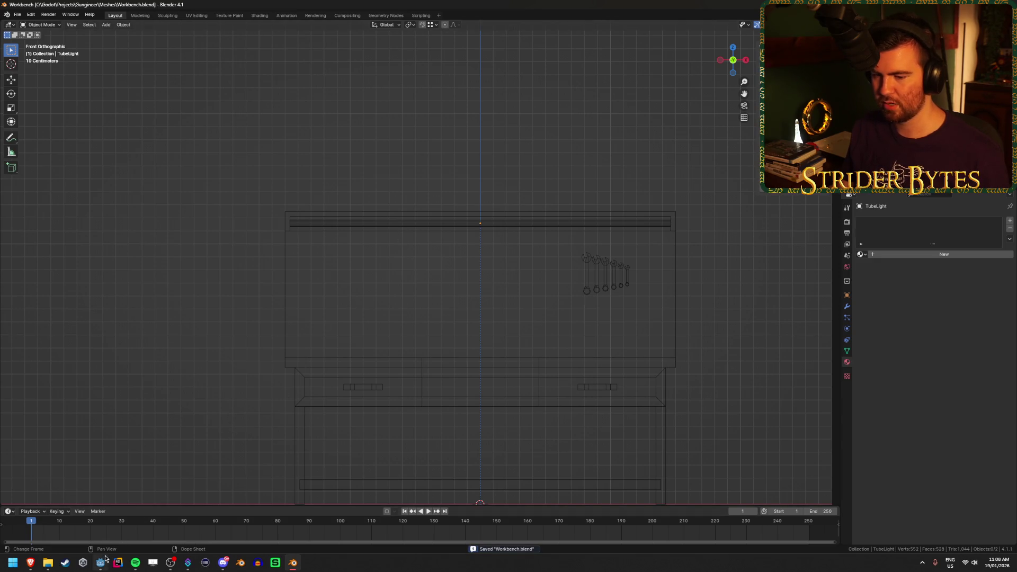
left_click(102, 561)
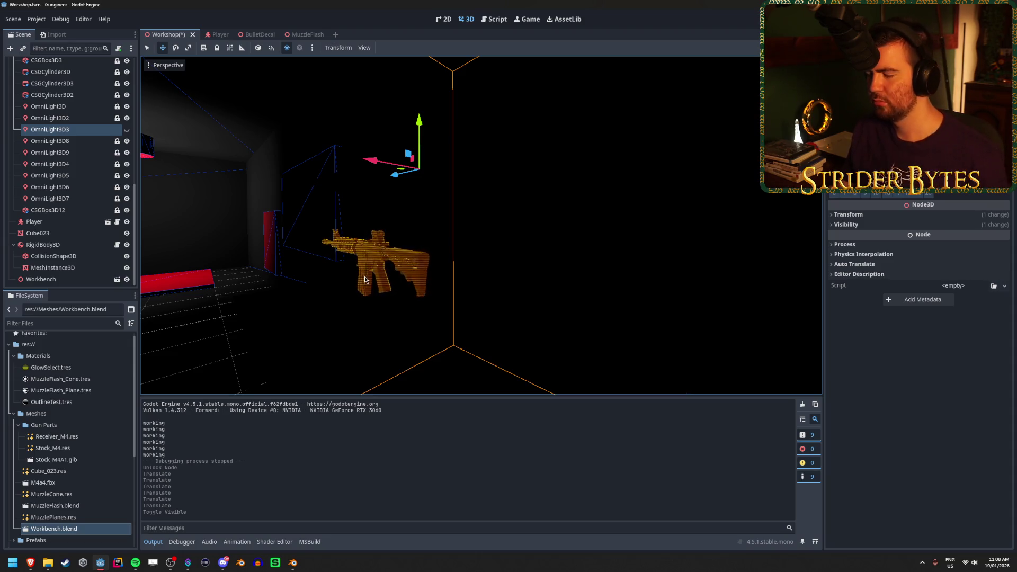
Open Advanced Import Settings for Workbench.blend and orbit the preview around the workbench
scroll(87, 254, "up", 3)
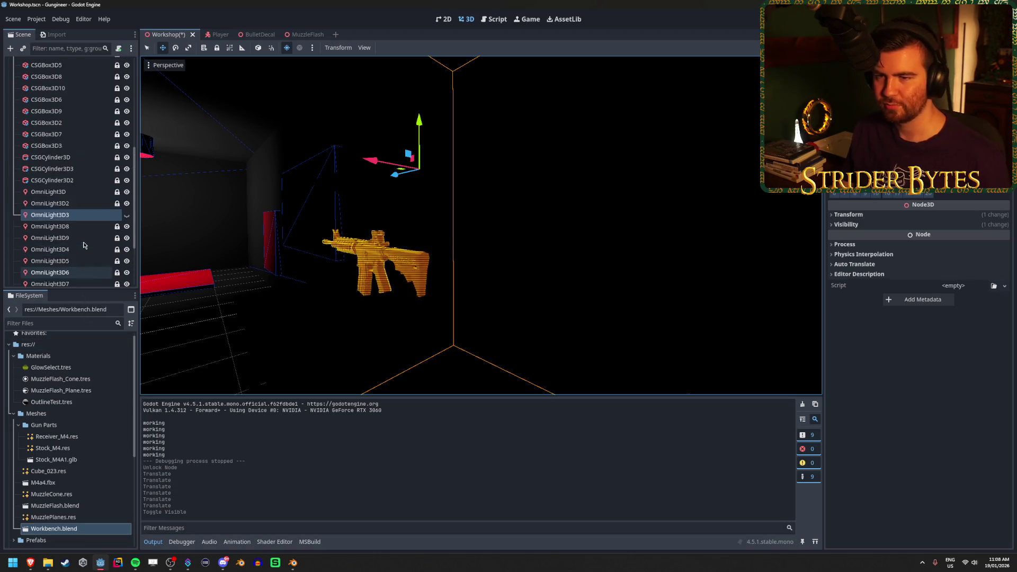
scroll(83, 245, "down", 3)
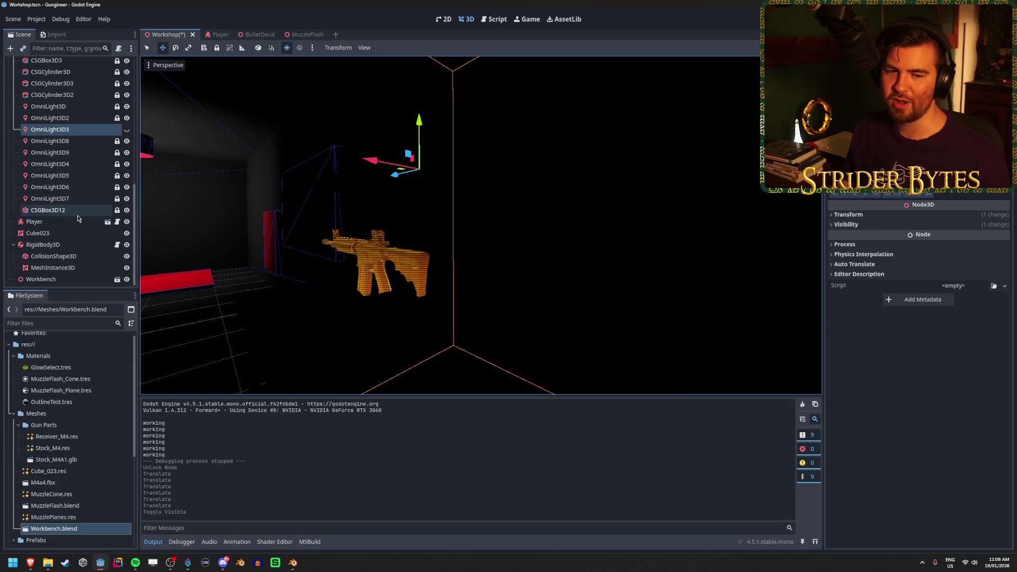
scroll(77, 215, "up", 3)
scroll(78, 215, "down", 3)
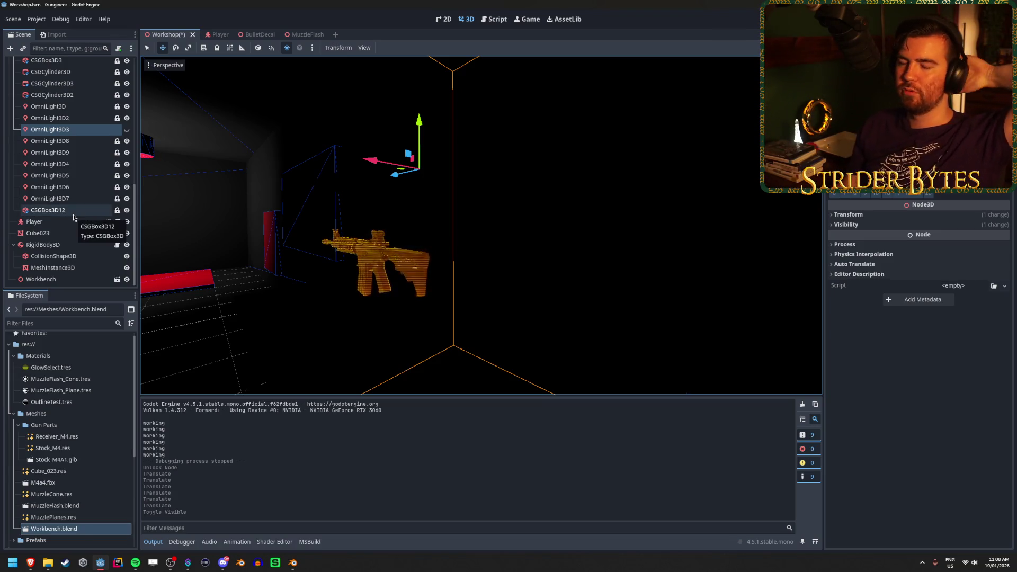
scroll(80, 461, "down", 3)
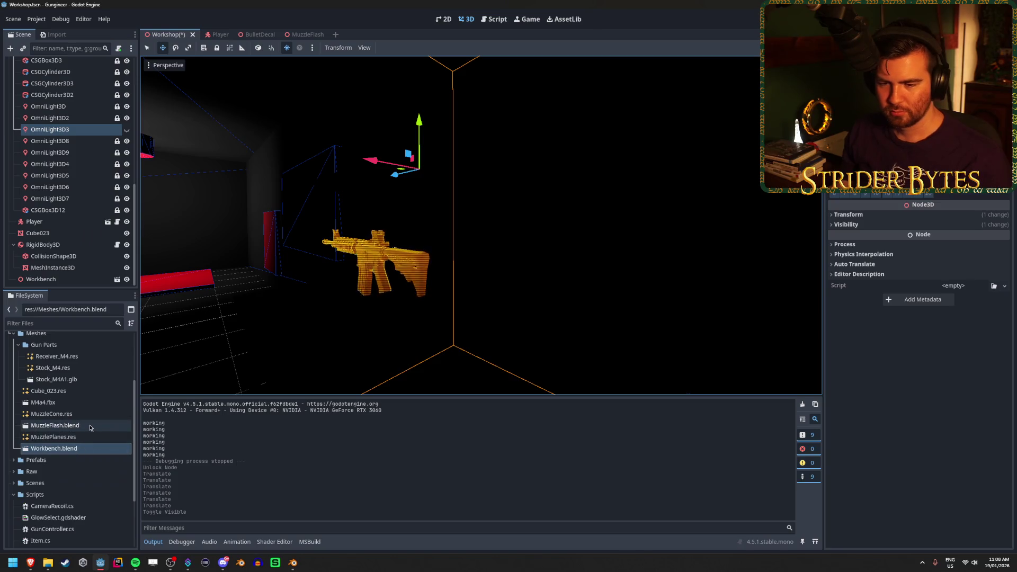
double_click(81, 449)
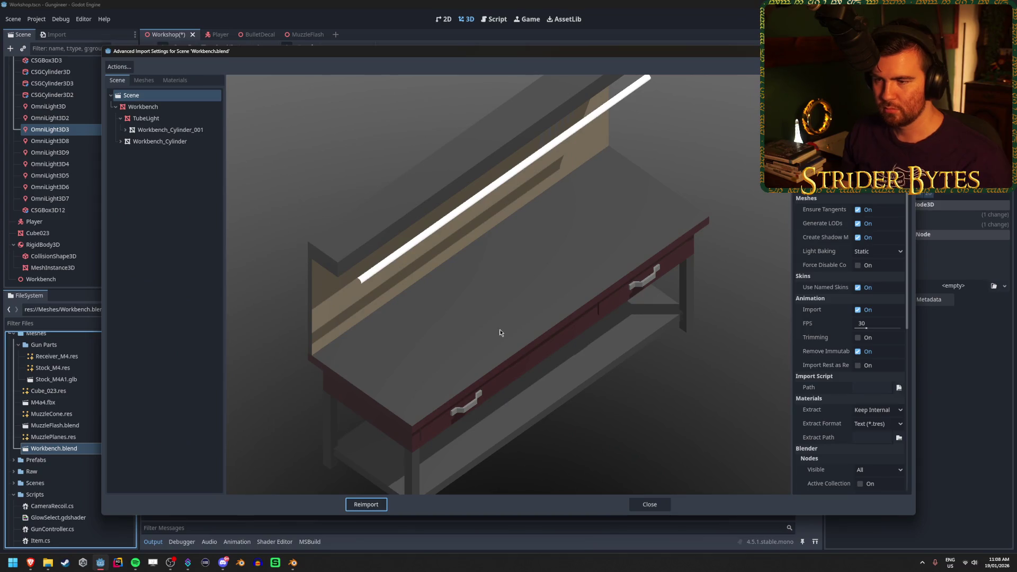
mouse_move(500, 332)
left_mouse_down()
mouse_move(450, 320)
mouse_move(390, 326)
left_mouse_up()
mouse_move(449, 198)
left_mouse_down()
mouse_move(397, 243)
mouse_move(384, 285)
mouse_move(407, 289)
left_mouse_up()
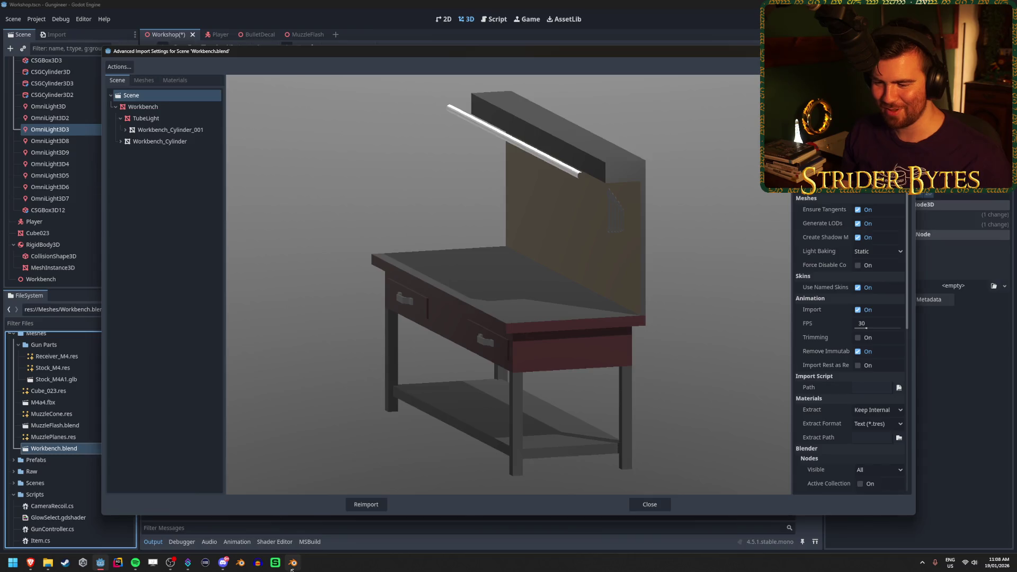
Back in Blender, select the tube light and enter Edit Mode on its geometry
left_click(292, 563)
mouse_move(475, 304)
left_mouse_down()
mouse_move(404, 334)
mouse_move(503, 275)
left_mouse_up()
left_click(504, 275)
key("Tab")
From the right-side view, move the tube geometry along Y, save, and return to Object Mode
scroll(533, 331, "down", 4)
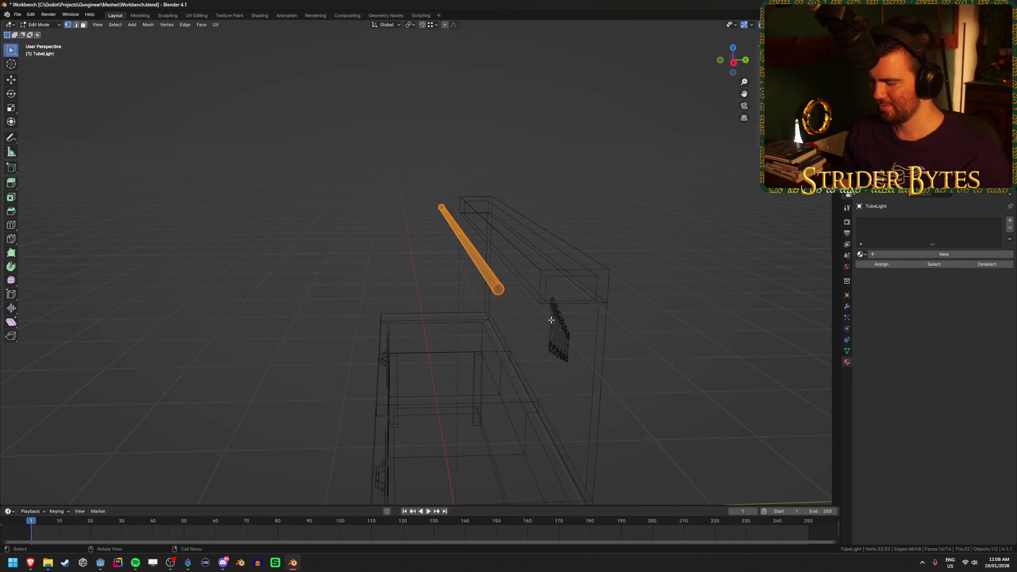
key("KP_3")
key("g")
key("x")
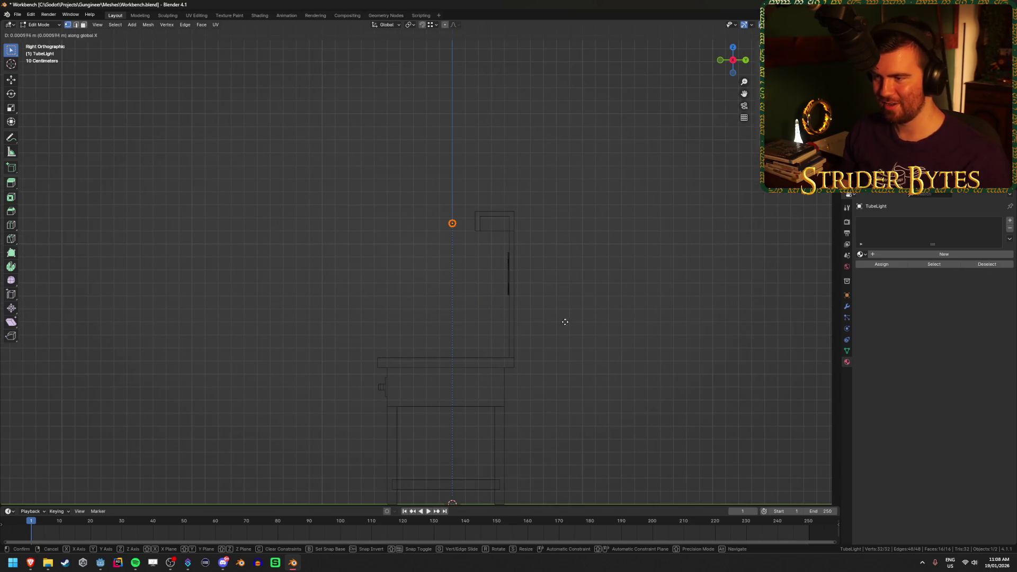
key("y")
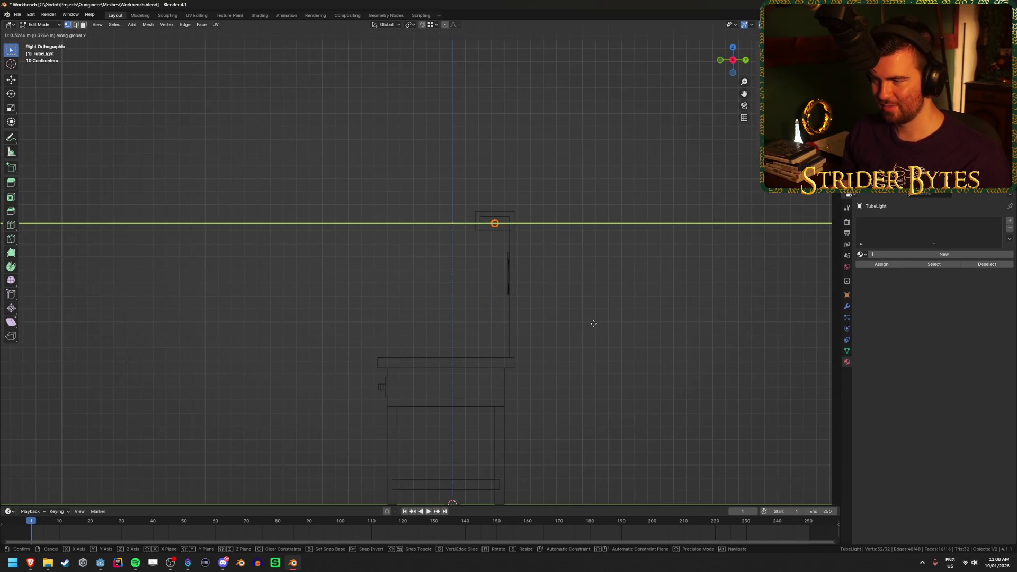
left_click(593, 323)
key("ctrl+s")
mouse_move(440, 313)
left_mouse_down()
mouse_move(345, 295)
mouse_move(402, 287)
left_mouse_up()
key("Tab")
key("shift+z")
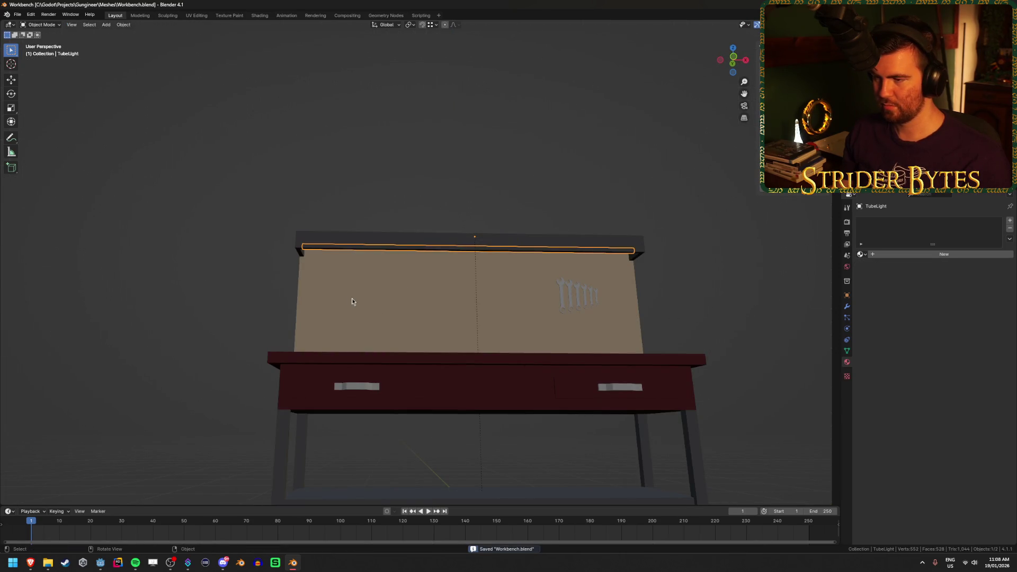
Give the tube a new Material.001 emitting white at strength 2 and save Workbench.blend
left_click(157, 295)
mouse_move(157, 295)
left_mouse_down()
mouse_move(222, 297)
mouse_move(305, 274)
mouse_move(363, 337)
left_mouse_up()
scroll(363, 338, "up", 3)
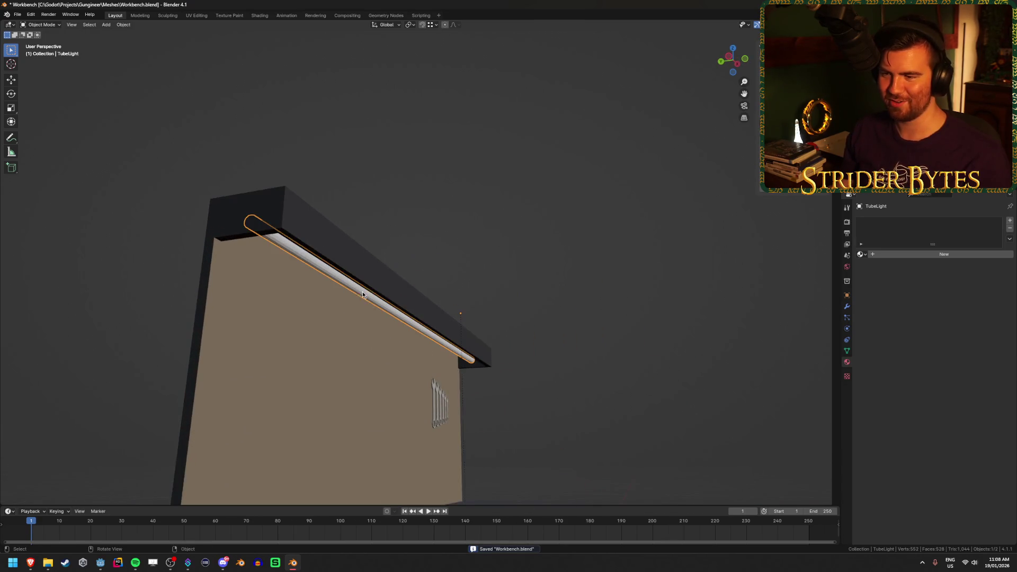
left_click(921, 256)
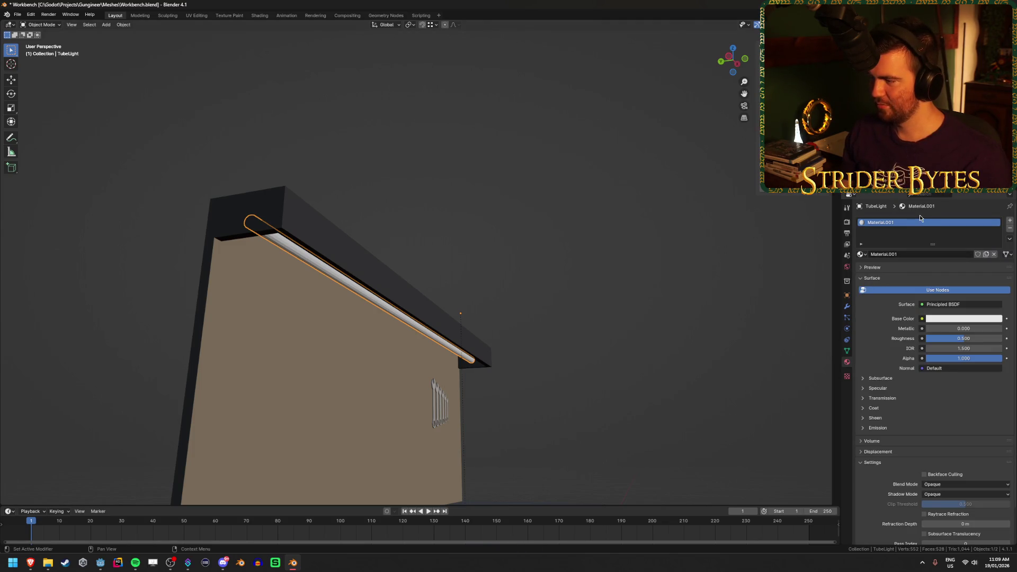
left_click(950, 319)
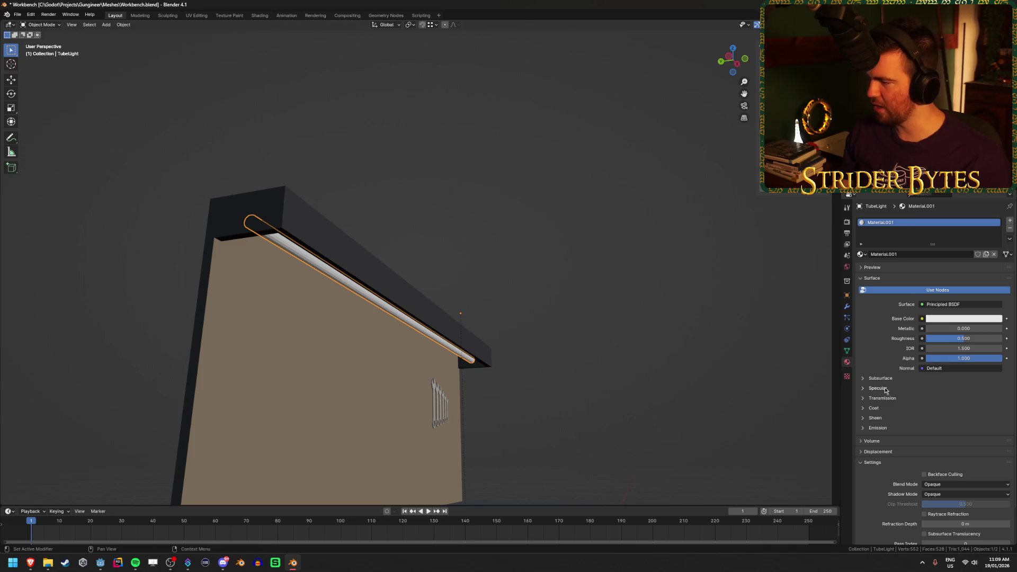
left_click(888, 429)
left_click(968, 440)
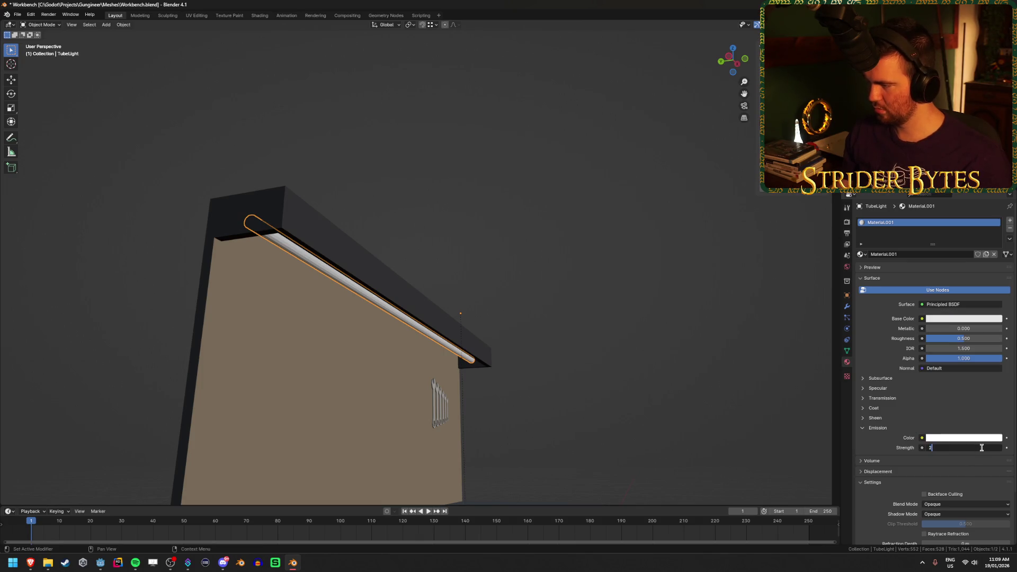
key("Return")
key("ctrl+s")
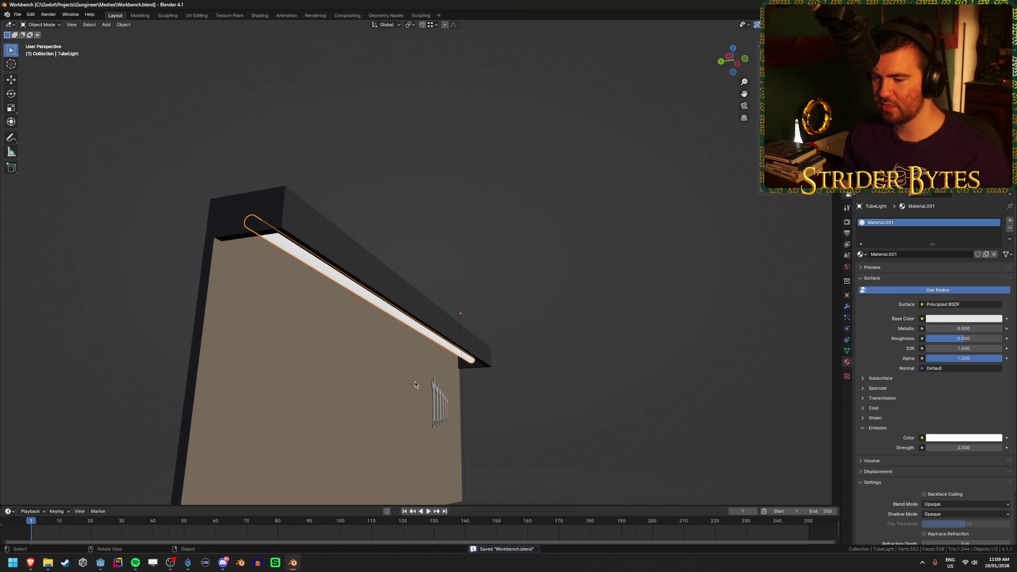
left_click(100, 563)
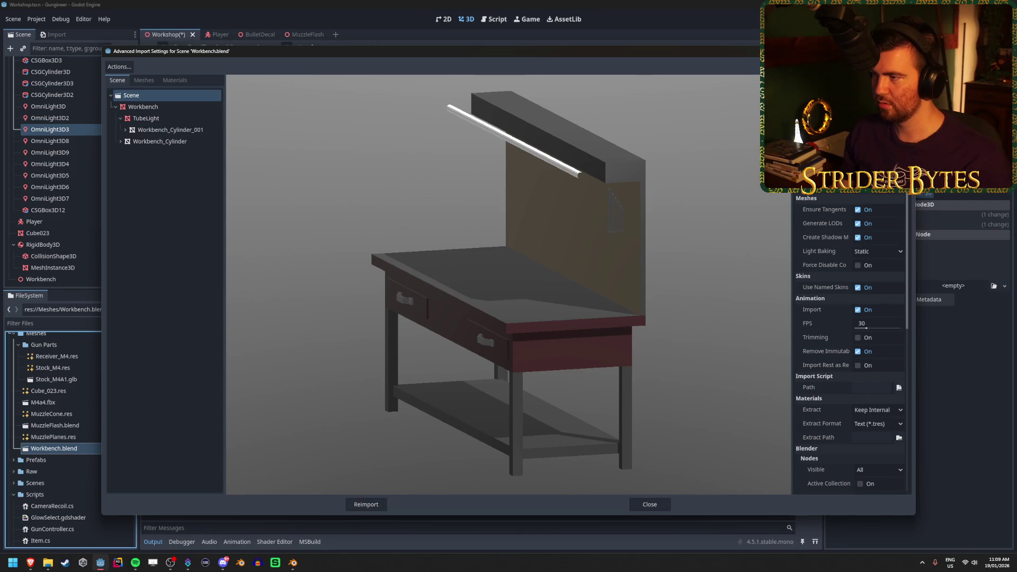
Apply the reimport and fly around the workshop to view the glowing tube
left_click(365, 504)
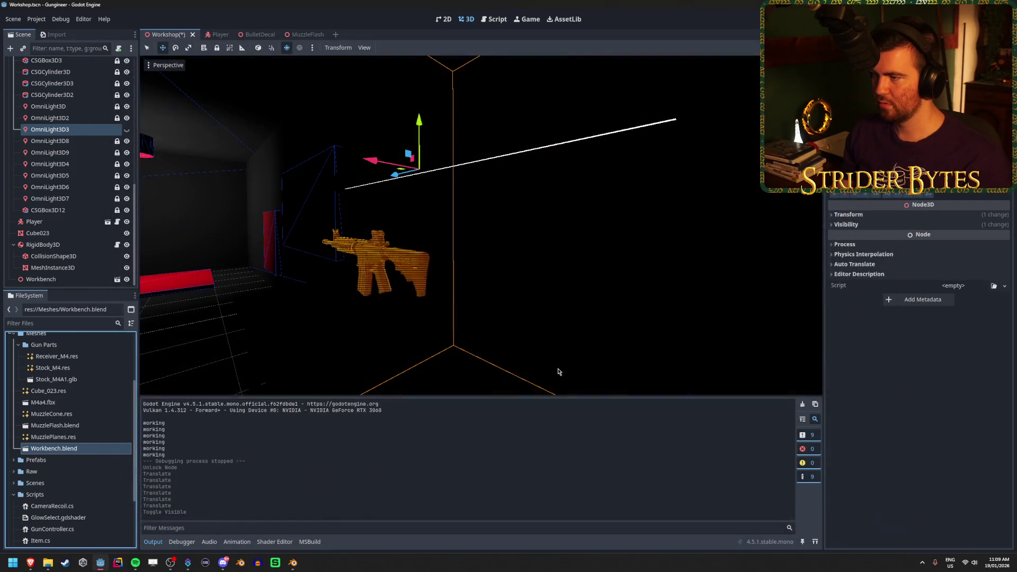
key("w")
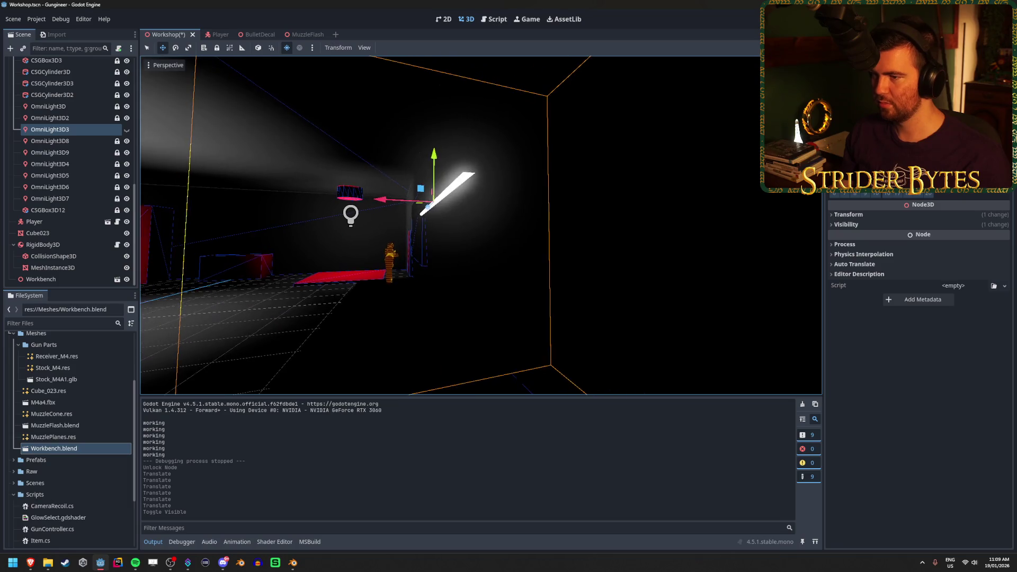
key("a")
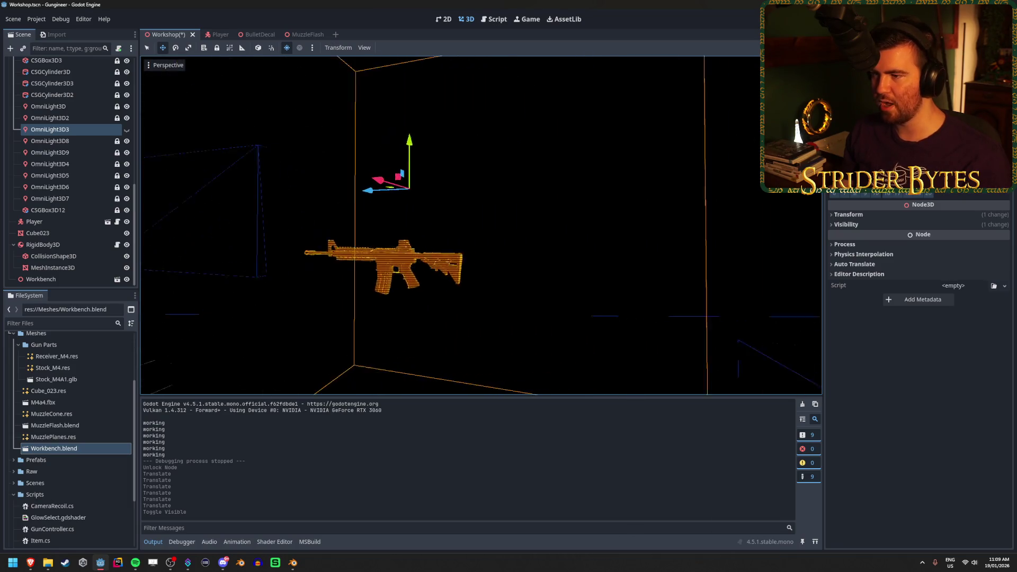
key("a")
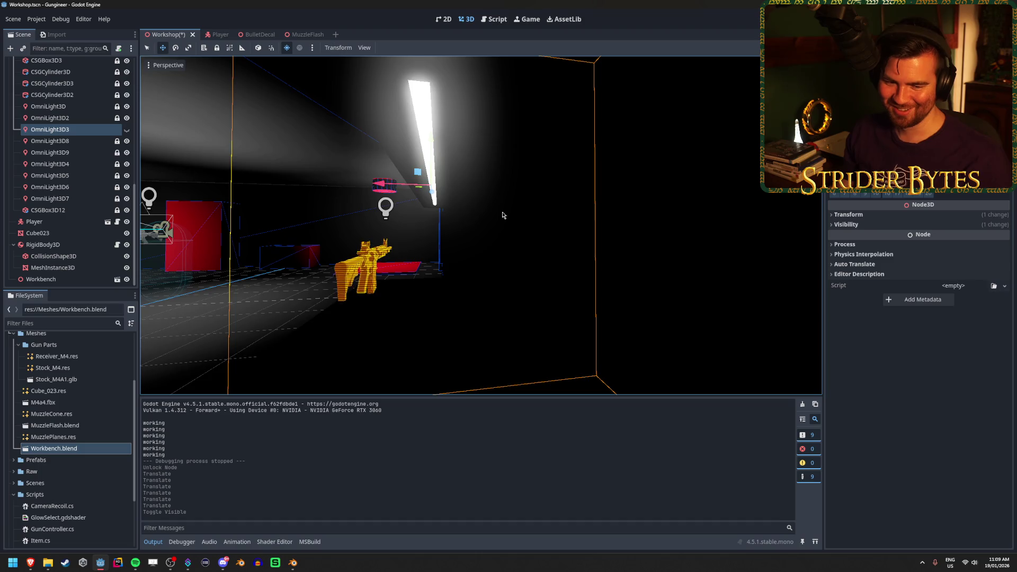
key("w")
key("s")
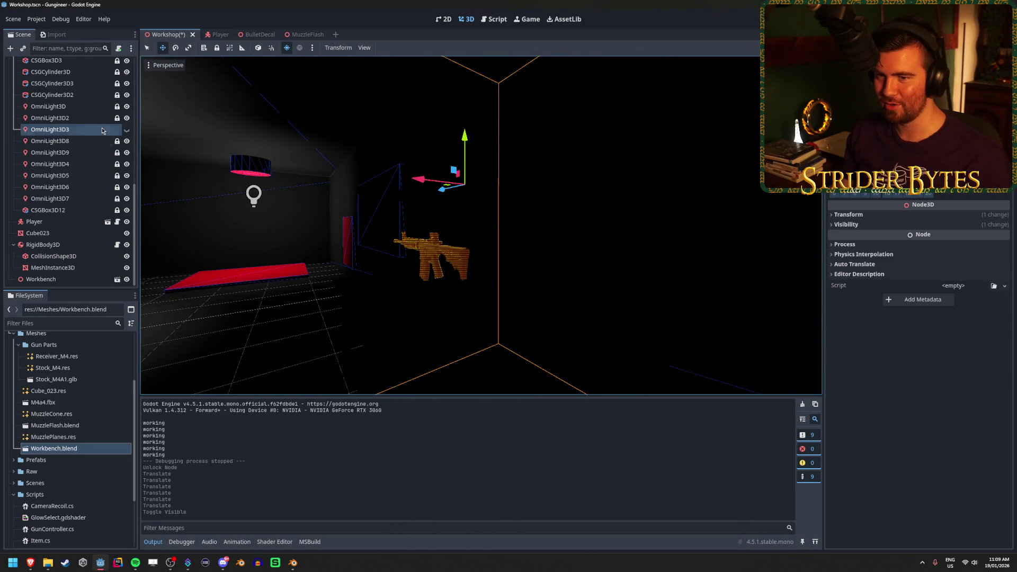
Unhide OmniLight3D3, move it down and along X toward the workbench, and adjust its energy
left_click(126, 130)
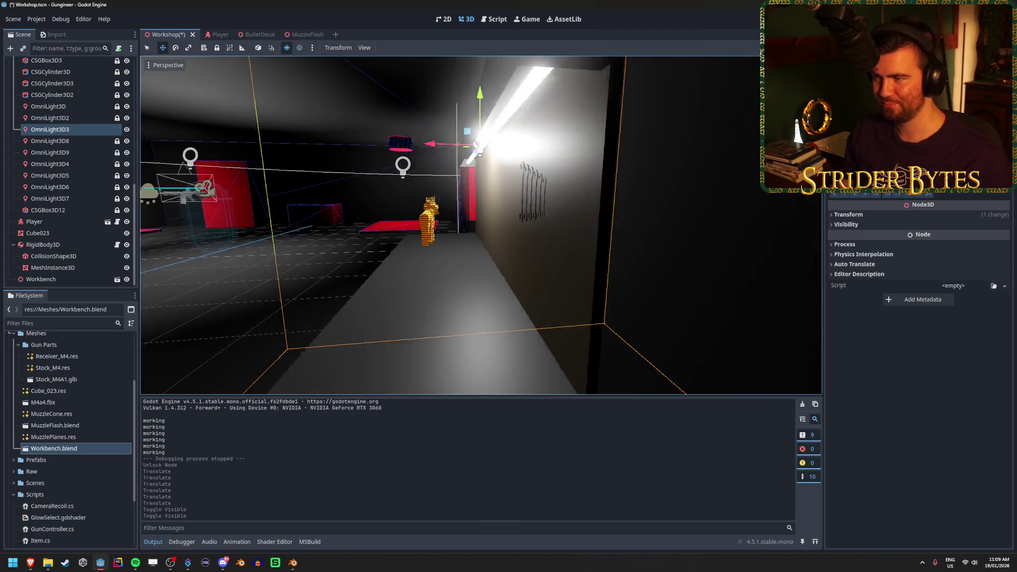
left_click_drag(501, 117, 499, 156)
mouse_move(445, 207)
left_mouse_down()
mouse_move(329, 228)
mouse_move(415, 237)
left_mouse_up()
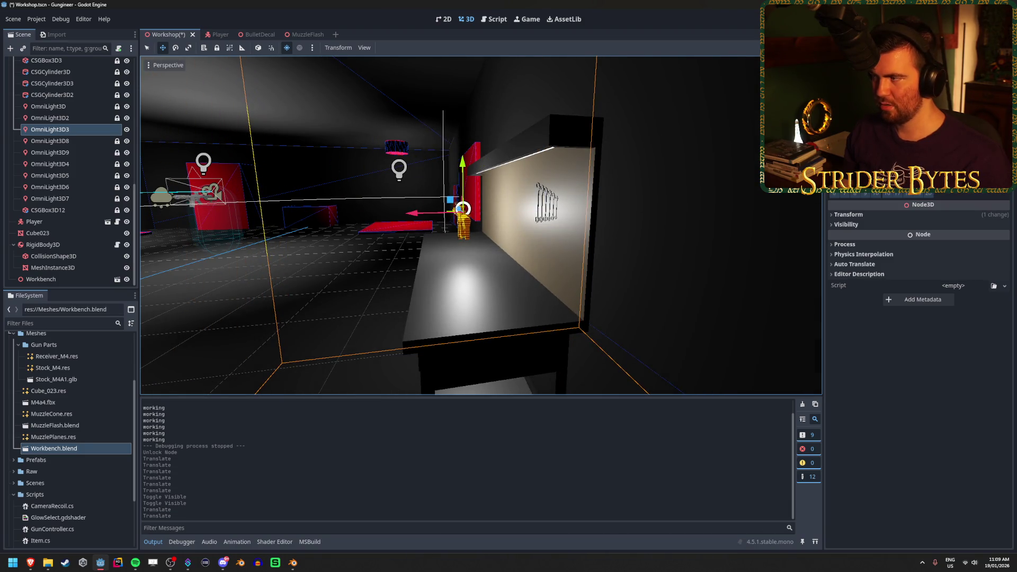
mouse_move(964, 159)
left_mouse_down()
mouse_move(937, 159)
mouse_move(956, 159)
left_mouse_up()
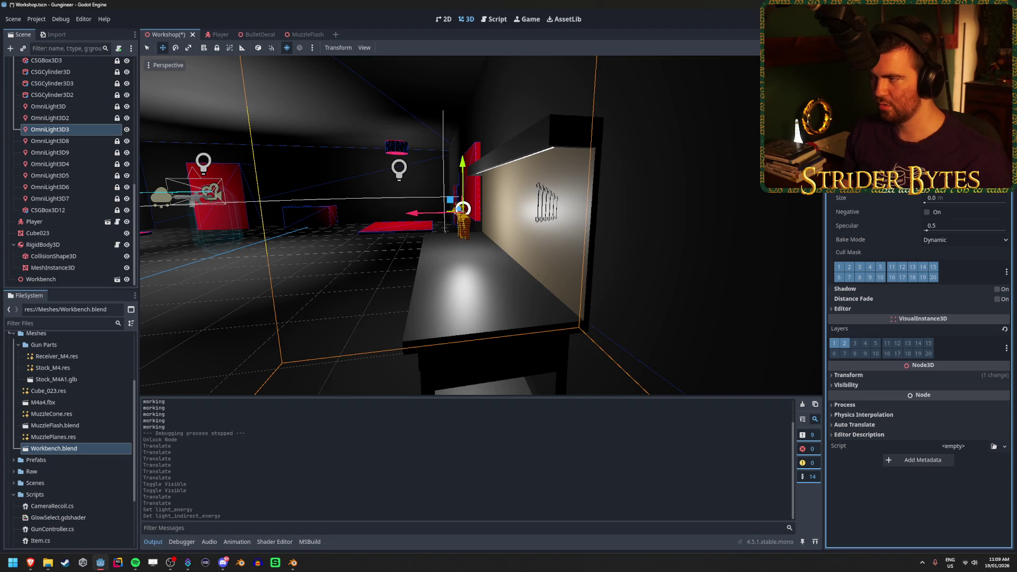
Undo the omni light's energy changes, leave its size unchanged, and fly around the room
key("ctrl+z")
key("ctrl+z")
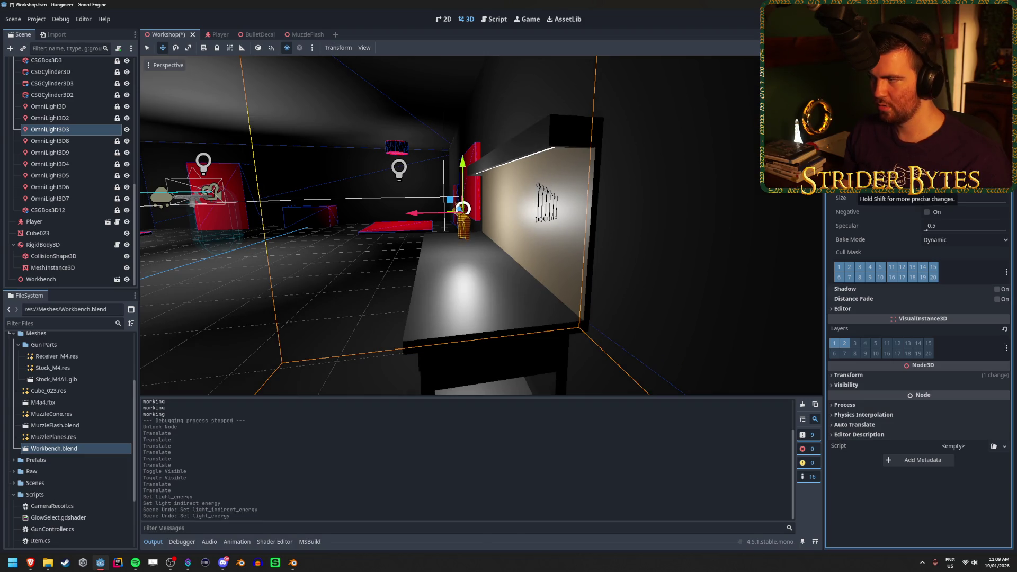
mouse_move(925, 203)
left_mouse_down()
mouse_move(954, 203)
mouse_move(925, 203)
left_mouse_up()
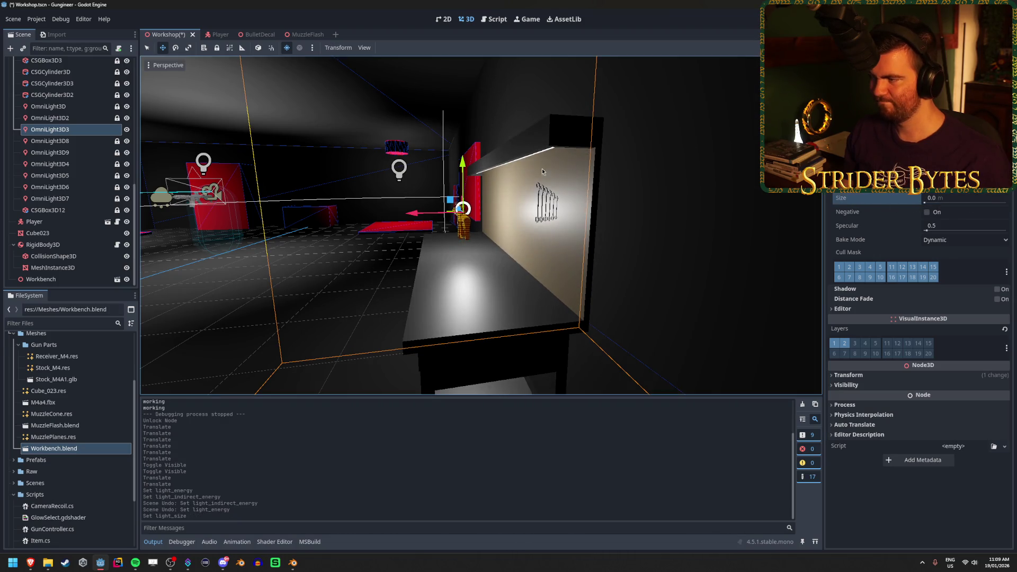
key("w")
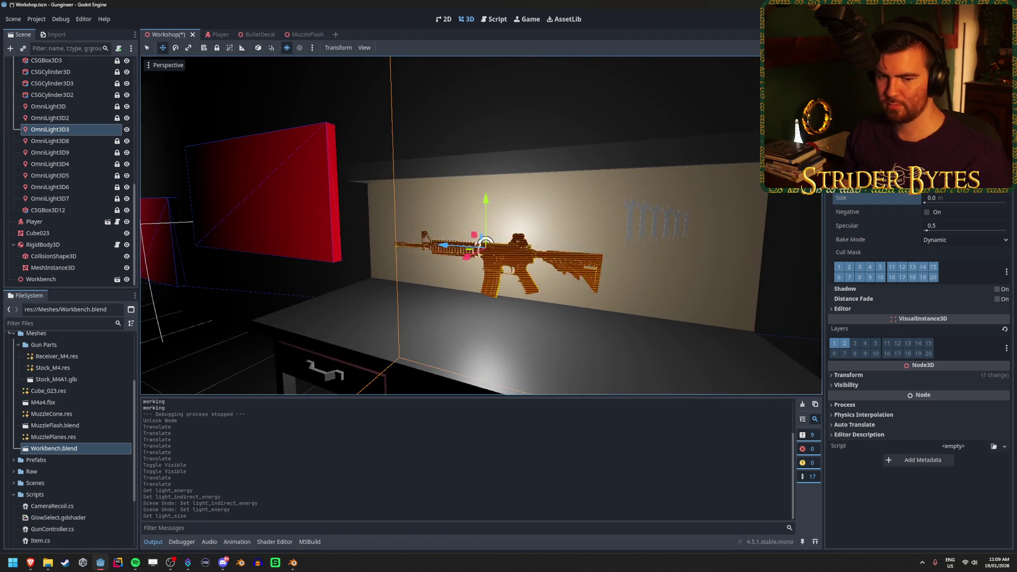
key("a")
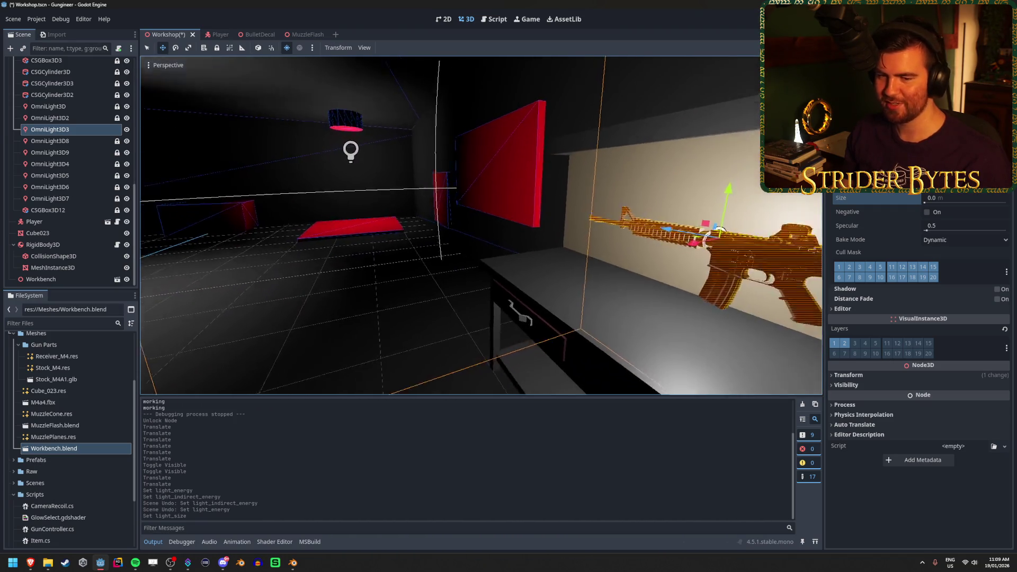
key("s")
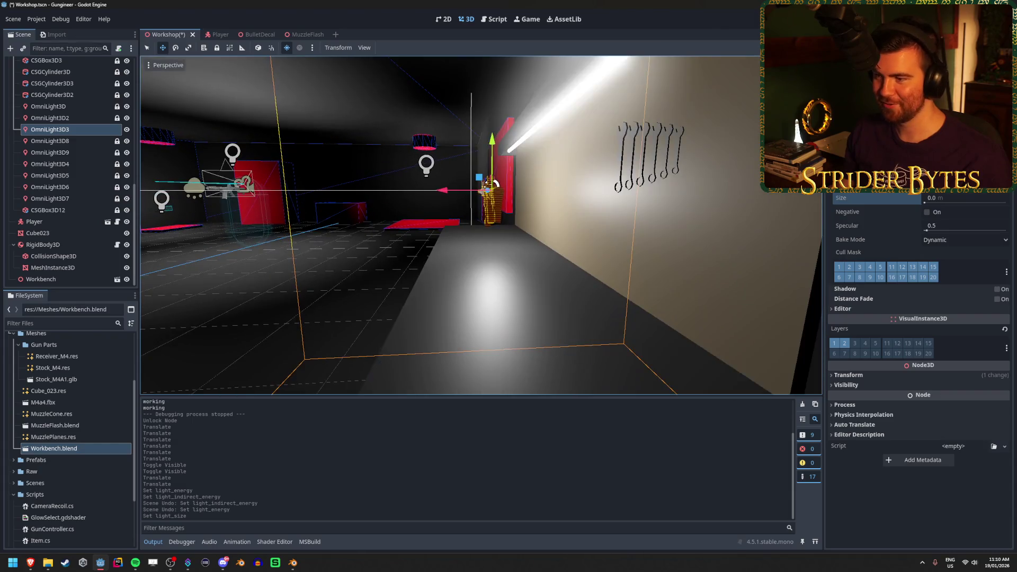
key("w")
Nudge OmniLight3D3 slightly along X, then hide it after comparing on and off
left_click_drag(441, 224, 498, 230)
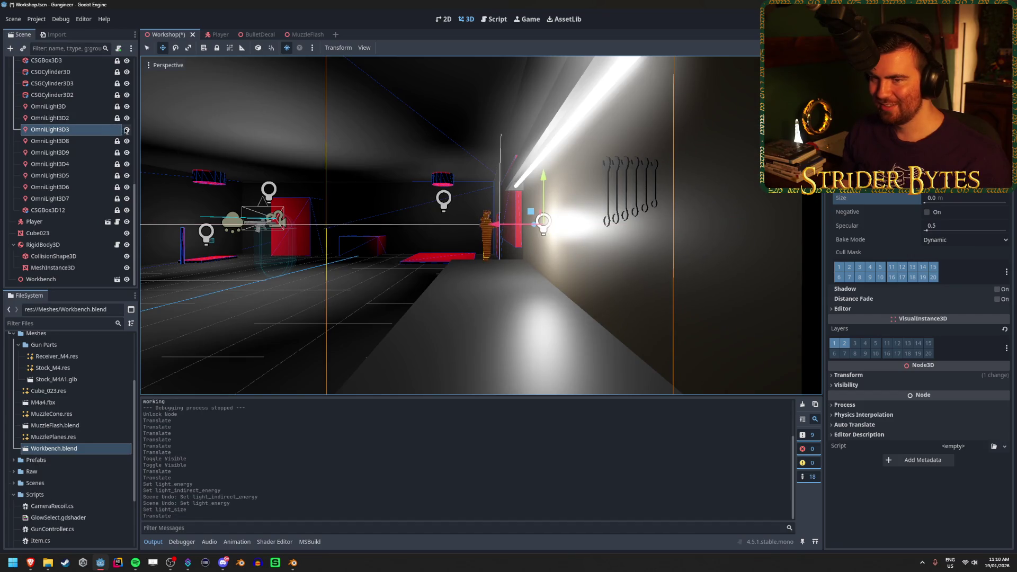
left_click(126, 130)
left_click(128, 131)
left_click(128, 131)
key("f")
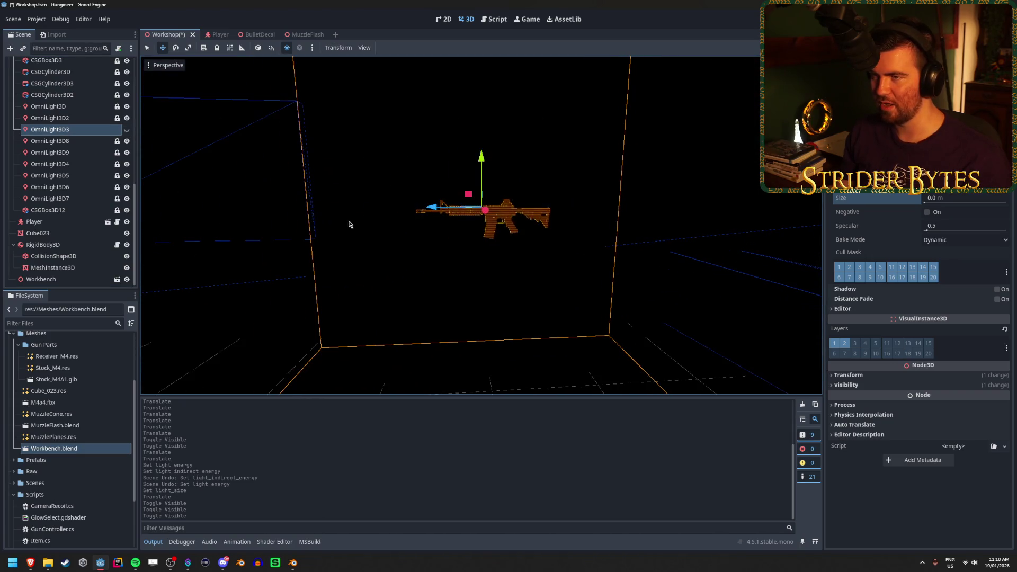
Save and playtest the scene with F5, walk to the workbench, then stop the game
key("F5")
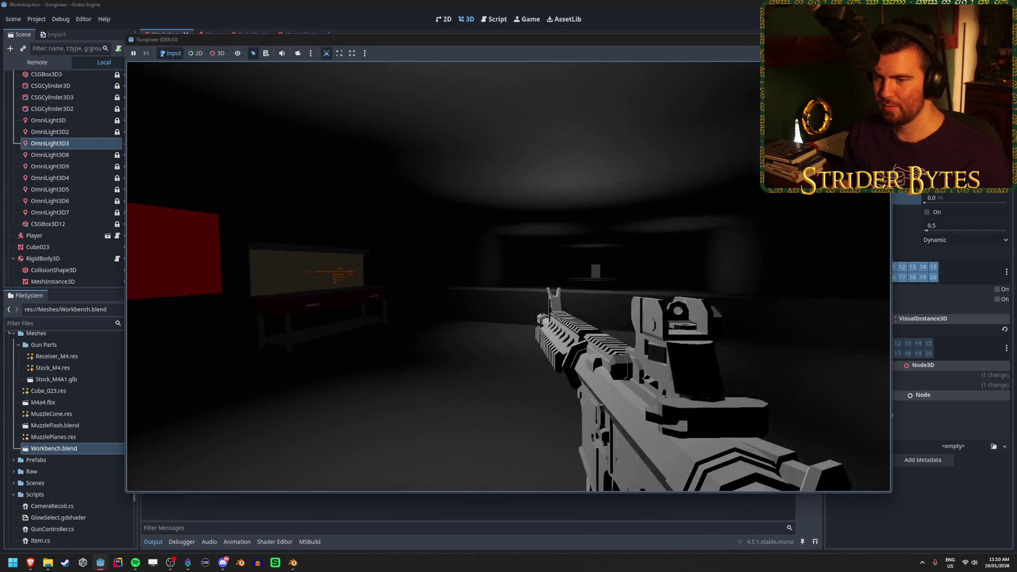
key("w")
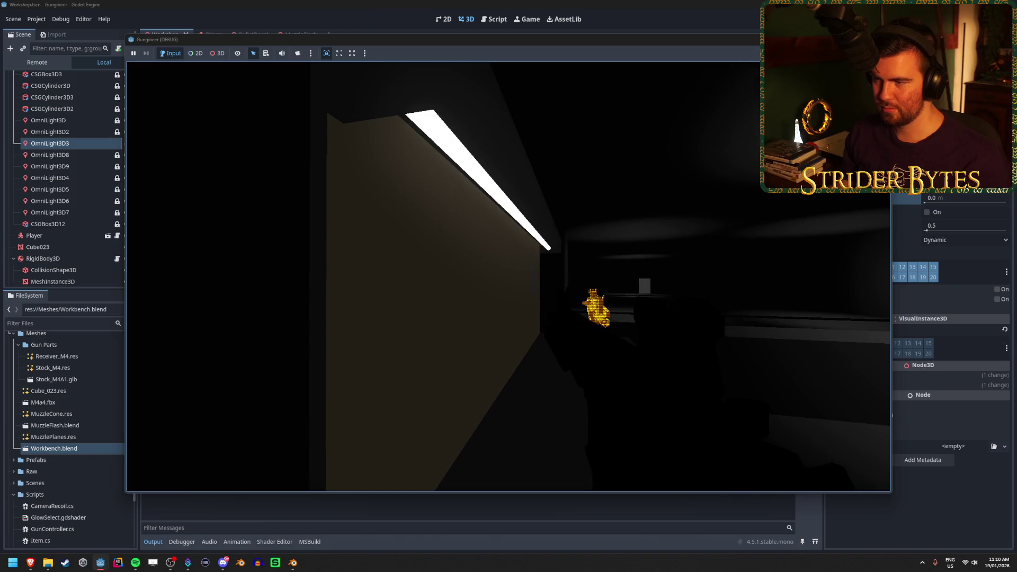
key("w")
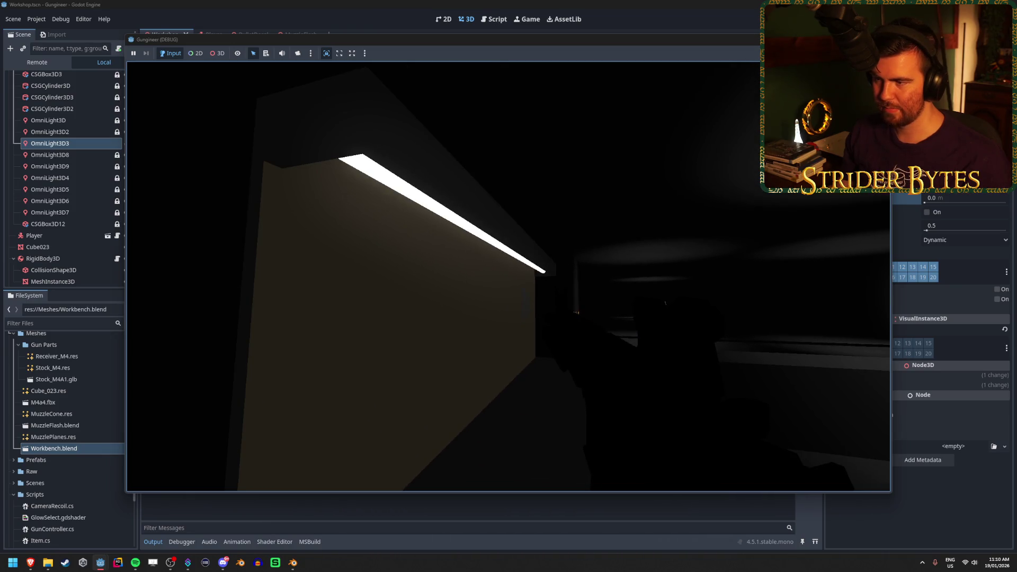
key("w")
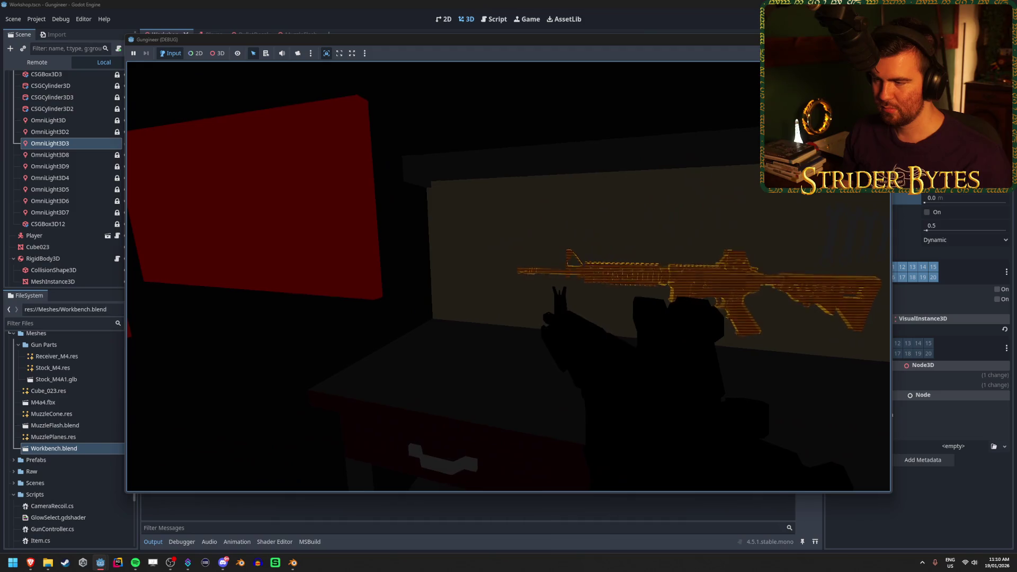
key("F8")
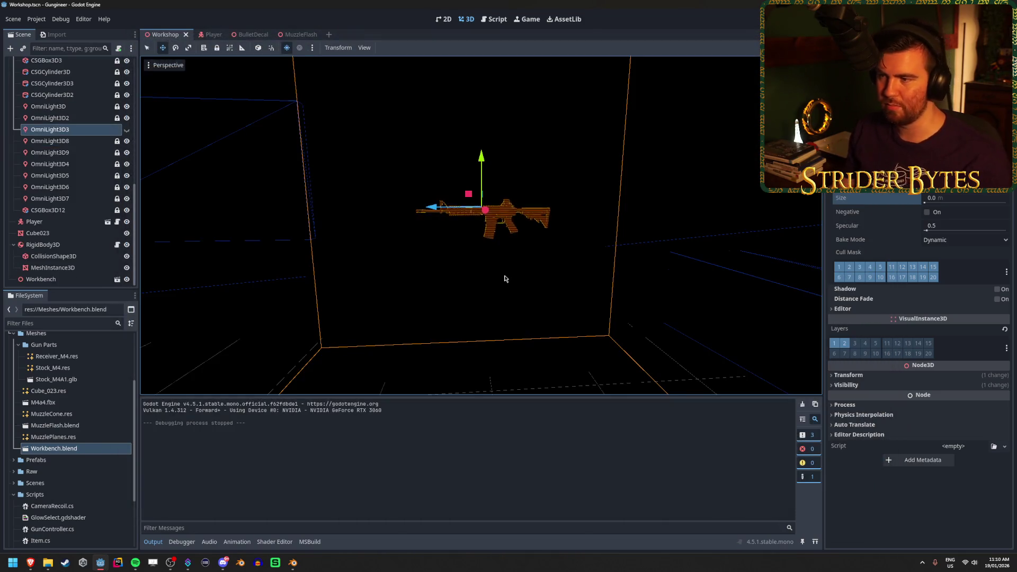
Inspect WorldEnvironment's Glow settings, then collapse the RigidBody3D node in the Scene tree
scroll(74, 98, "up", 10)
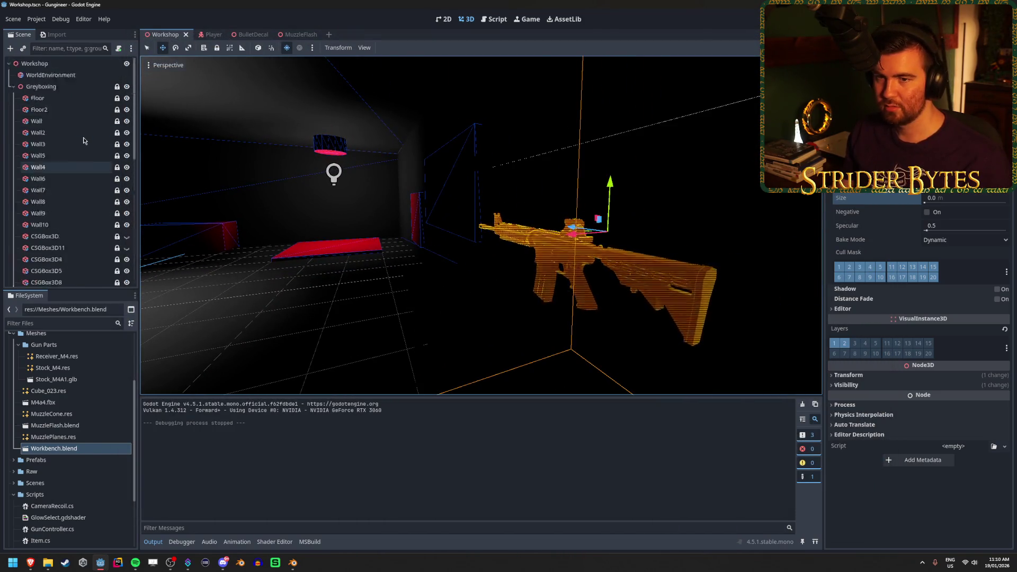
left_click(75, 76)
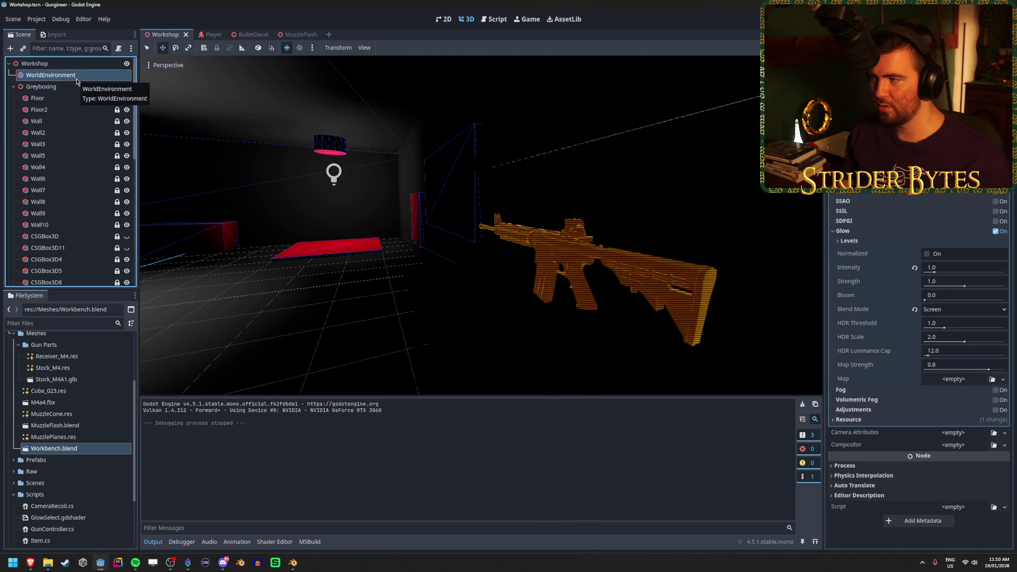
scroll(68, 200, "down", 10)
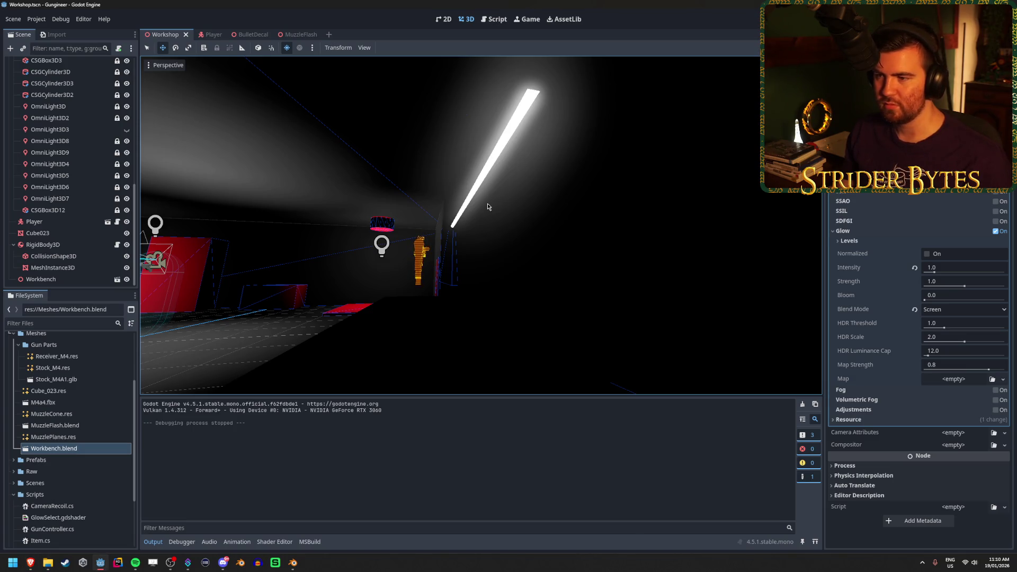
key("s")
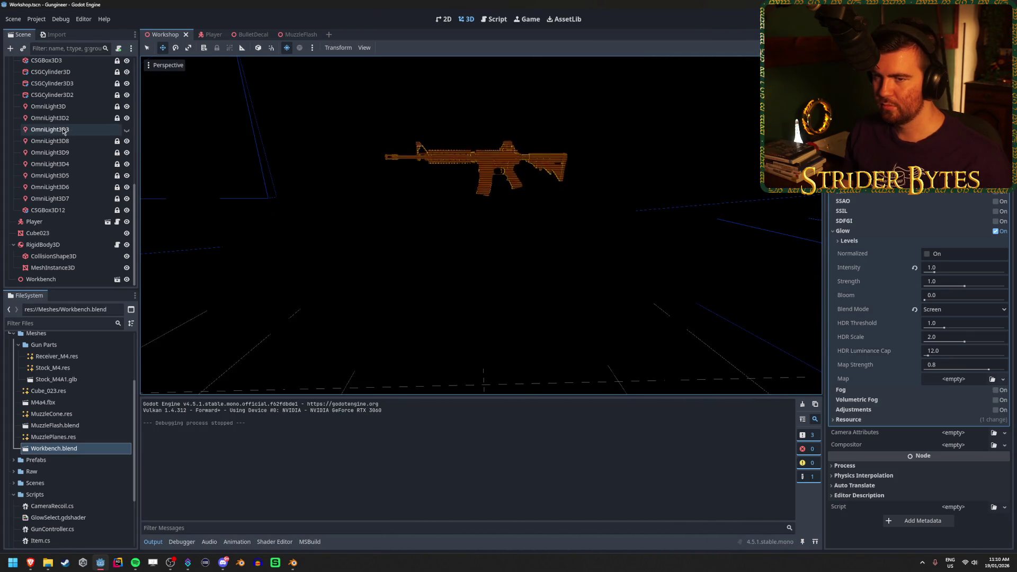
left_click(13, 244)
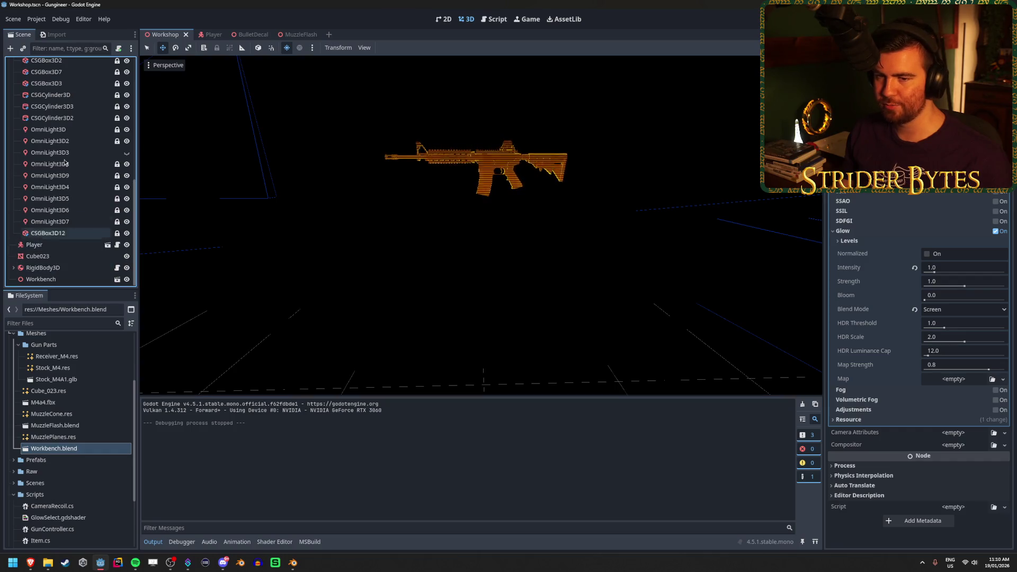
Add a SpotLight3D node via the 'light' search and frame it in the view
left_click(11, 49)
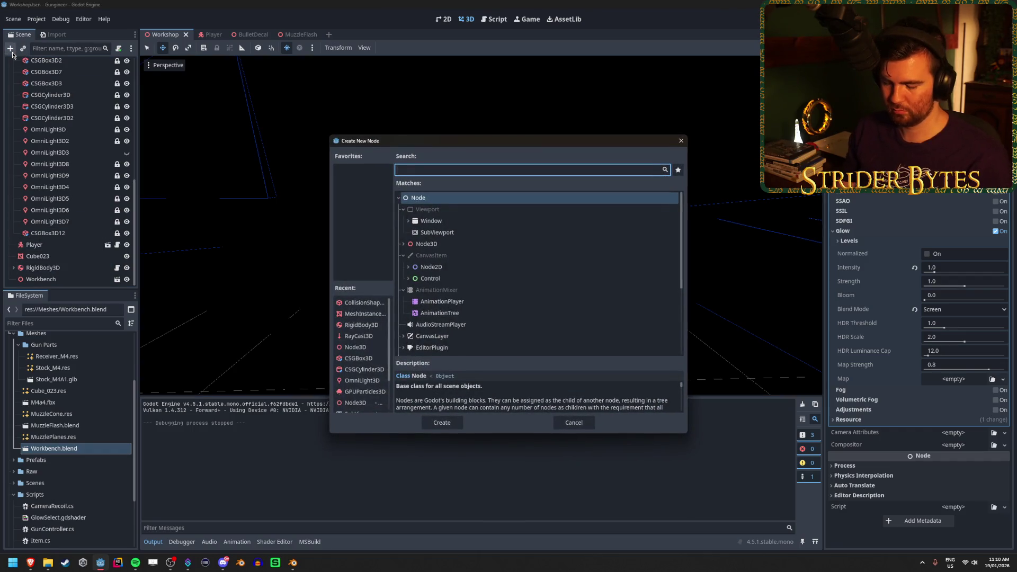
type("light")
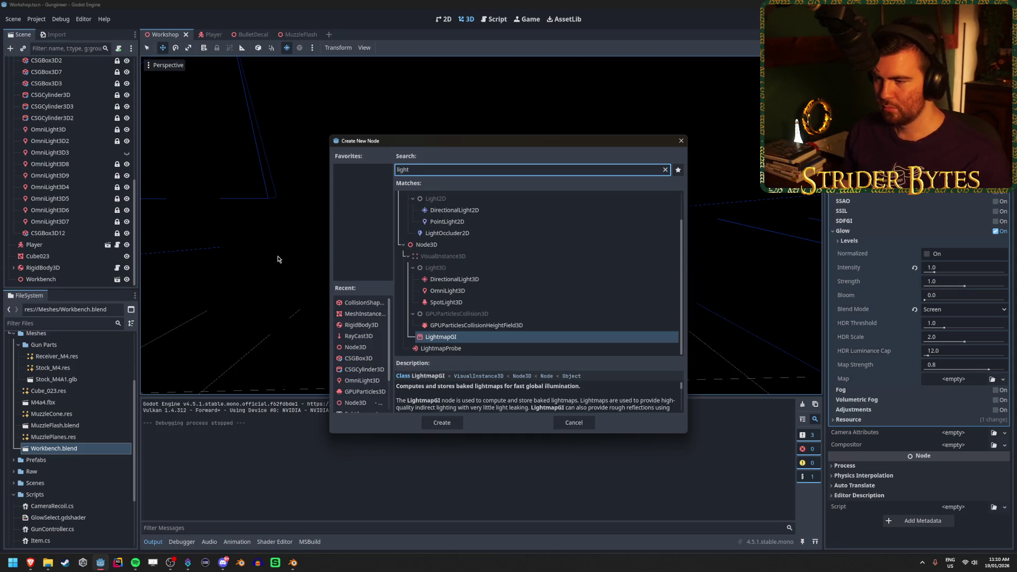
double_click(447, 303)
key("f")
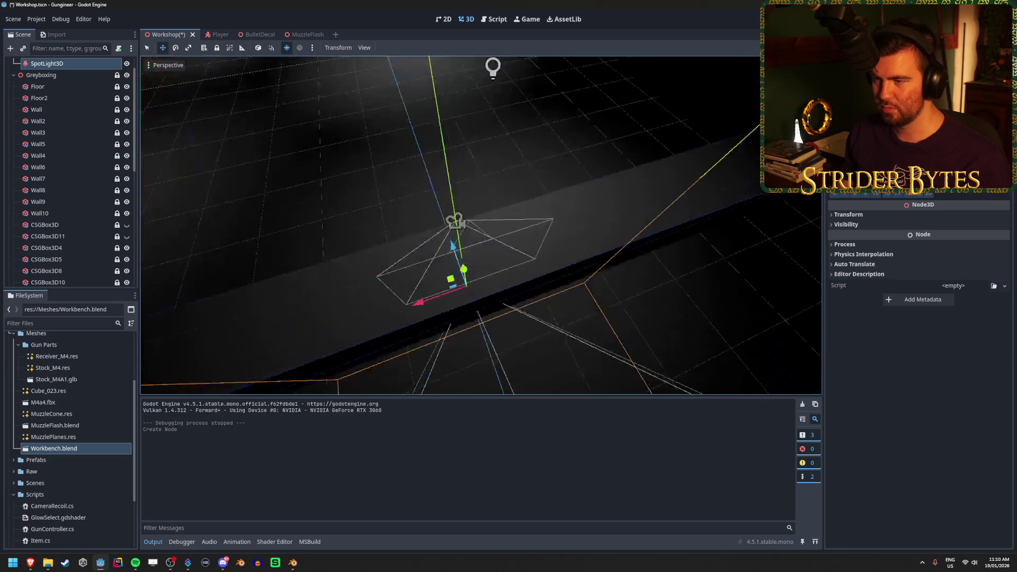
Move the spotlight up toward the room and rotate its beam, then place it over the rifle
left_click_drag(534, 326, 204, 59)
key("f")
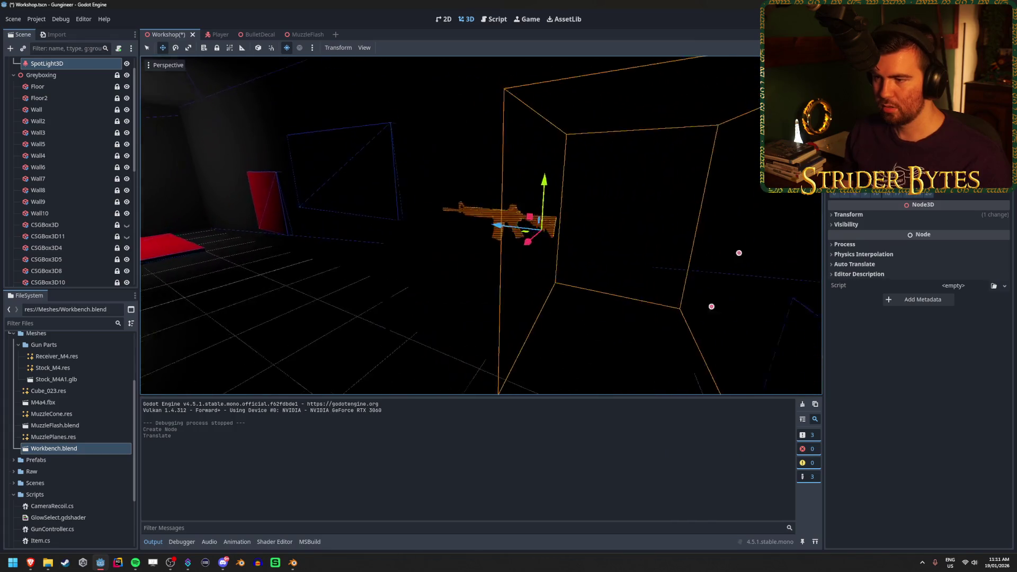
mouse_move(560, 216)
left_mouse_down()
mouse_move(347, 227)
mouse_move(373, 220)
mouse_move(386, 185)
left_mouse_up()
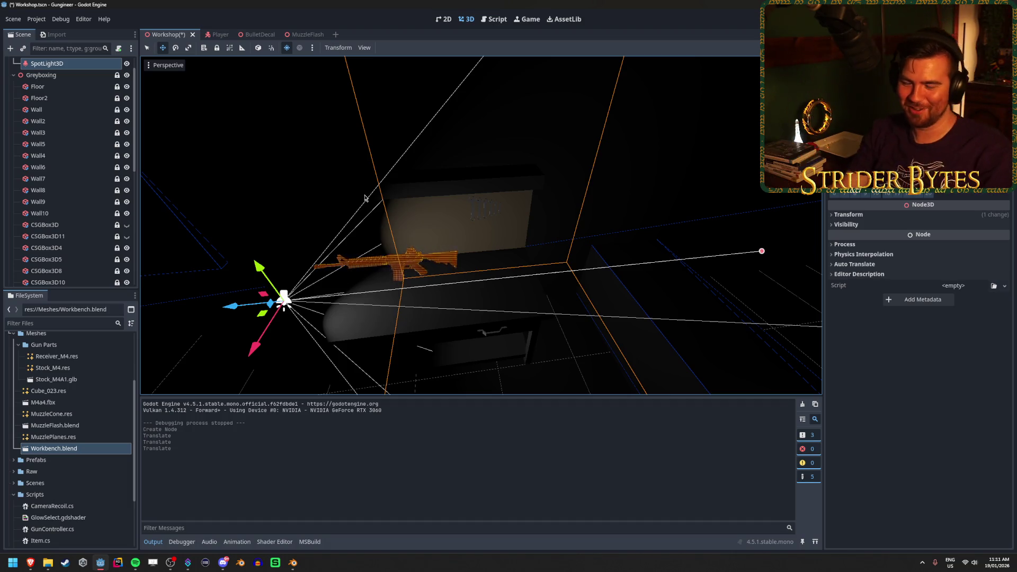
key("e")
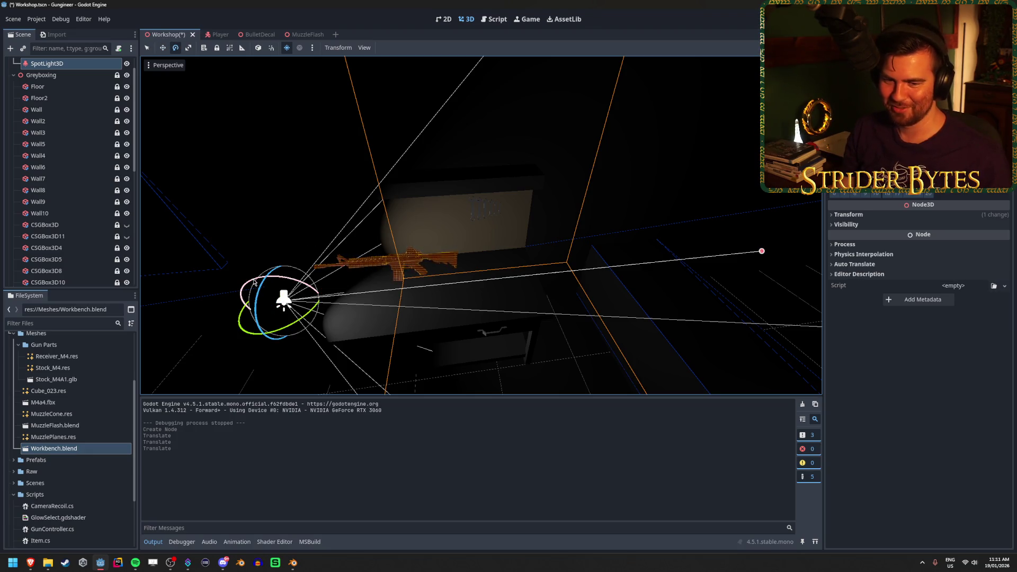
left_click_drag(251, 284, 267, 299)
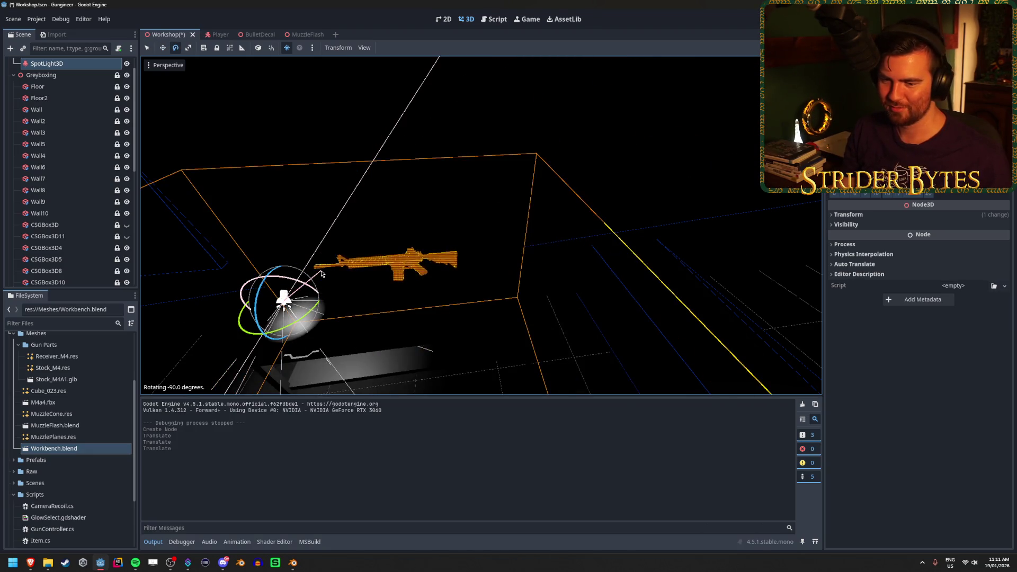
key("w")
mouse_move(434, 241)
left_mouse_down()
mouse_move(535, 246)
mouse_move(551, 236)
mouse_move(631, 109)
mouse_move(637, 133)
mouse_move(763, 140)
mouse_move(731, 137)
left_mouse_up()
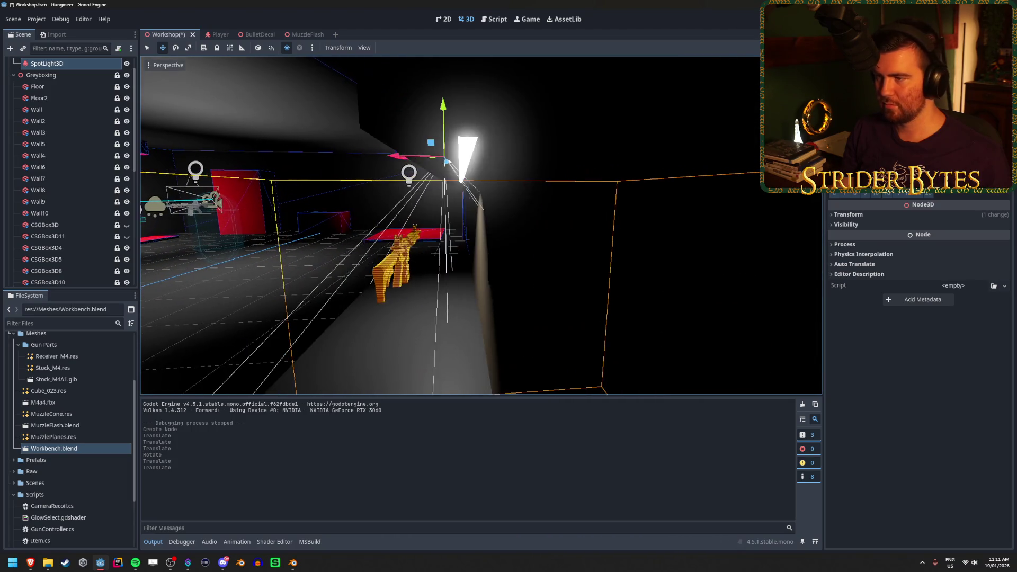
Fine-tune the spotlight by lowering it on Y and shifting it on X above the rifle
scroll(481, 225, "up", 2)
left_click_drag(436, 91, 434, 113)
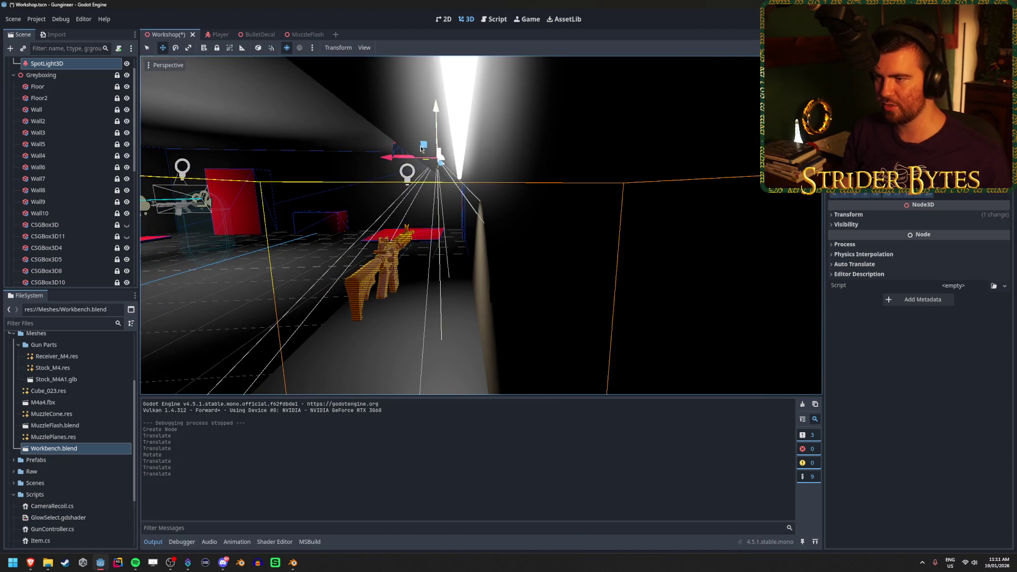
mouse_move(387, 163)
left_mouse_down()
mouse_move(390, 175)
mouse_move(437, 144)
left_mouse_up()
key("e")
key("ctrl+z")
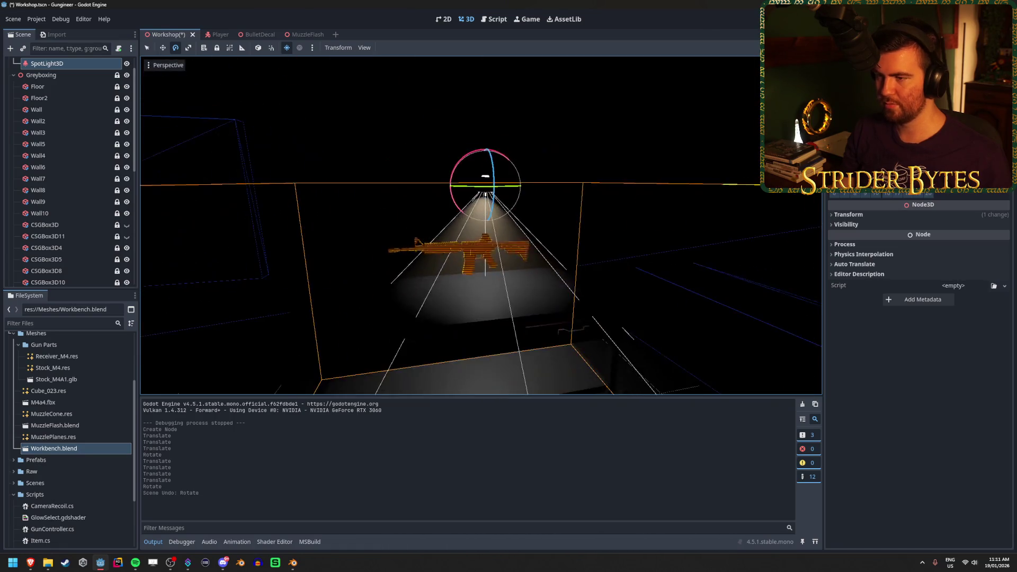
key("F5")
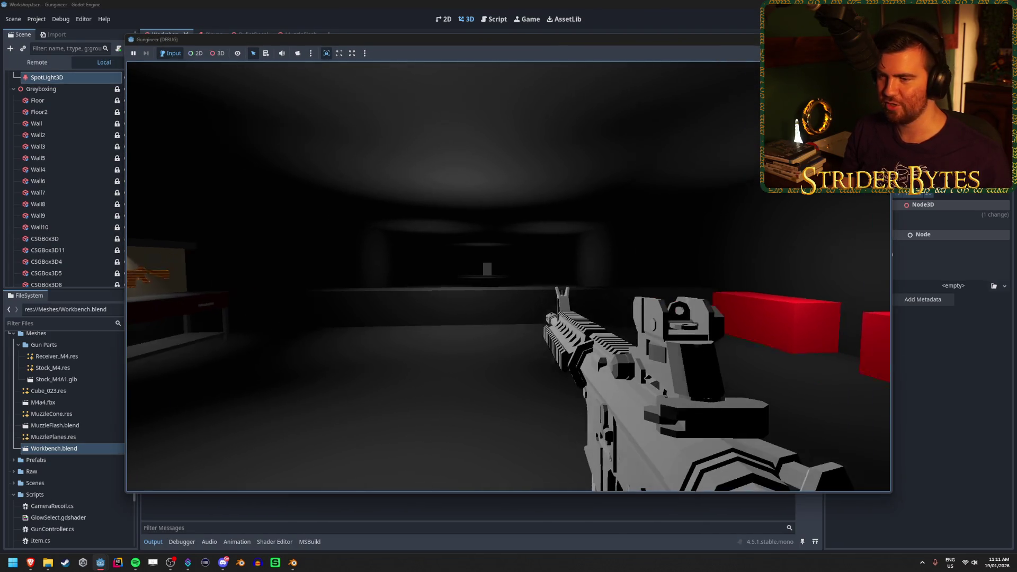
Walk to the workbench in the playtest to check the spotlight, then stop the game
key("w")
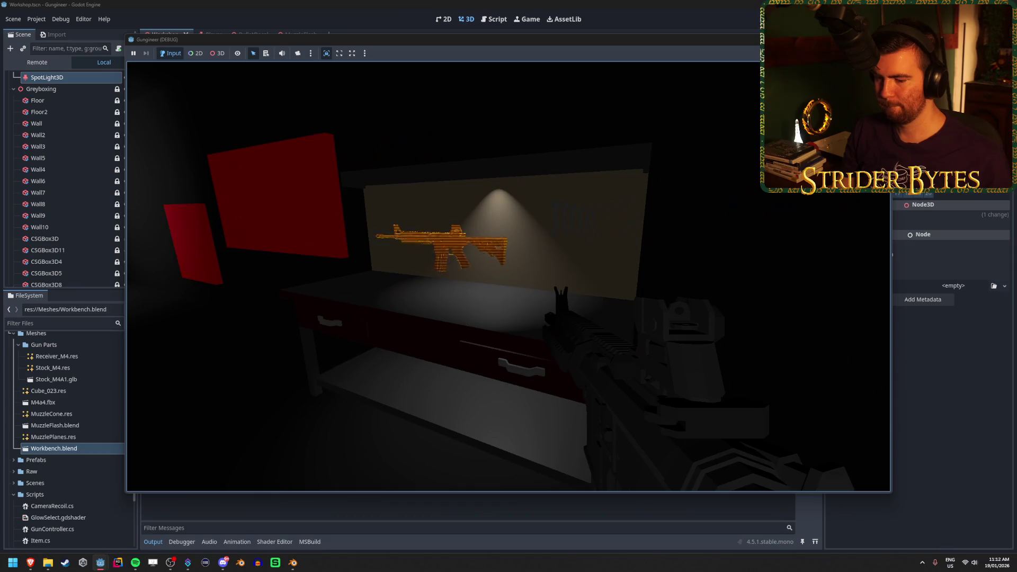
key("F8")
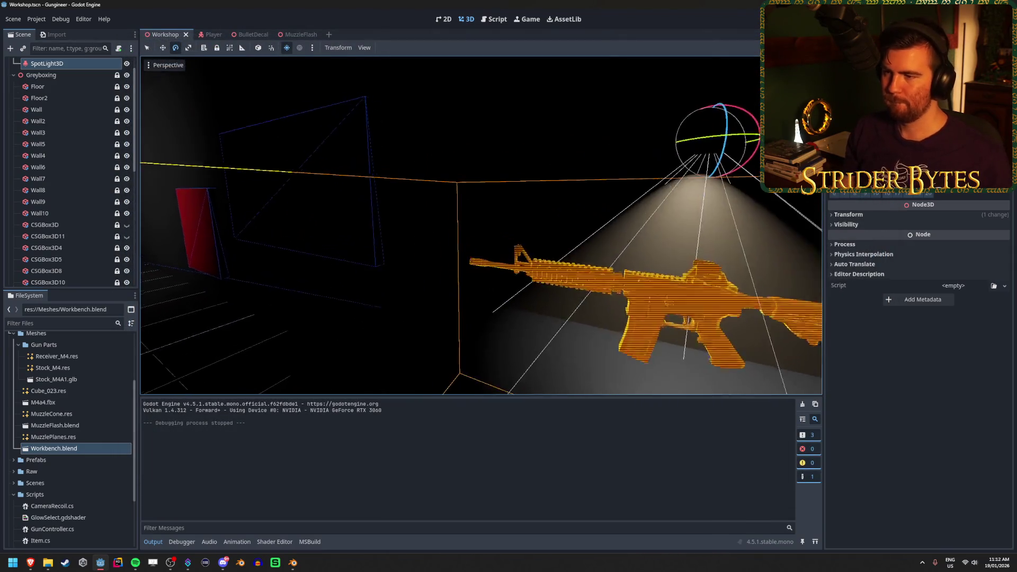
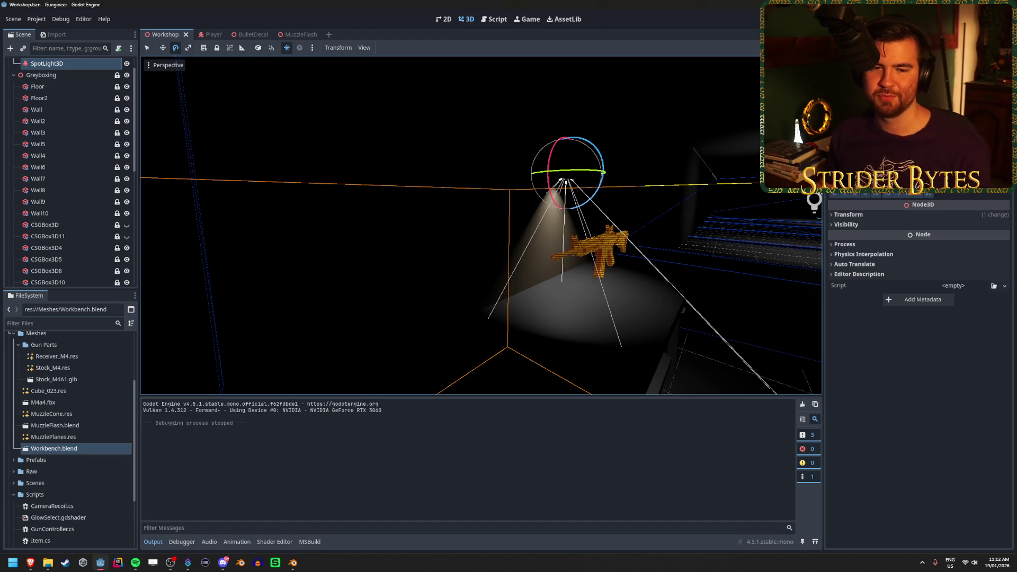
Check the Workbench model from several angles, then frame the rifle in the Workshop scene
left_click_drag(632, 249, 387, 319)
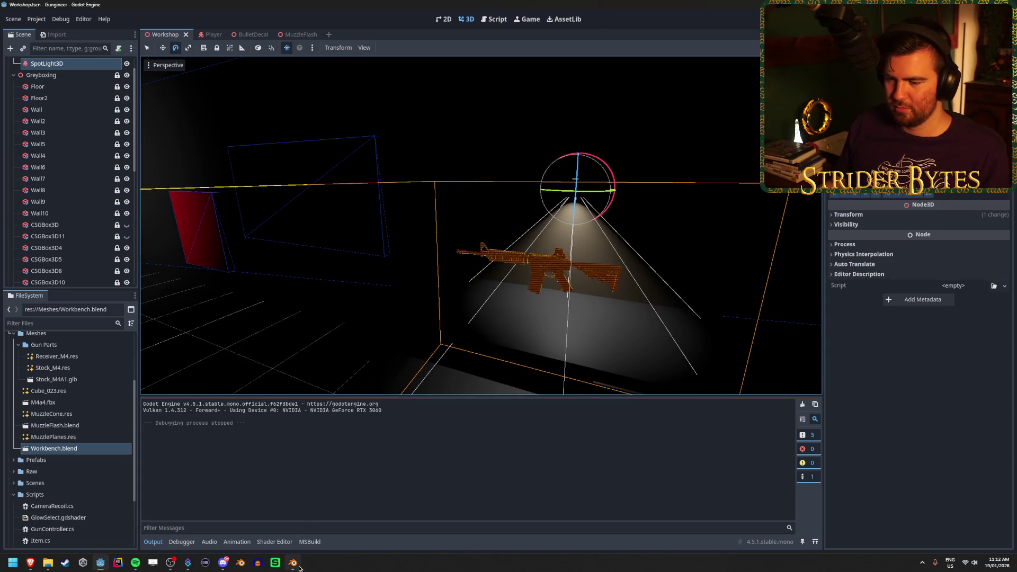
left_click(300, 569)
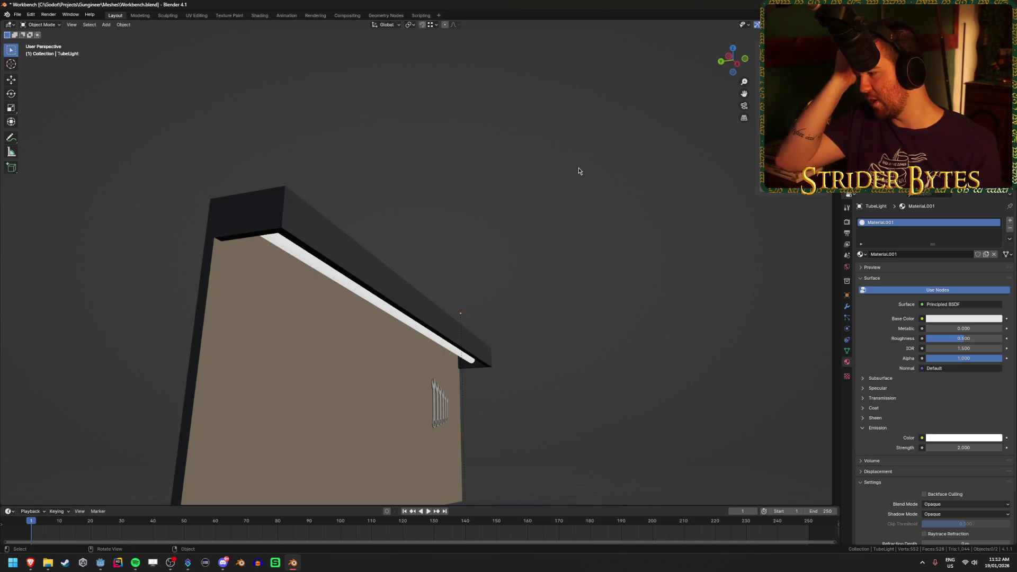
mouse_move(579, 171)
left_mouse_down()
mouse_move(526, 237)
mouse_move(441, 310)
mouse_move(462, 245)
left_mouse_up()
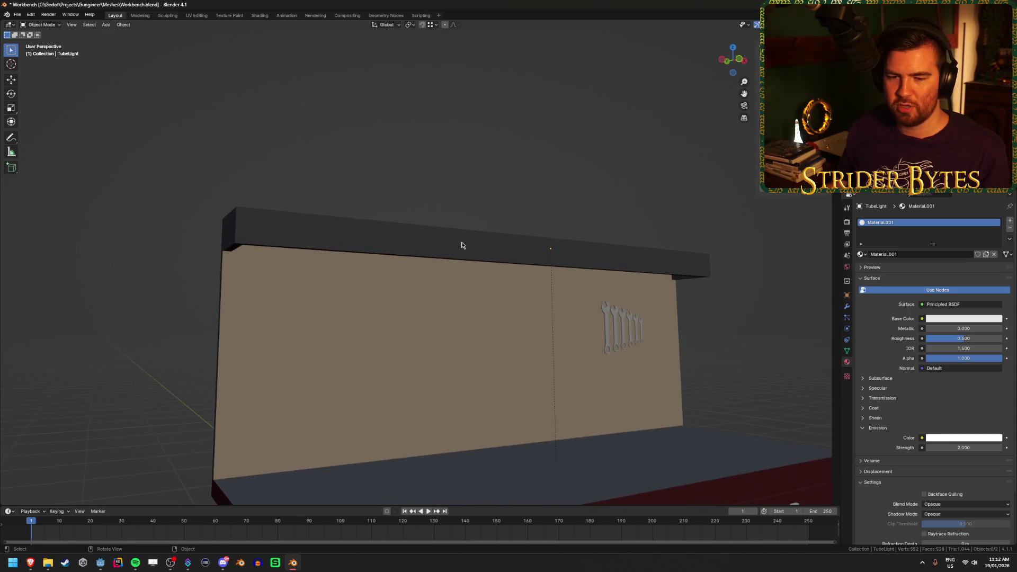
mouse_move(300, 275)
left_mouse_down()
mouse_move(327, 233)
mouse_move(370, 239)
left_mouse_up()
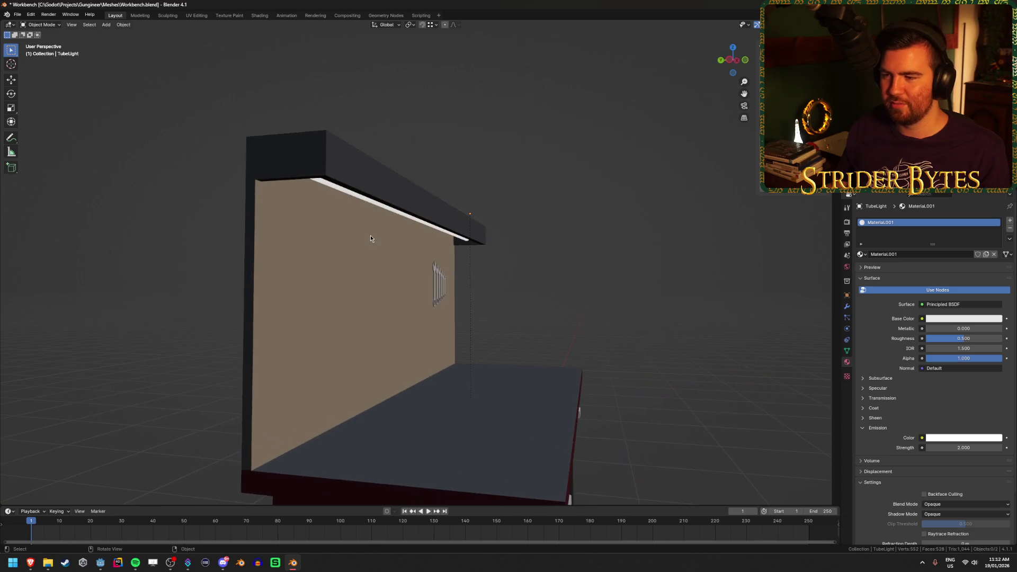
left_click(101, 563)
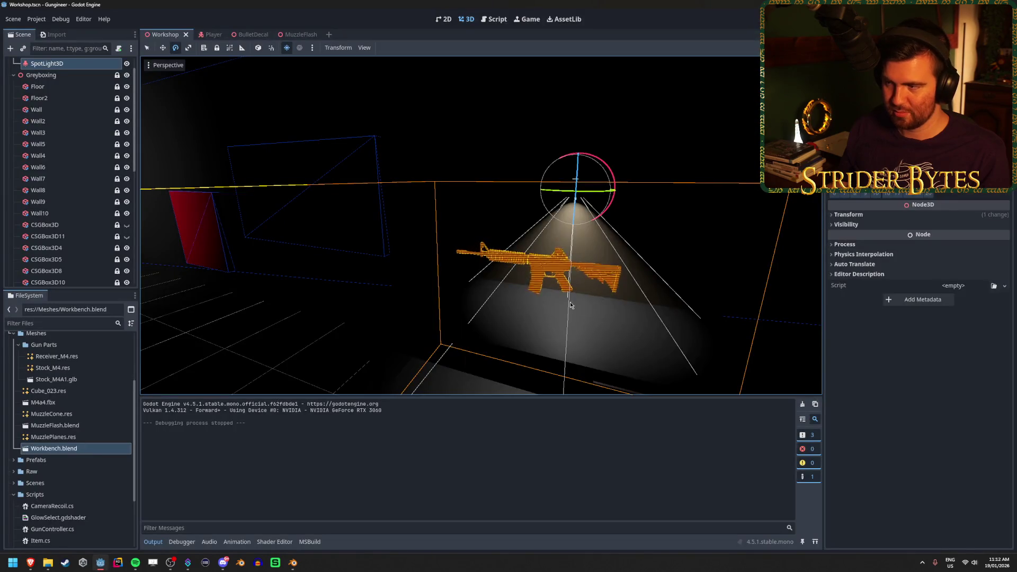
left_click_drag(530, 275, 591, 304)
Duplicate the spotlight twice and space the copies along the bench over the rifle
key("w")
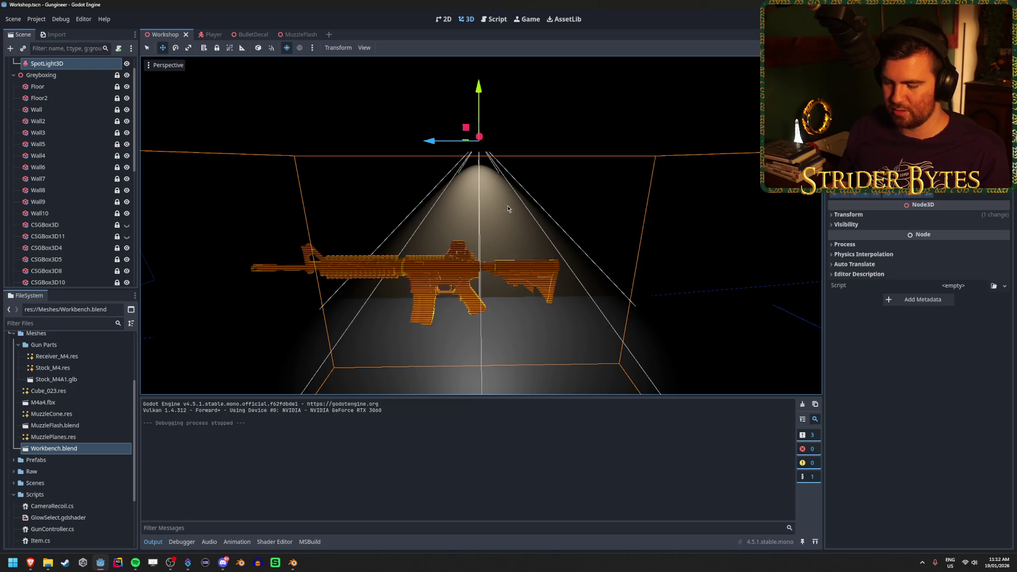
key("ctrl+d")
left_click_drag(428, 142, 223, 144)
key("ctrl+d")
scroll(536, 283, "down", 5)
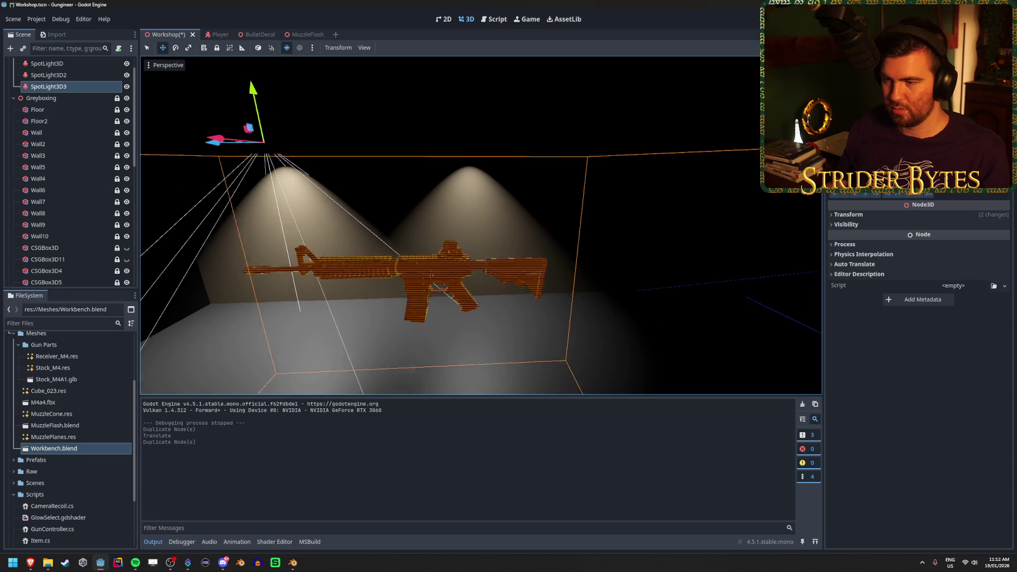
mouse_move(363, 191)
left_mouse_down()
mouse_move(535, 191)
mouse_move(249, 183)
left_mouse_up()
scroll(89, 162, "up", 2)
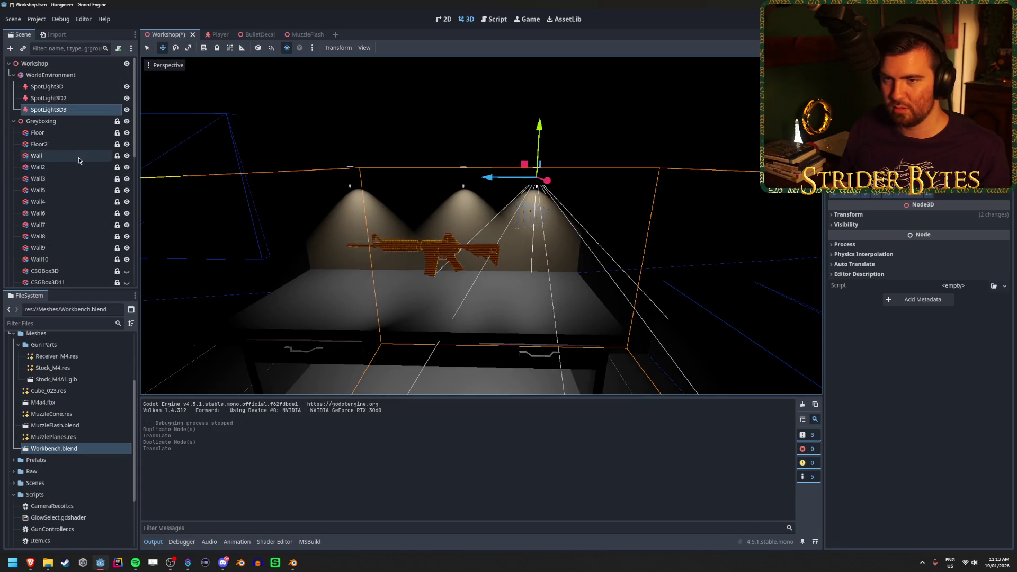
Move all three spotlights under the Workshop root node
left_click(48, 98)
left_click(45, 87)
left_click(62, 112, "shift")
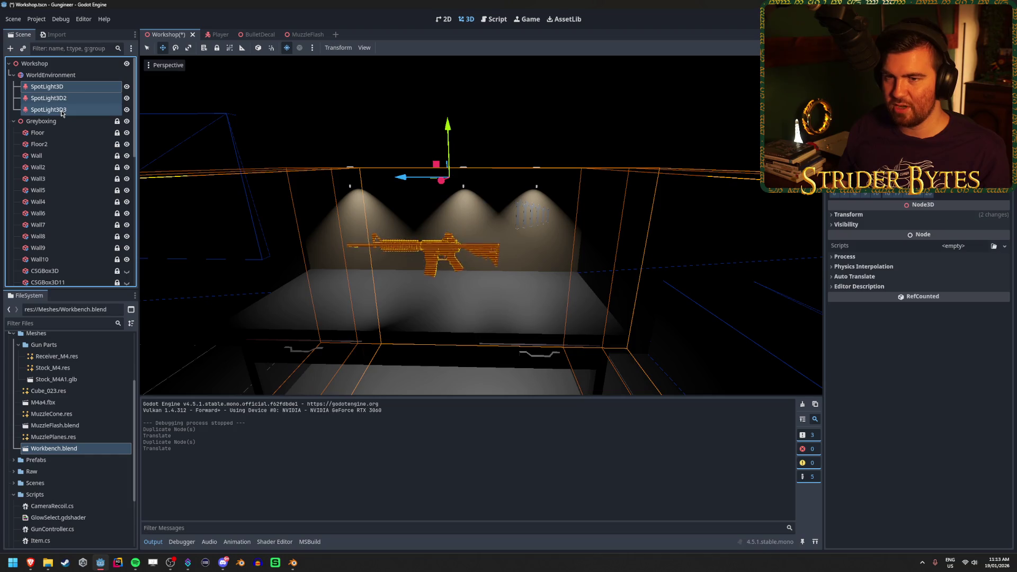
left_click_drag(79, 65, 79, 64)
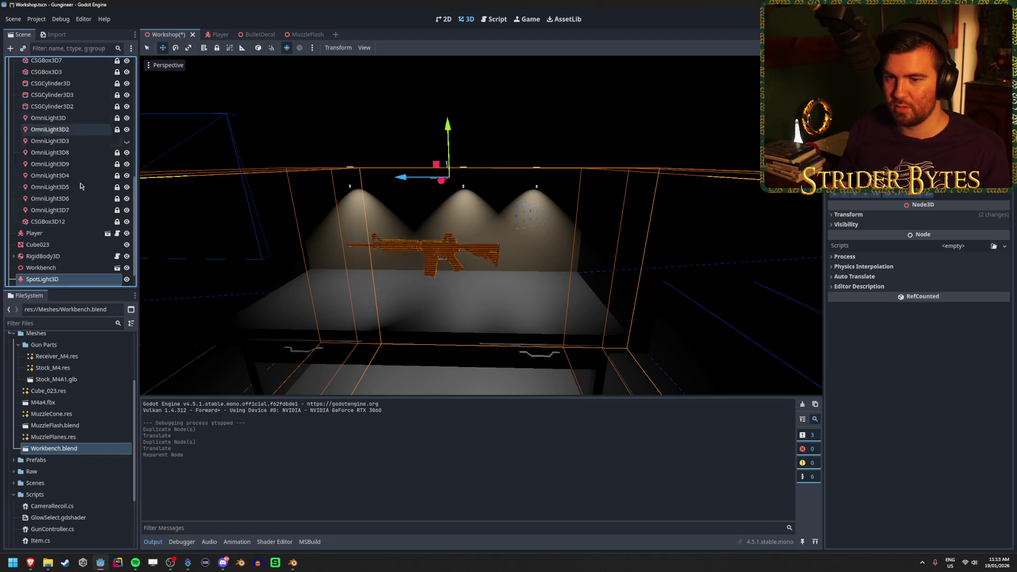
Nudge SpotLight3D along its axis and raise all three spotlights above the rifle
double_click(64, 254)
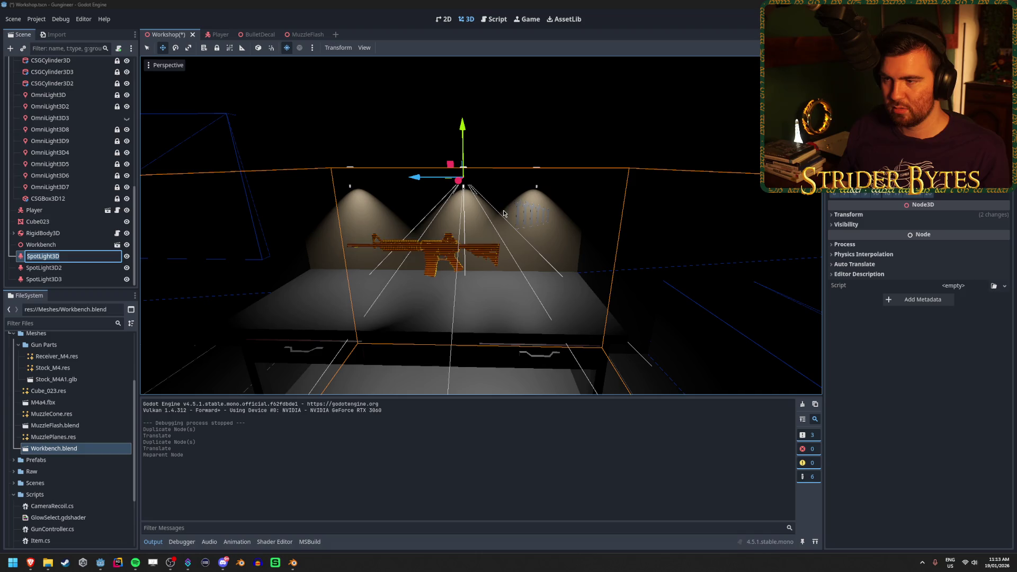
key("Escape")
left_click_drag(413, 179, 401, 179)
left_click(53, 280, "shift")
mouse_move(441, 125)
left_mouse_down()
mouse_move(454, 91)
mouse_move(454, 107)
left_mouse_up()
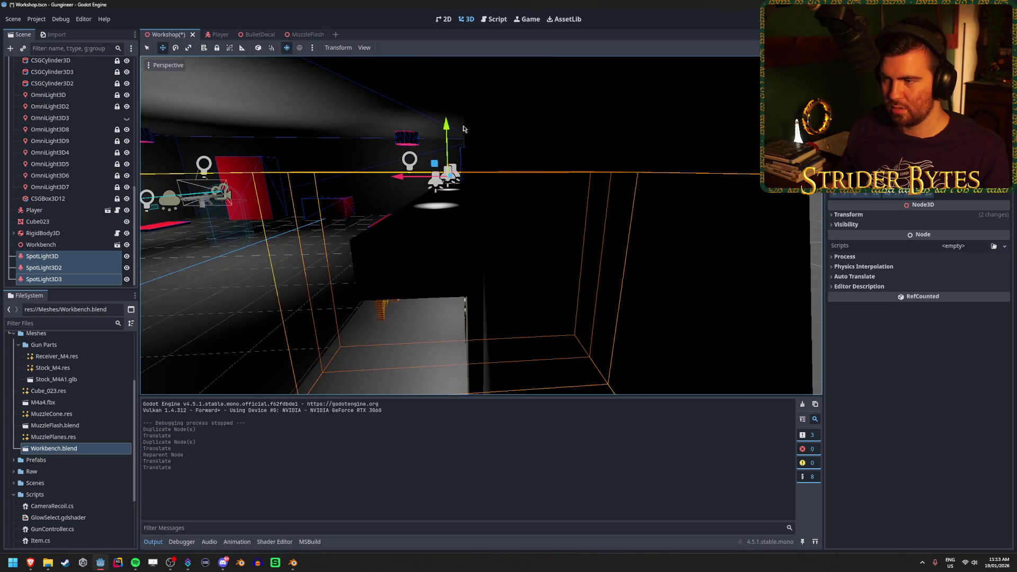
left_click_drag(448, 131, 449, 144)
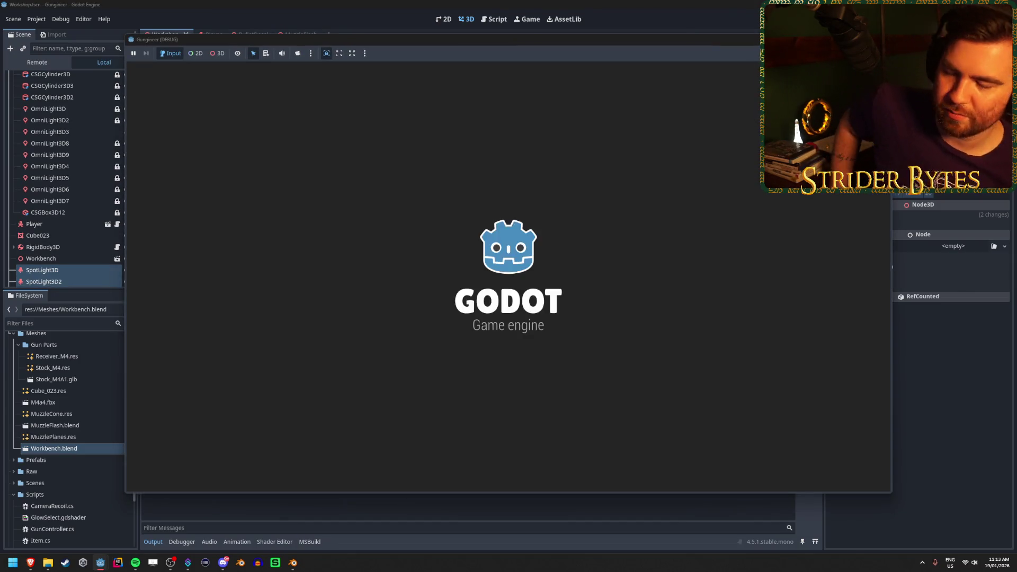
Walk up to and back from the workbench to check the spotlit rifle, then stop the game
key("w")
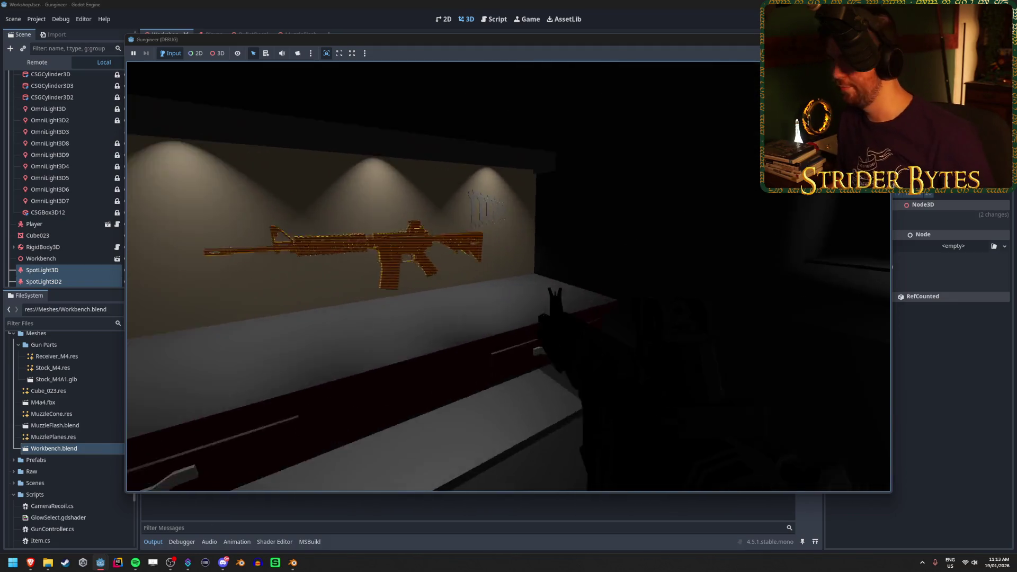
key("w")
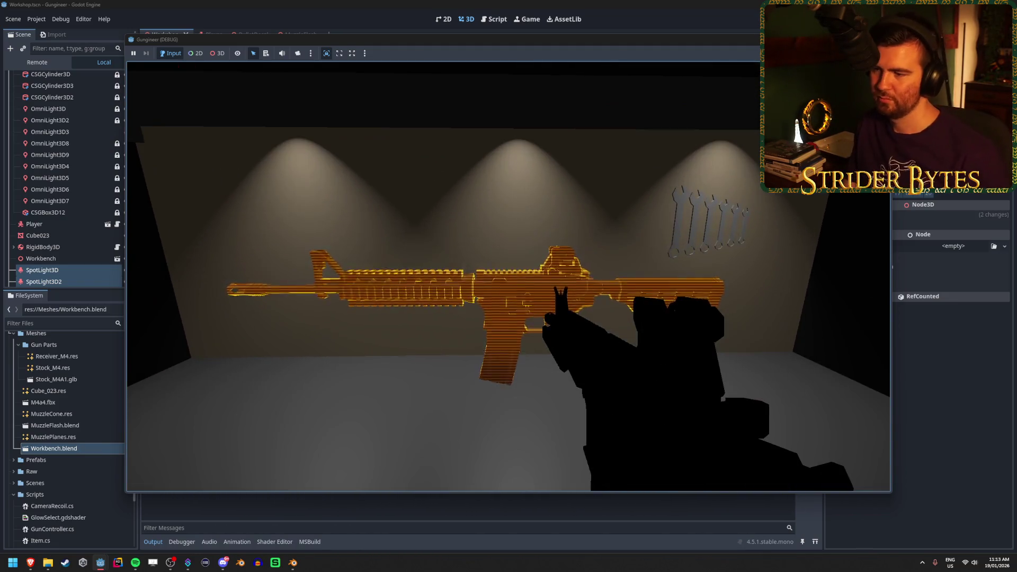
key("s")
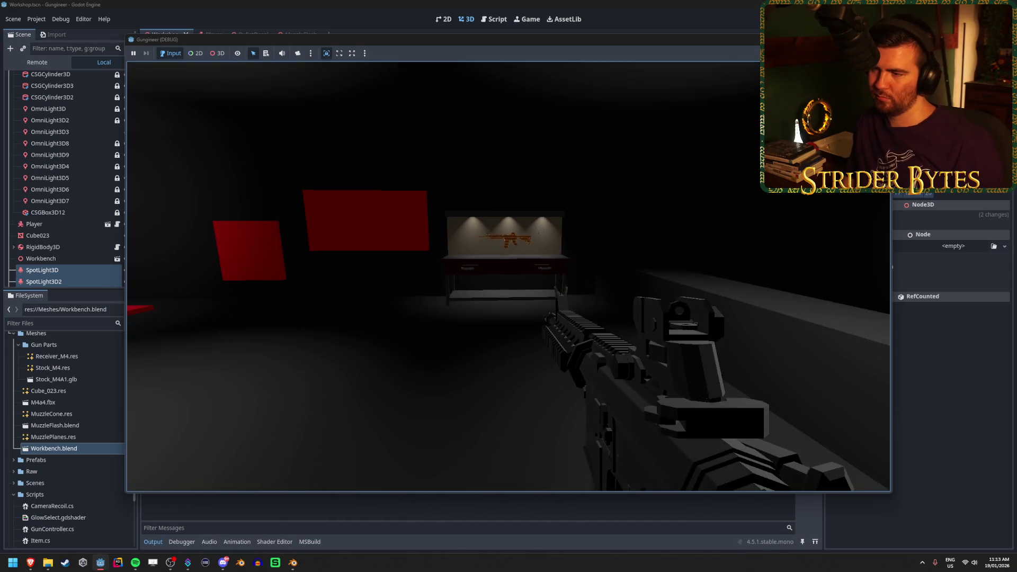
key("w")
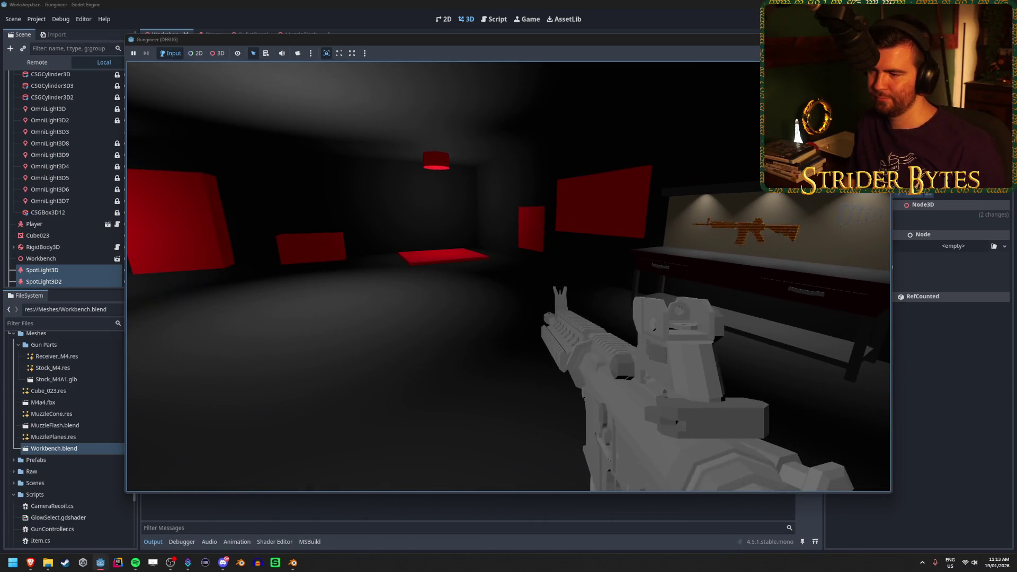
key("w")
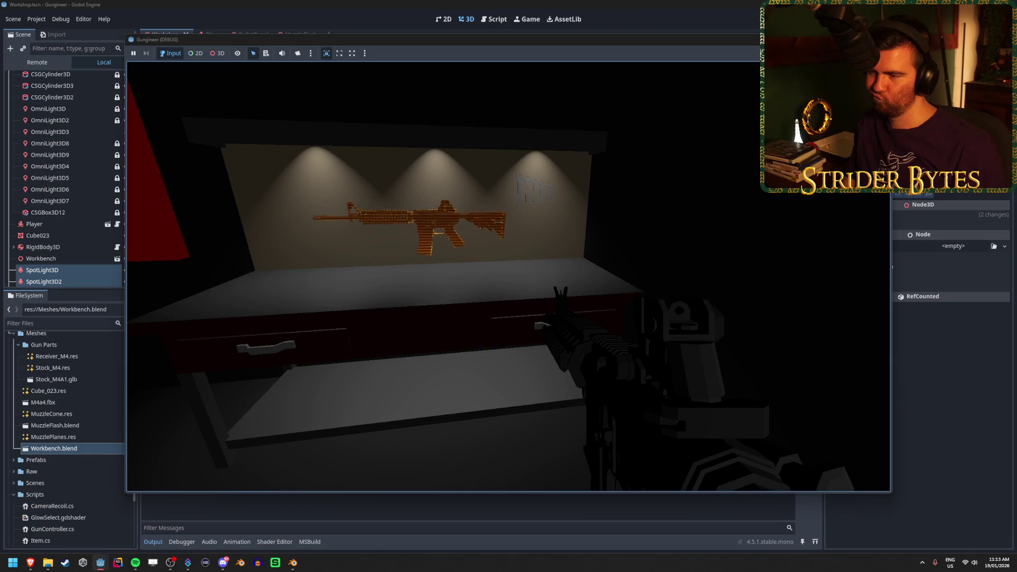
key("s")
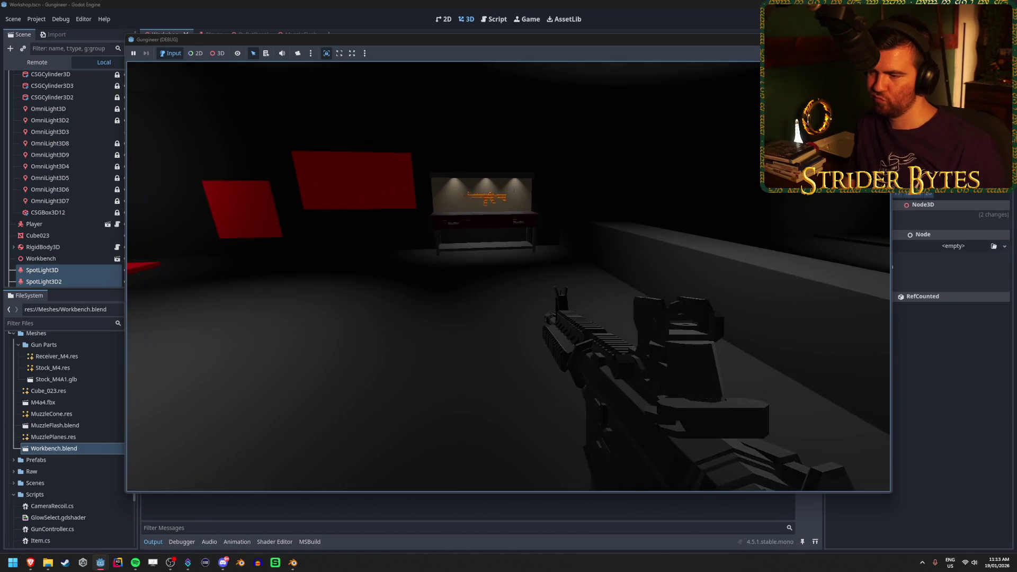
key("w")
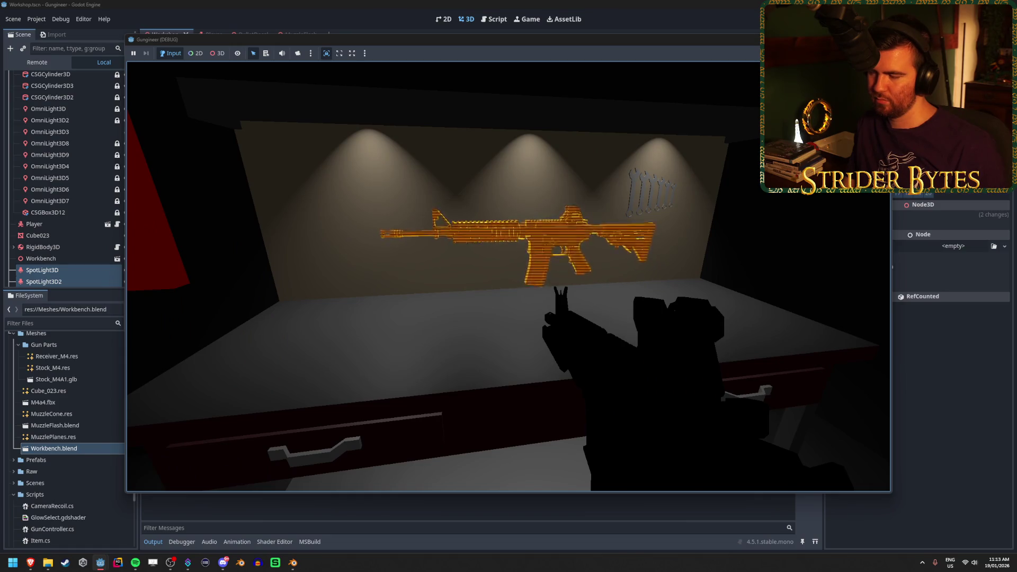
key("s")
key("w")
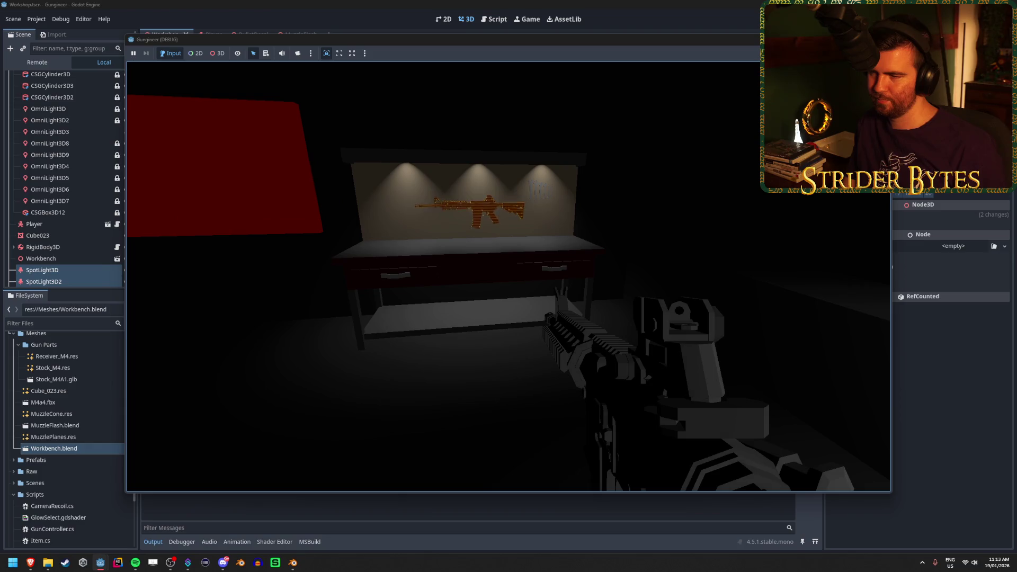
key("w")
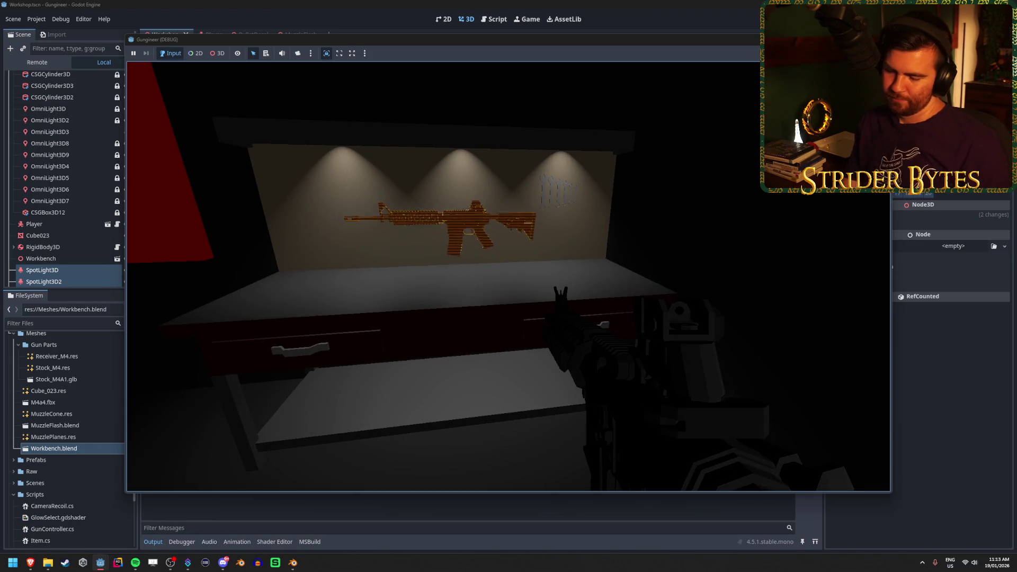
key("F8")
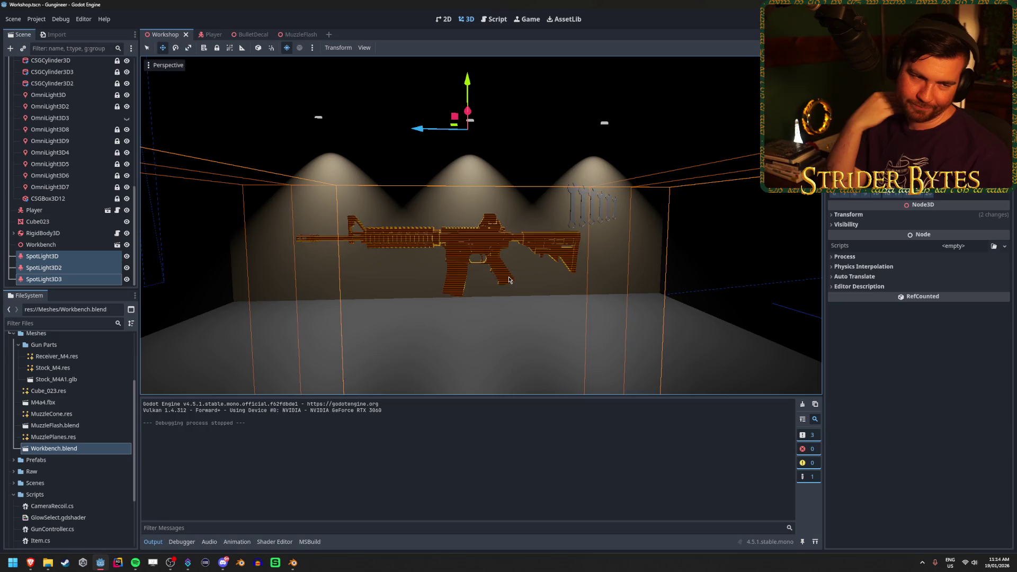
scroll(509, 280, "down", 10)
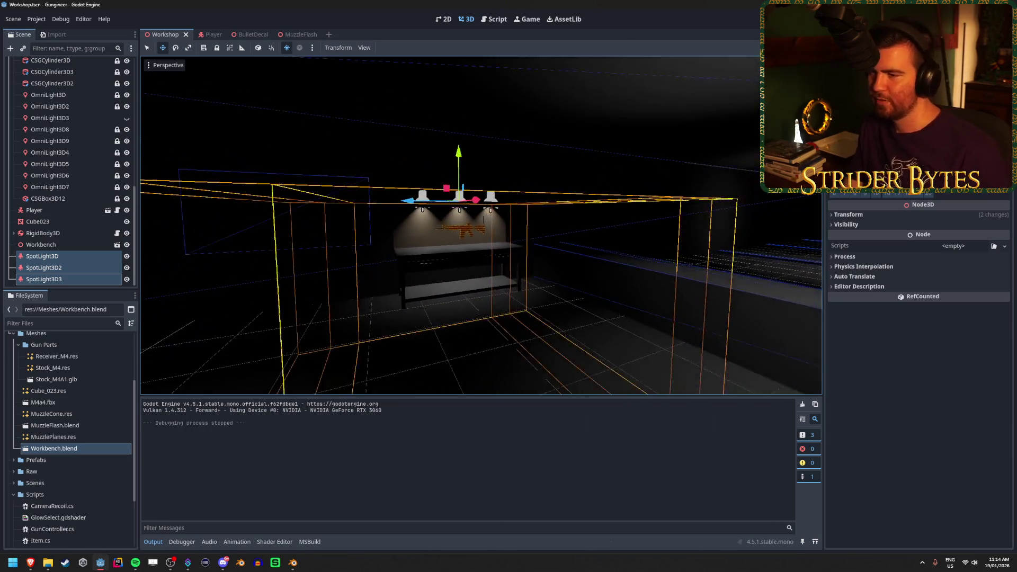
scroll(482, 225, "down", 5)
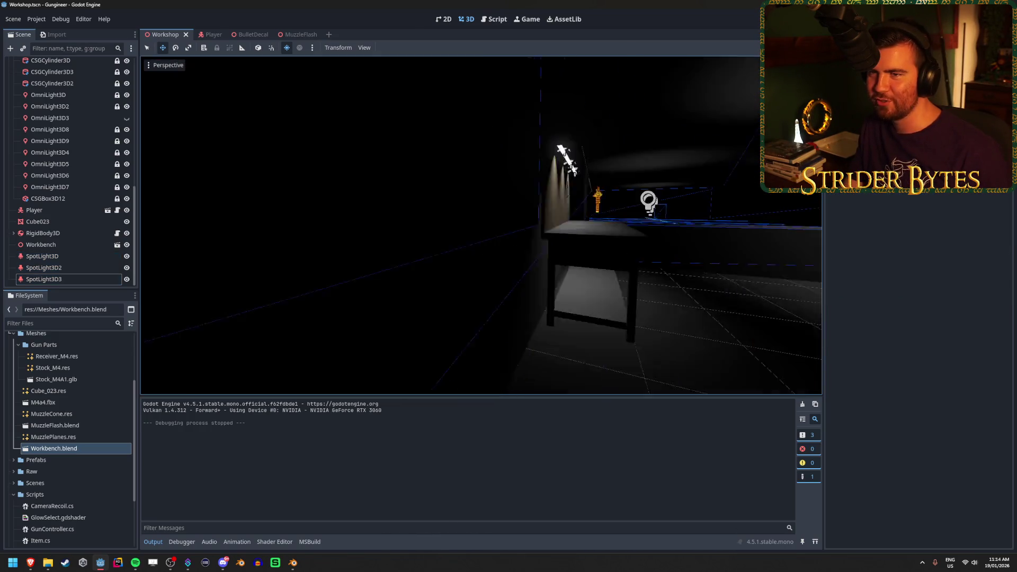
left_click_drag(371, 249, 407, 271)
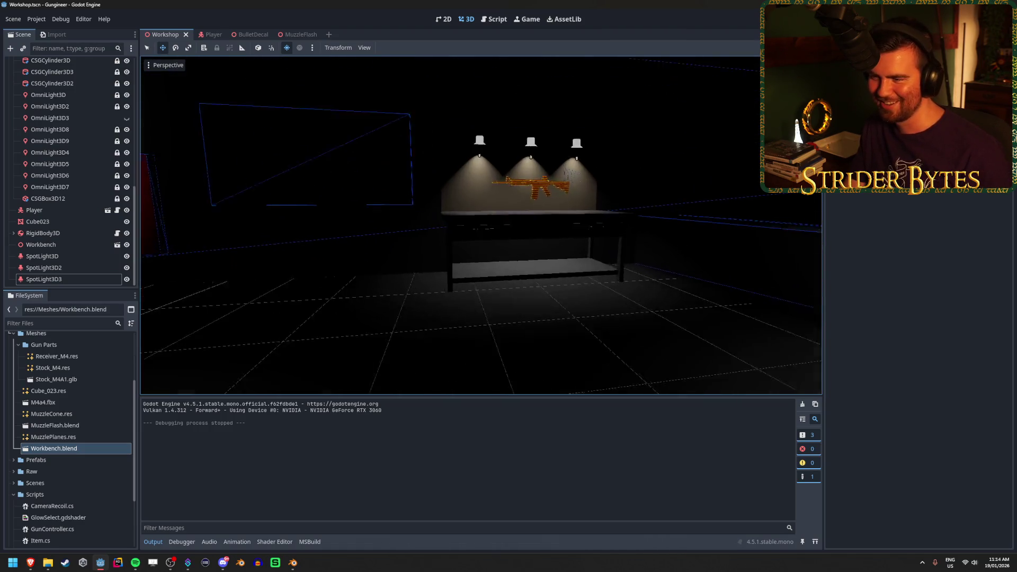
scroll(439, 279, "up", 3)
left_click_drag(446, 278, 439, 278)
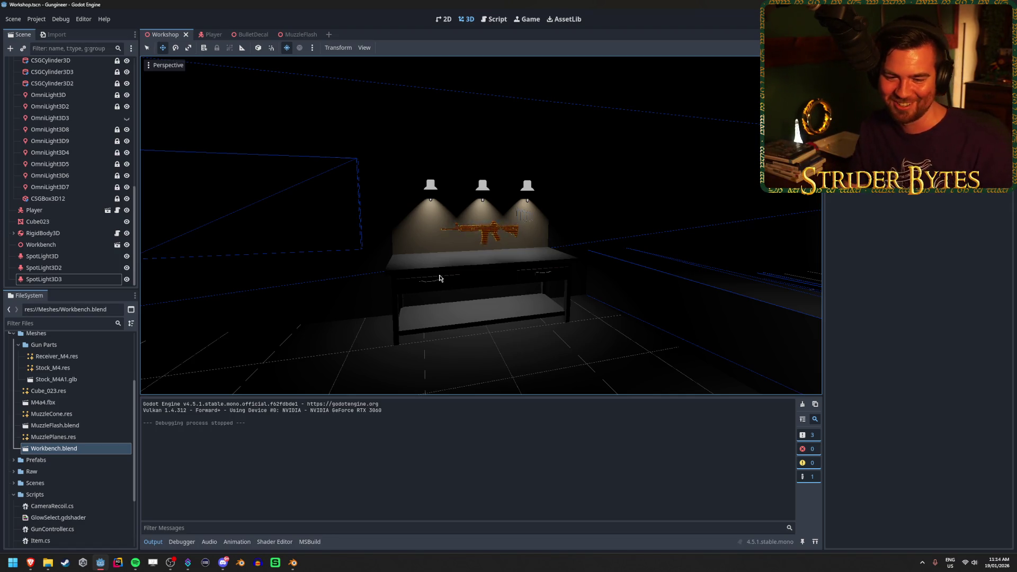
scroll(431, 274, "up", 5)
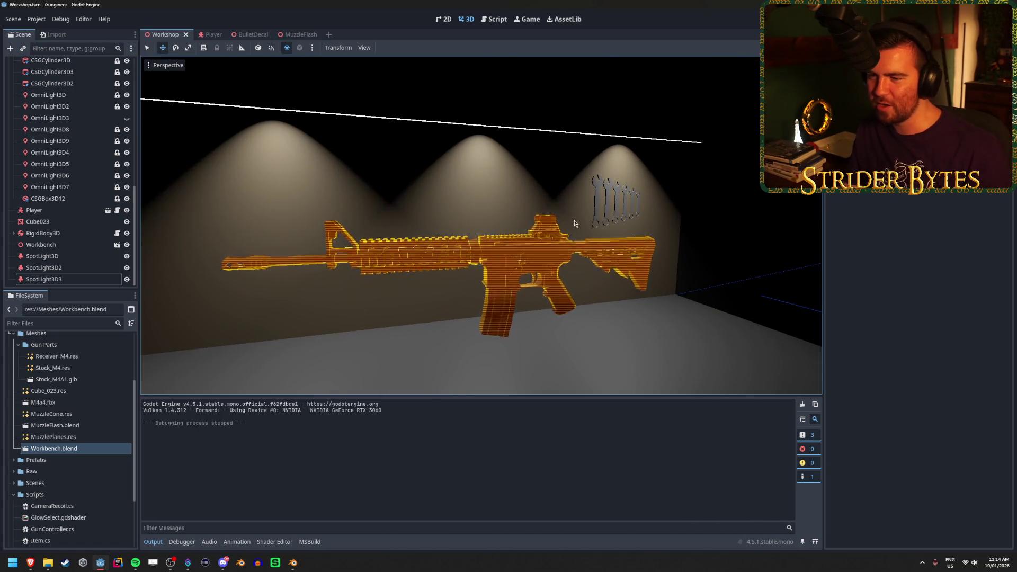
scroll(314, 257, "down", 5)
mouse_move(315, 257)
left_mouse_down()
mouse_move(424, 228)
mouse_move(536, 228)
left_mouse_up()
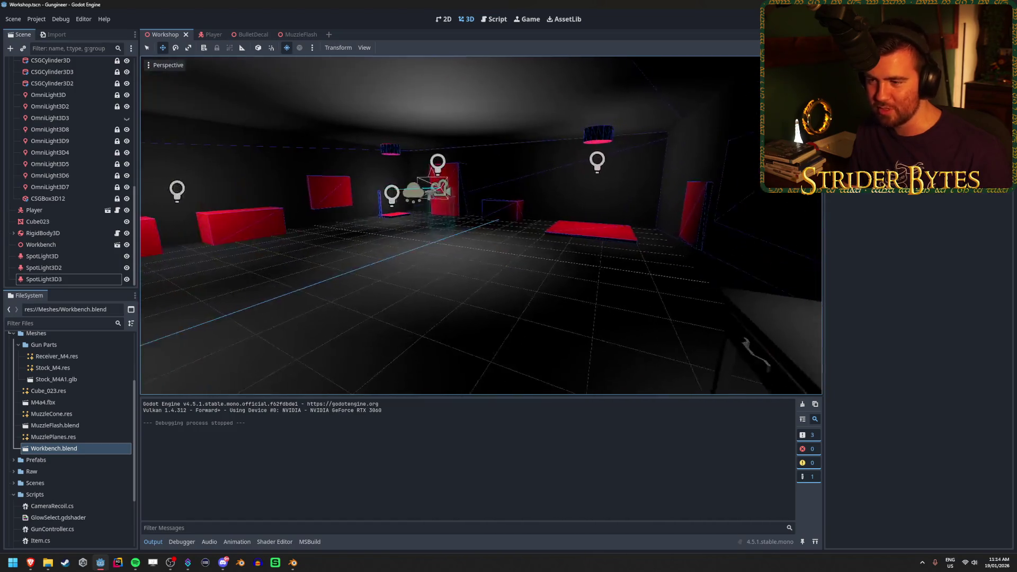
scroll(481, 226, "down", 3)
scroll(481, 225, "up", 3)
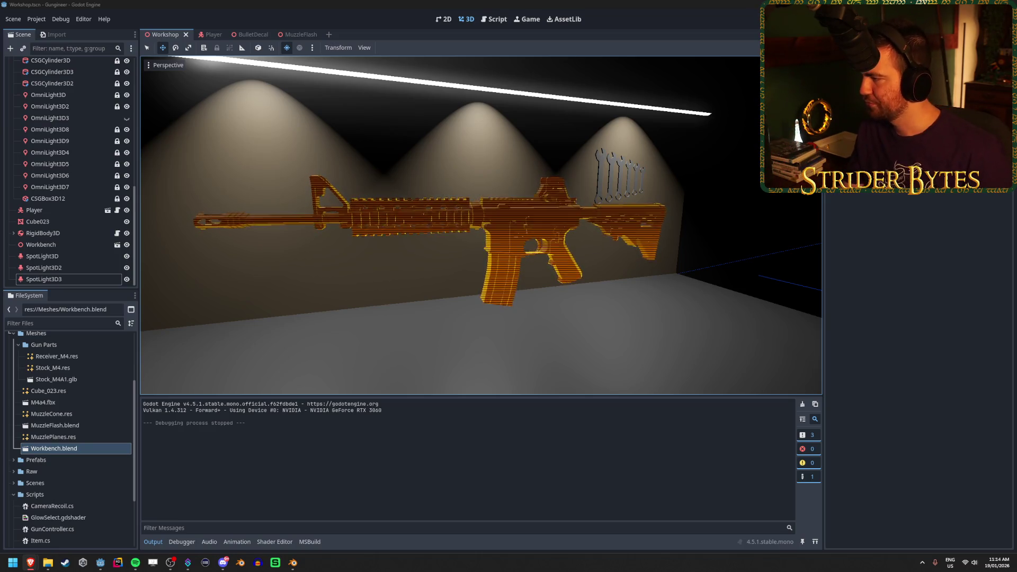
scroll(69, 159, "up", 10)
left_click(51, 75)
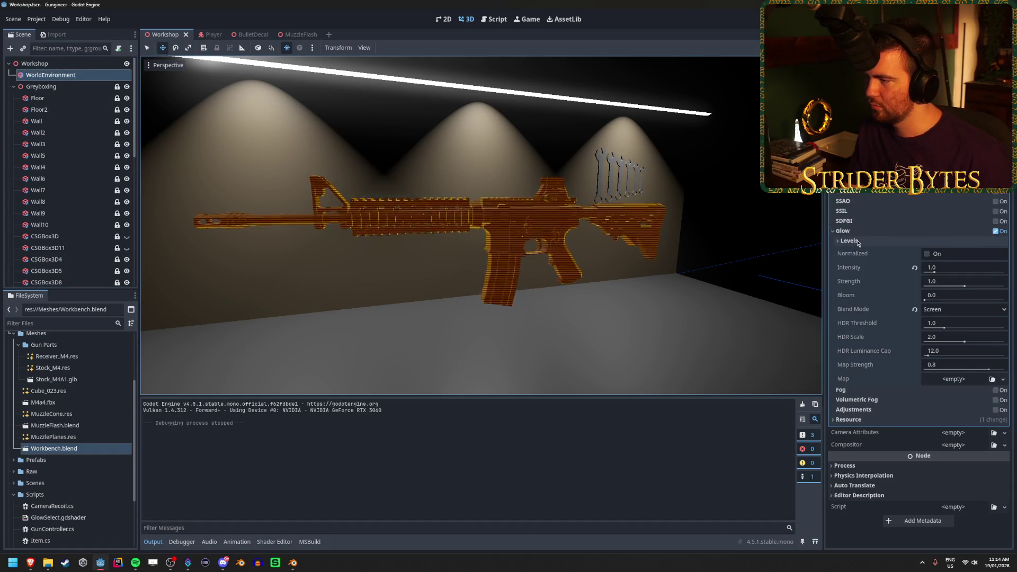
Collapse the Glow settings, enable SDFGI, and save the Workshop scene
left_click(858, 233)
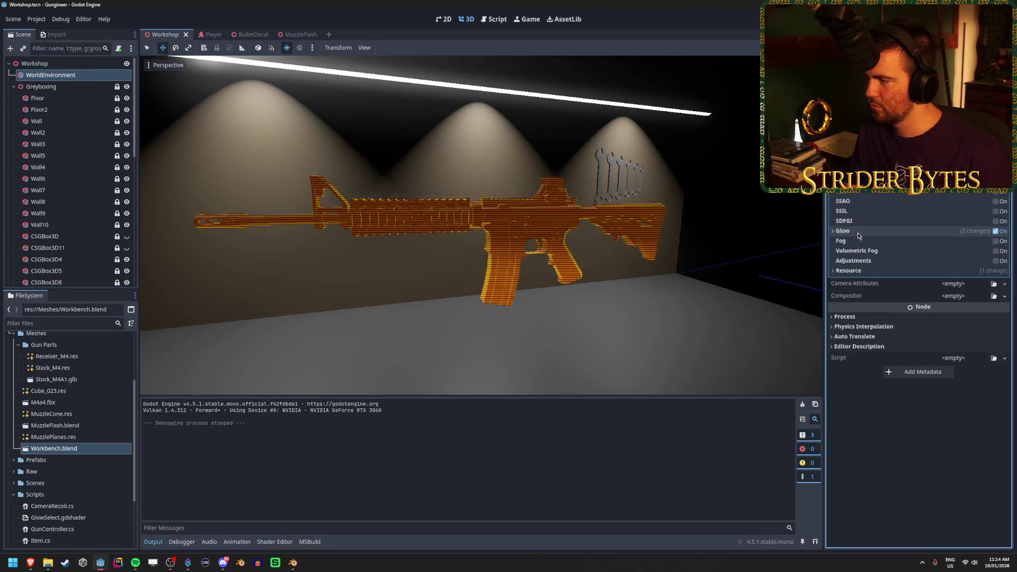
left_click(997, 221)
key("ctrl+s")
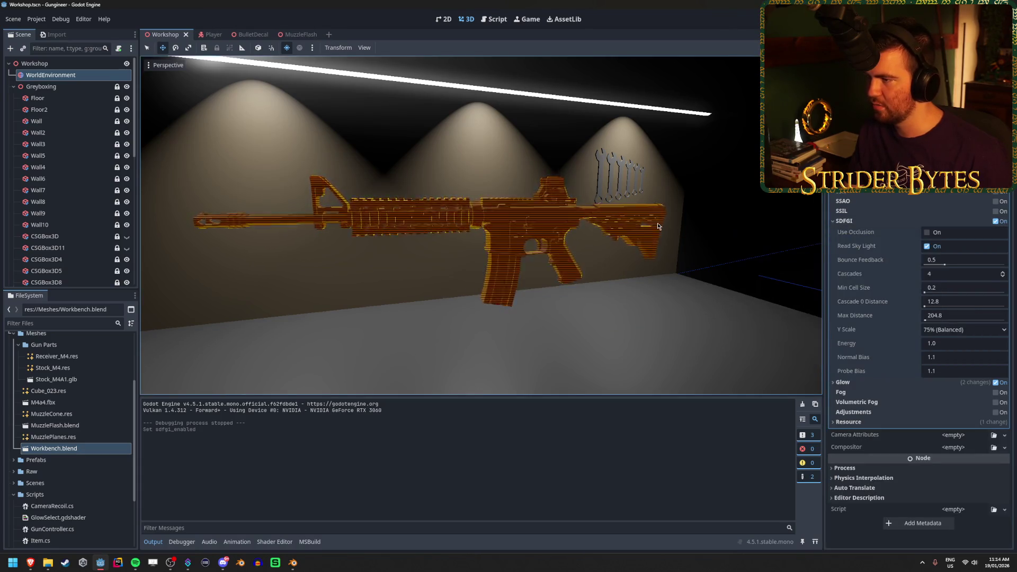
scroll(657, 222, "down", 5)
scroll(625, 222, "up", 3)
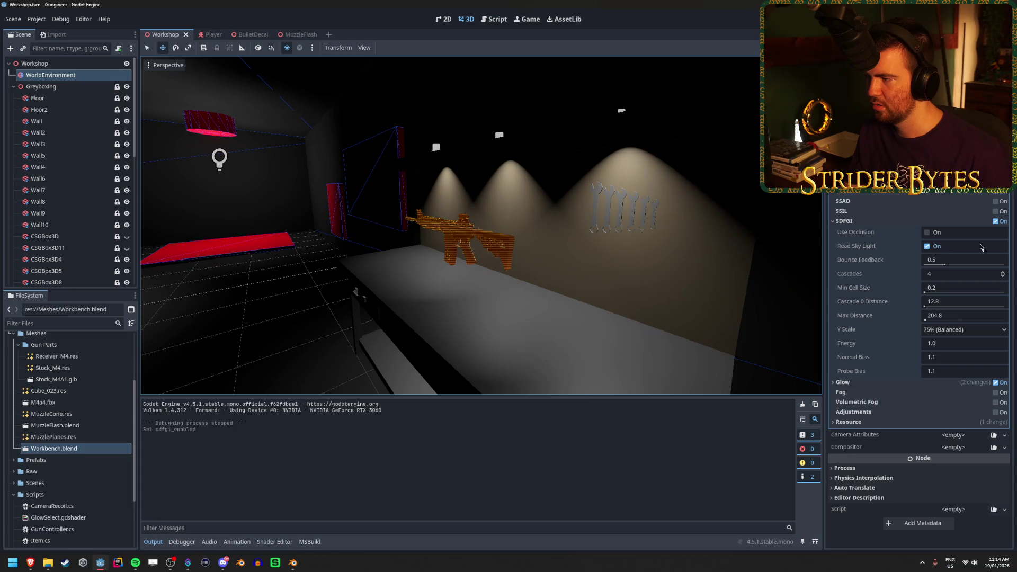
Turn on SDFGI Use Occlusion, turn off Read Sky Light, and keep bounce feedback at 0.5
left_click(927, 233)
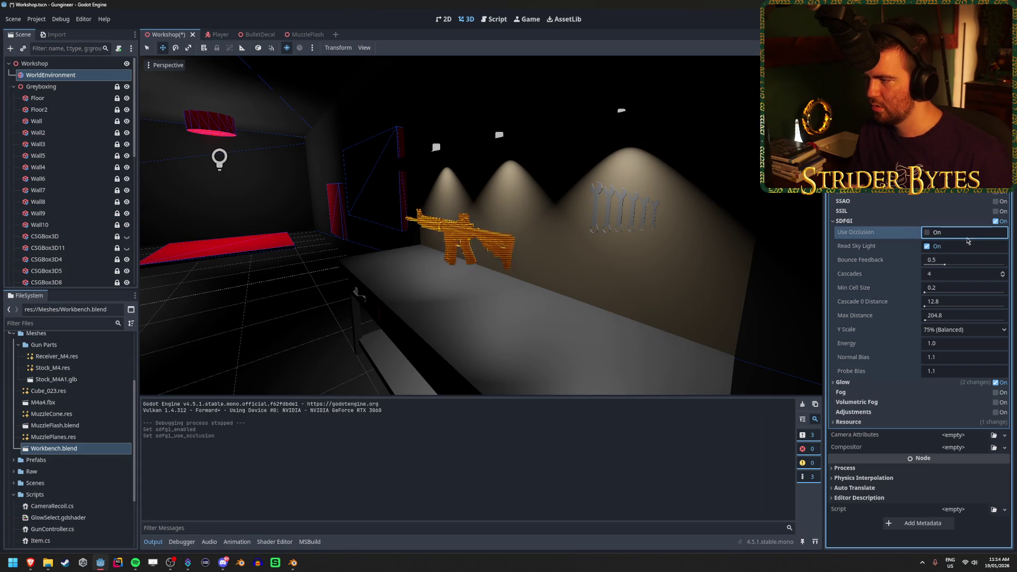
left_click(927, 247)
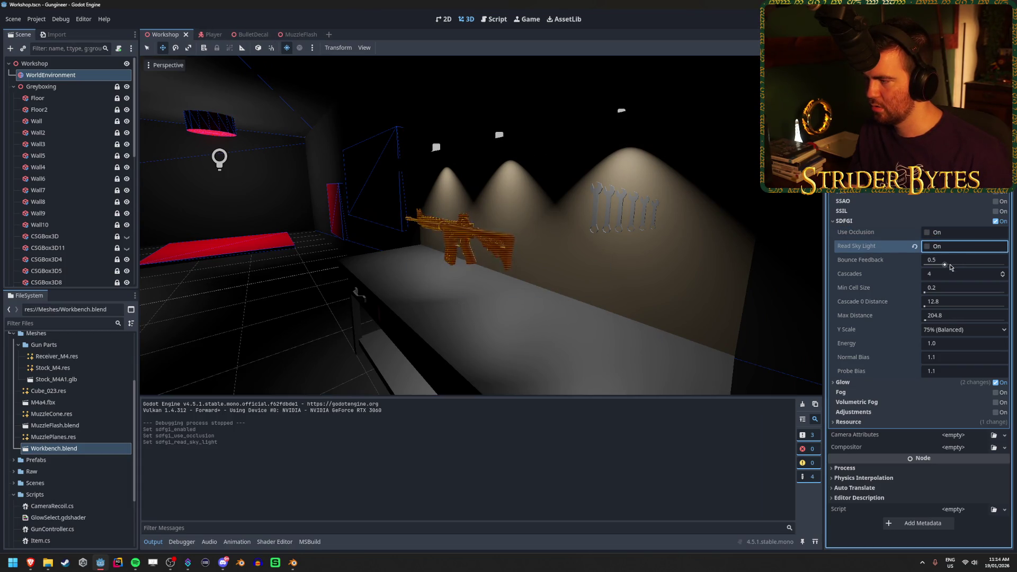
left_click_drag(951, 268, 1005, 265)
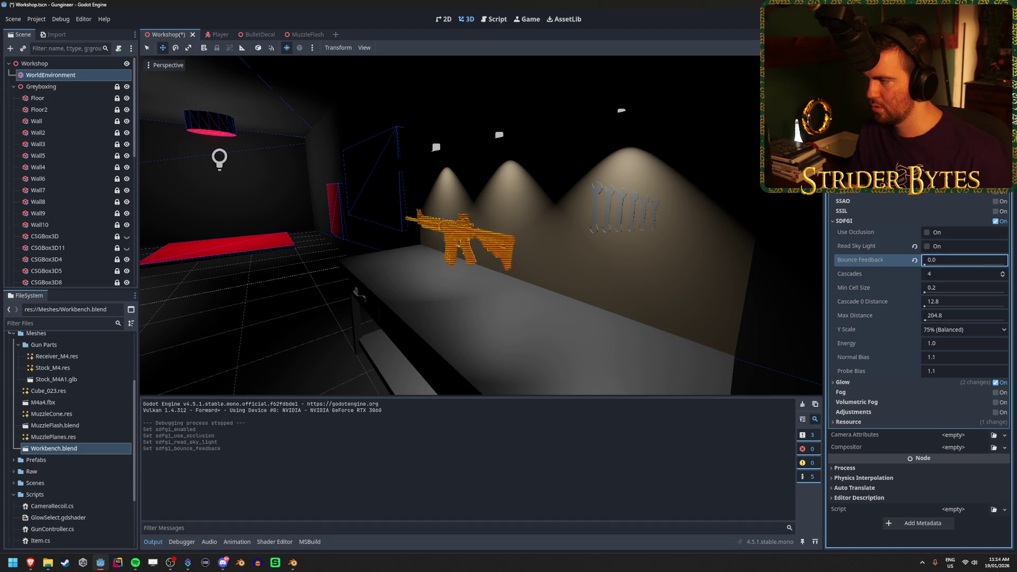
key("ctrl+z")
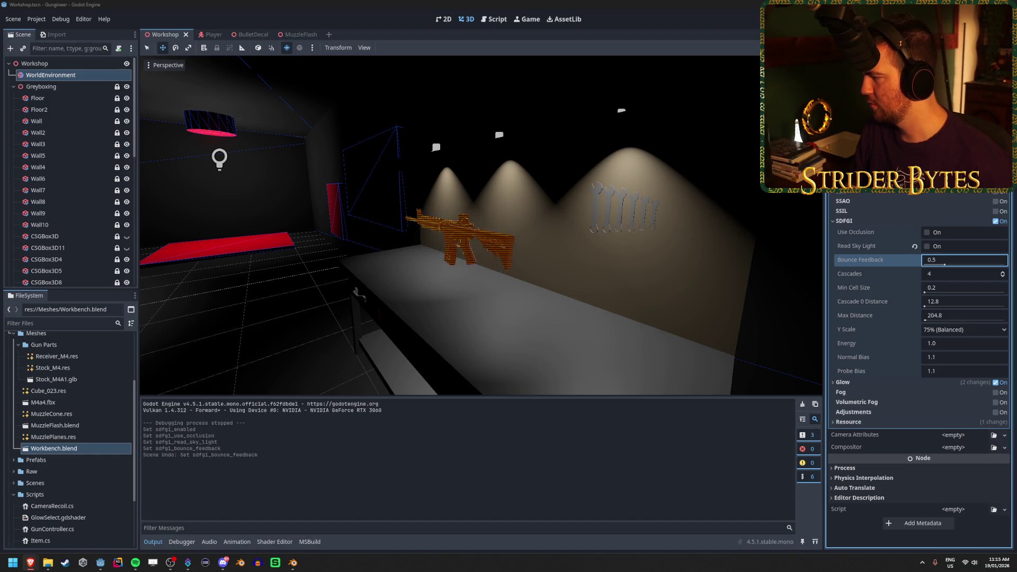
key("alt+Tab")
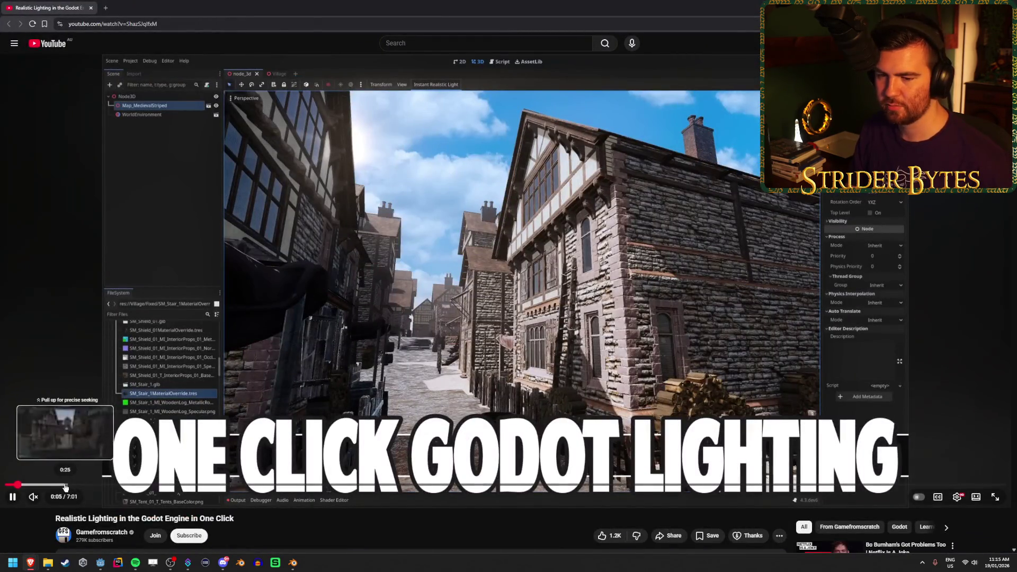
Skim the lighting tutorial forward to 6:31, then back to 3:43
left_click(143, 484)
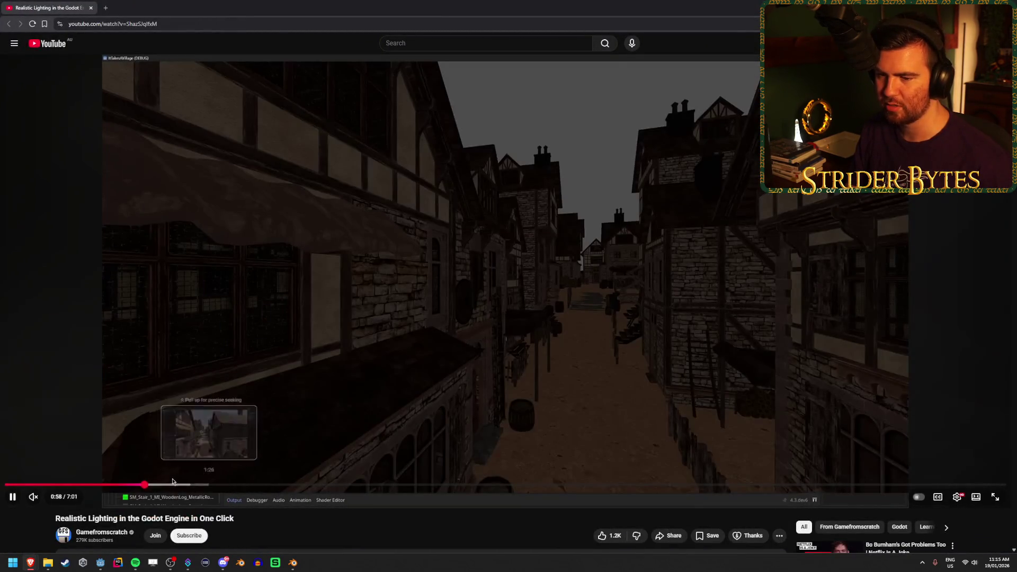
left_click(162, 485)
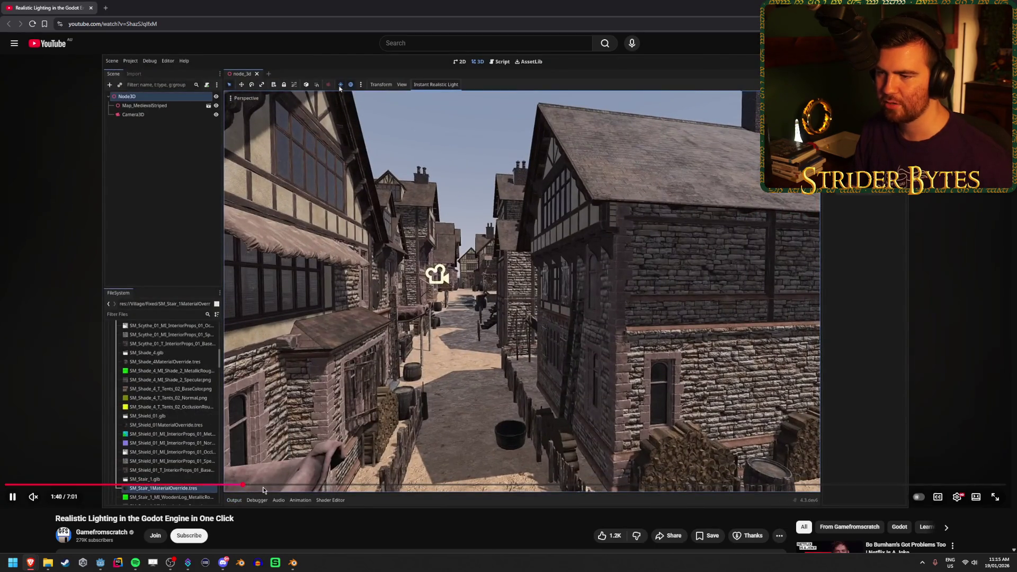
left_click(243, 485)
left_click(292, 485)
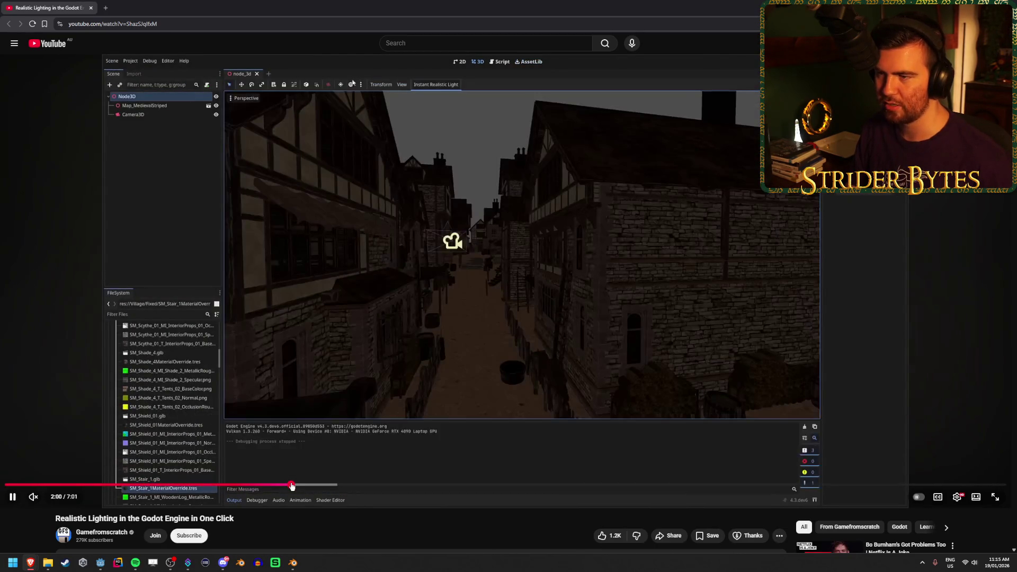
left_click(359, 486)
left_click_drag(359, 487, 642, 486)
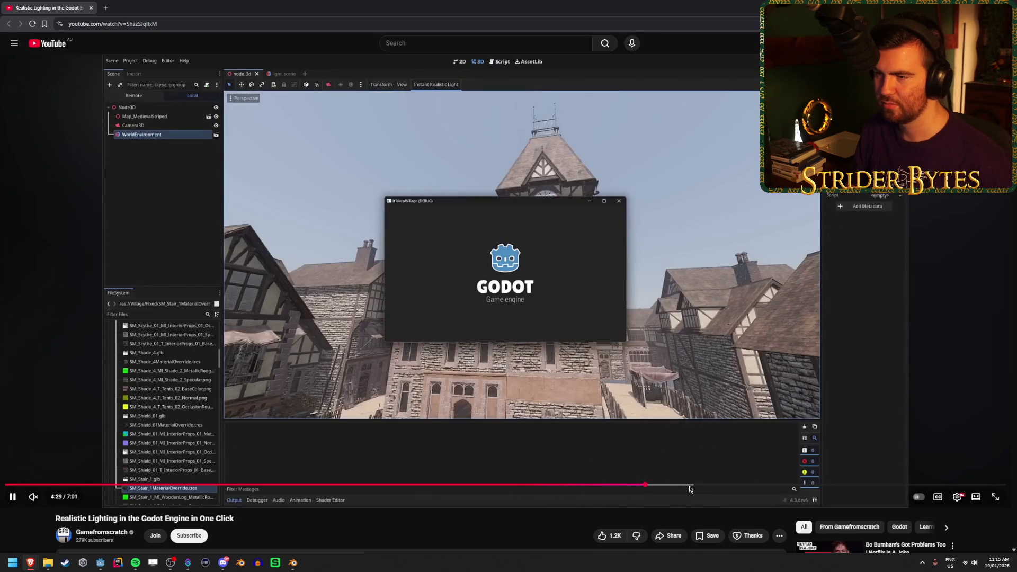
left_click(691, 485)
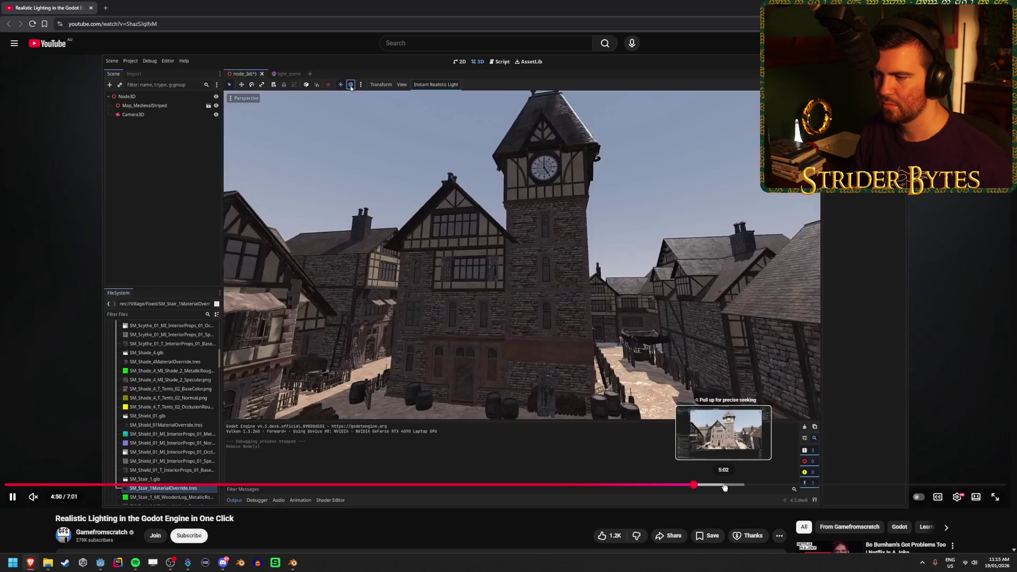
left_click(761, 486)
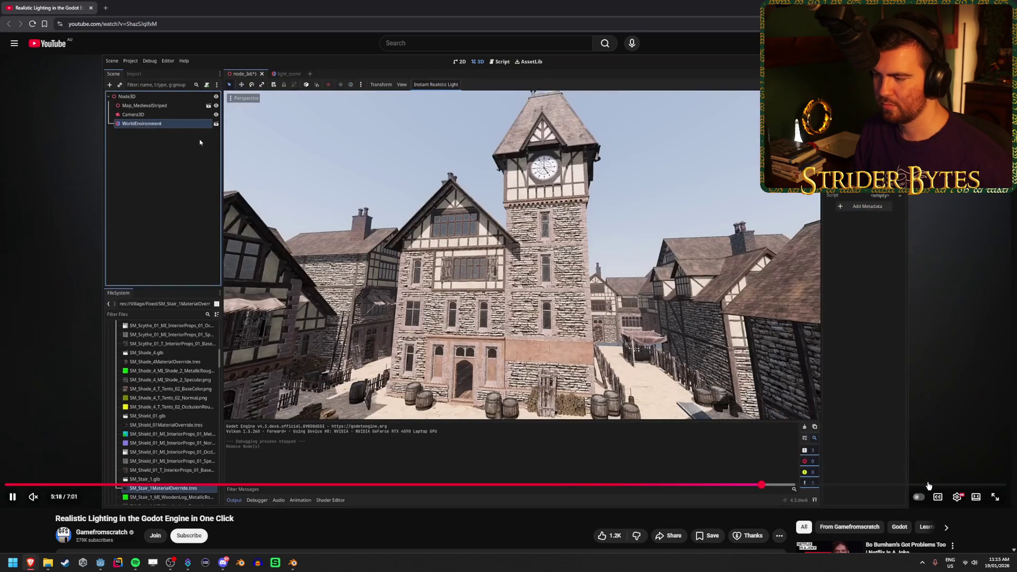
left_click(875, 486)
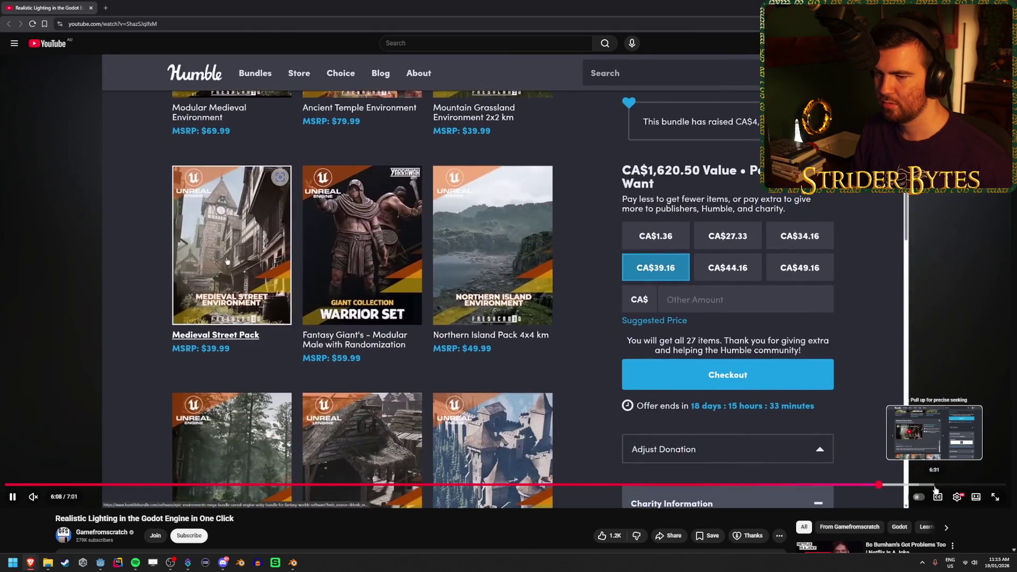
left_click(935, 486)
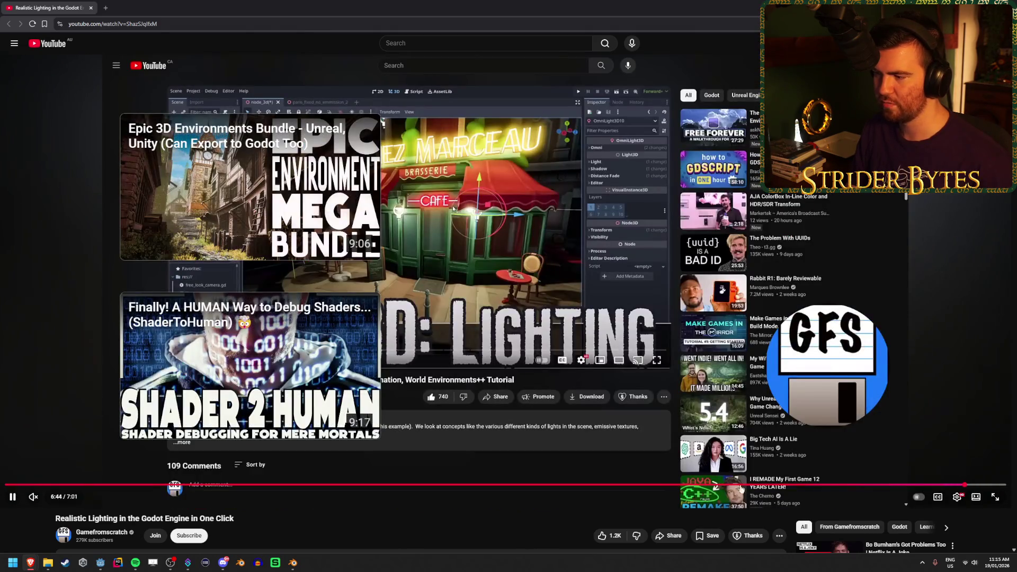
left_click(725, 485)
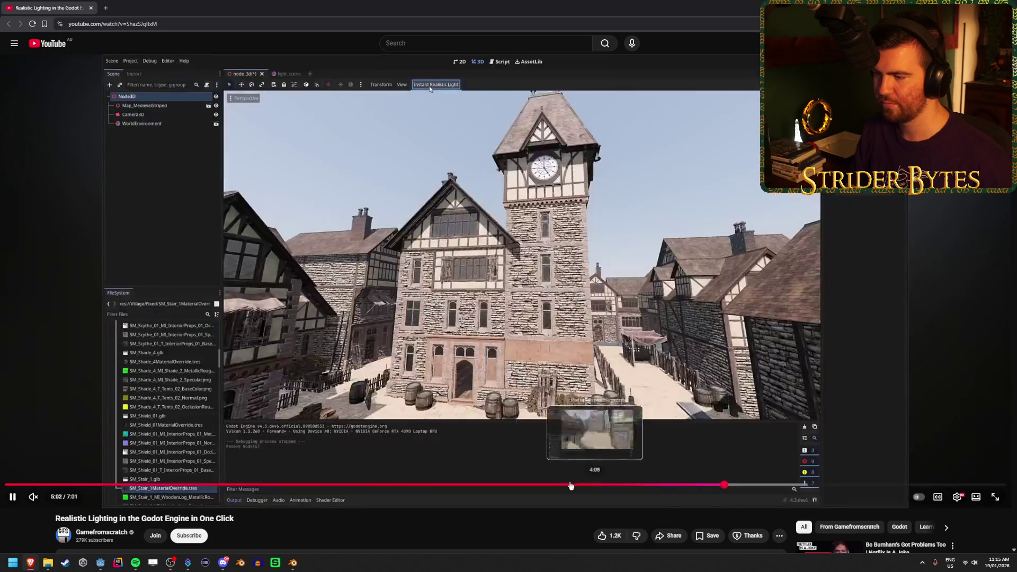
left_click(535, 486)
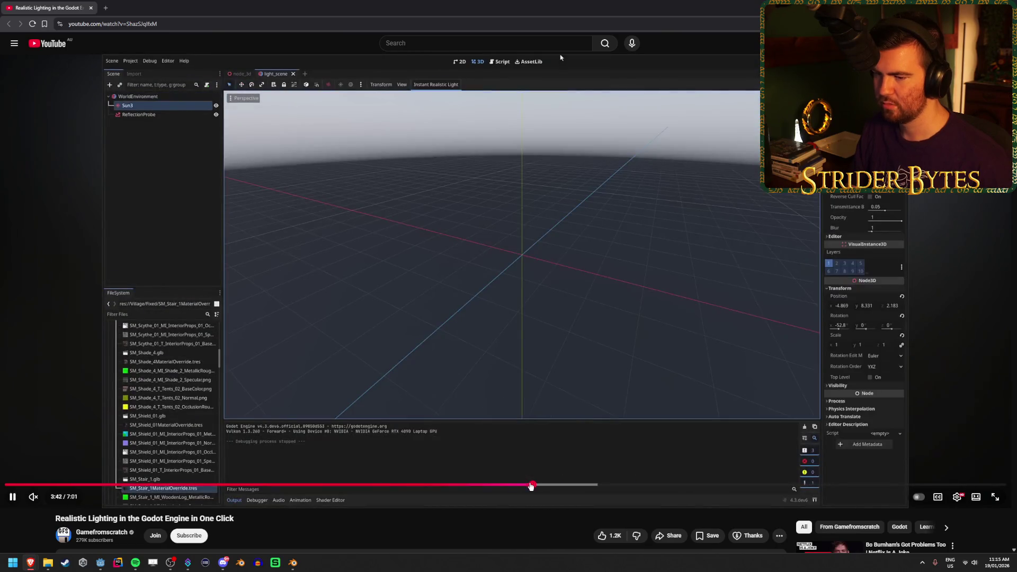
Return to the AssetLib search near 1:36 and pause the tutorial at 1:38
left_click(114, 485)
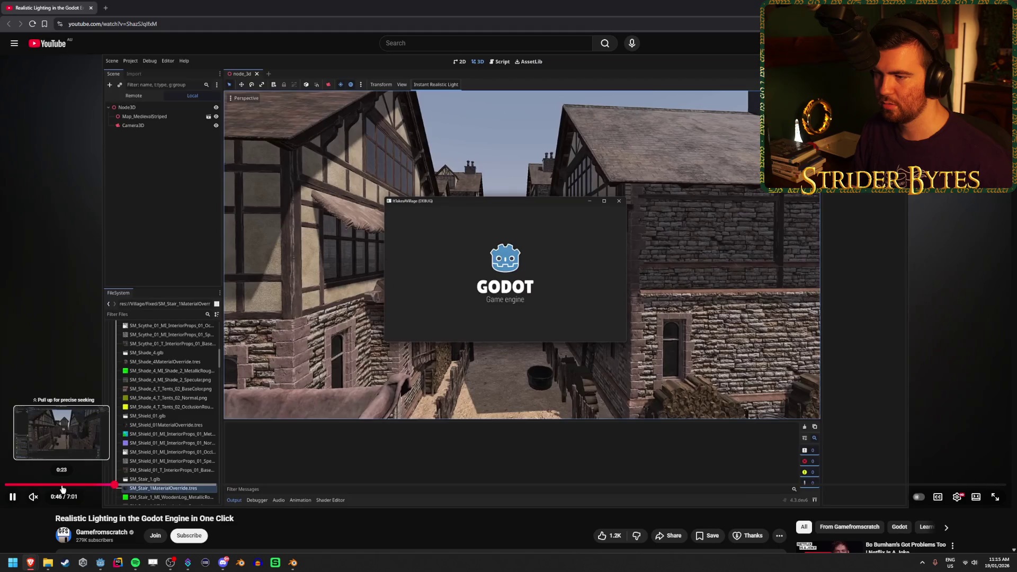
left_click(177, 486)
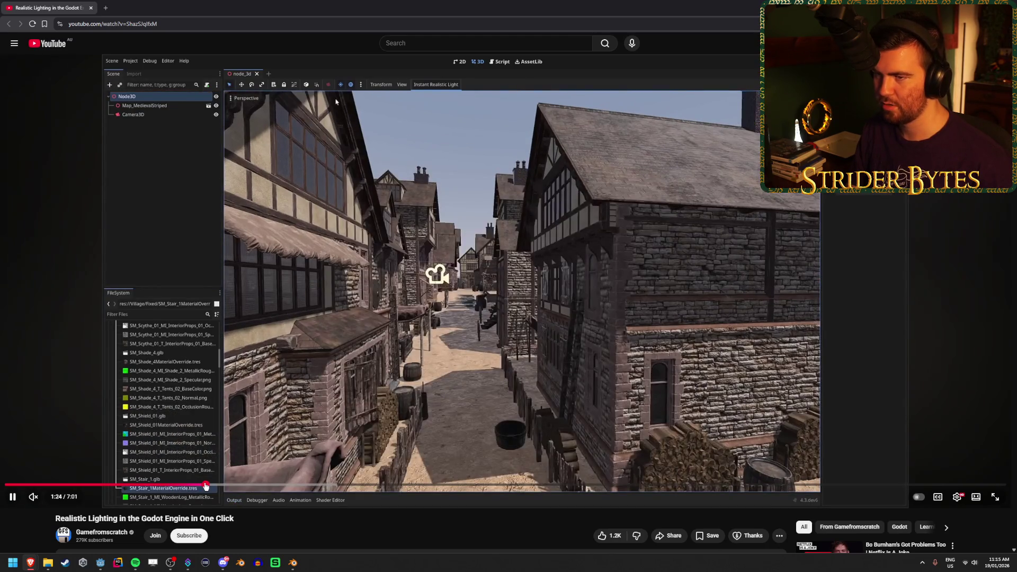
left_click(206, 486)
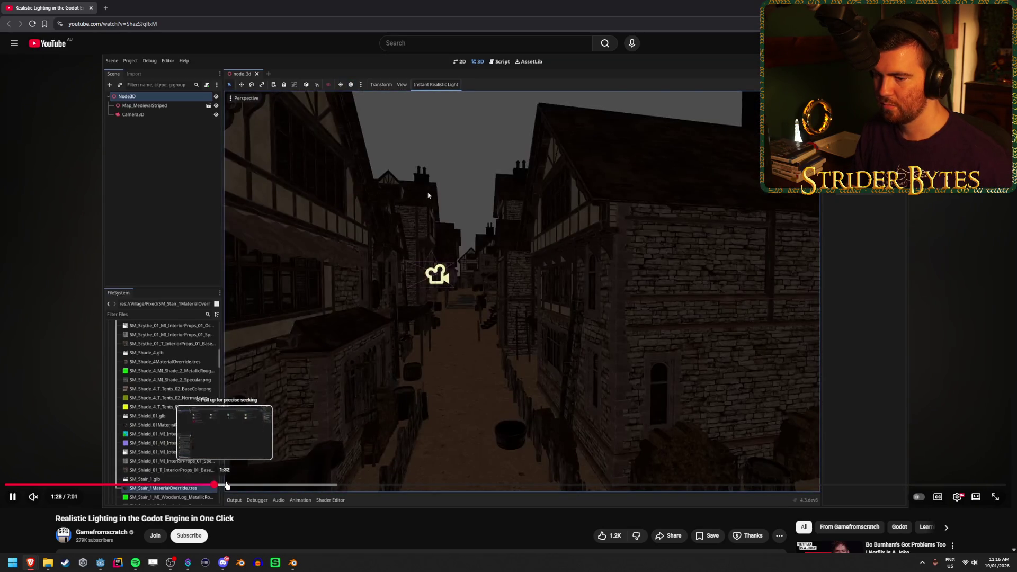
left_click(234, 486)
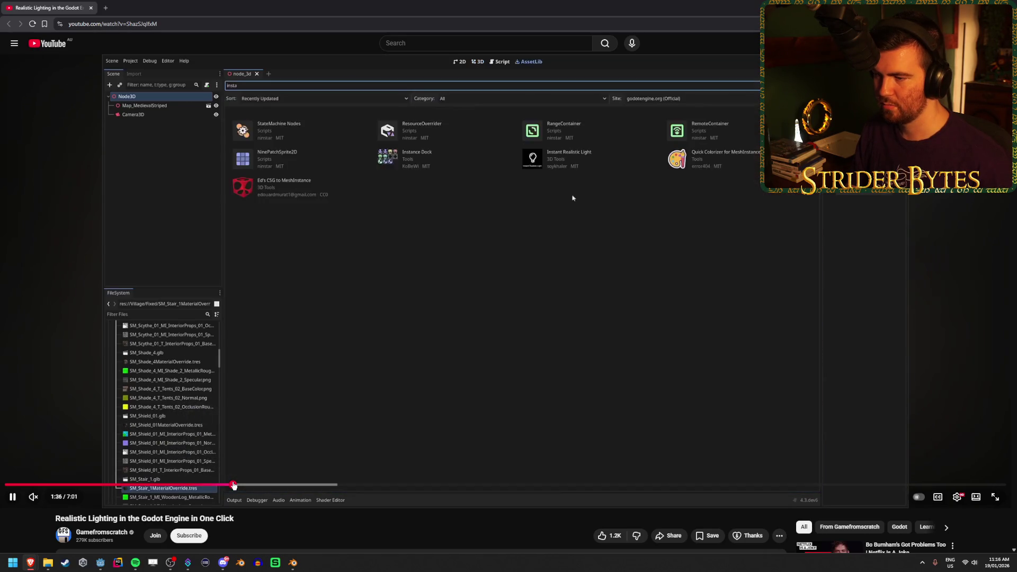
left_click(445, 297)
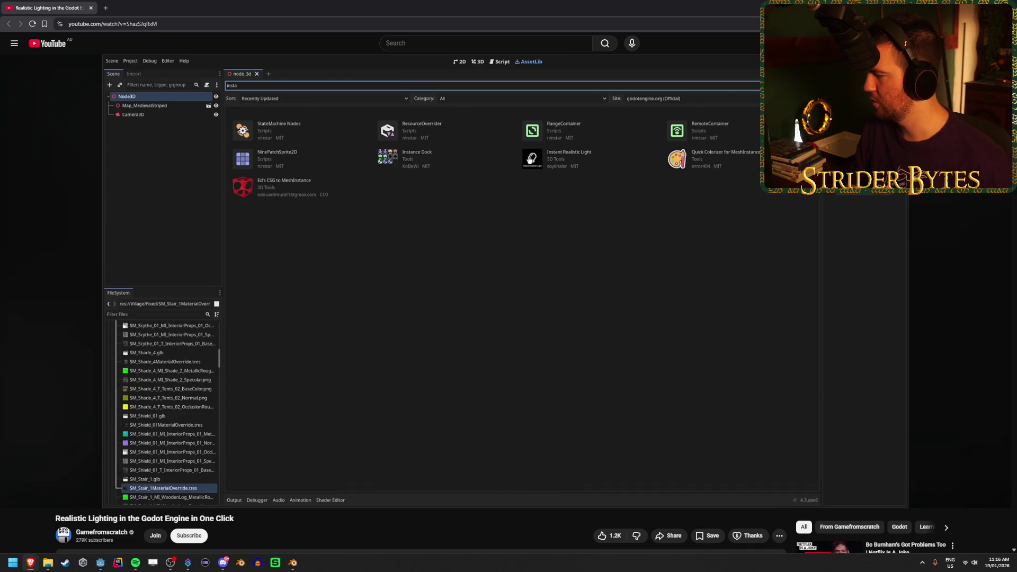
key("alt+Tab")
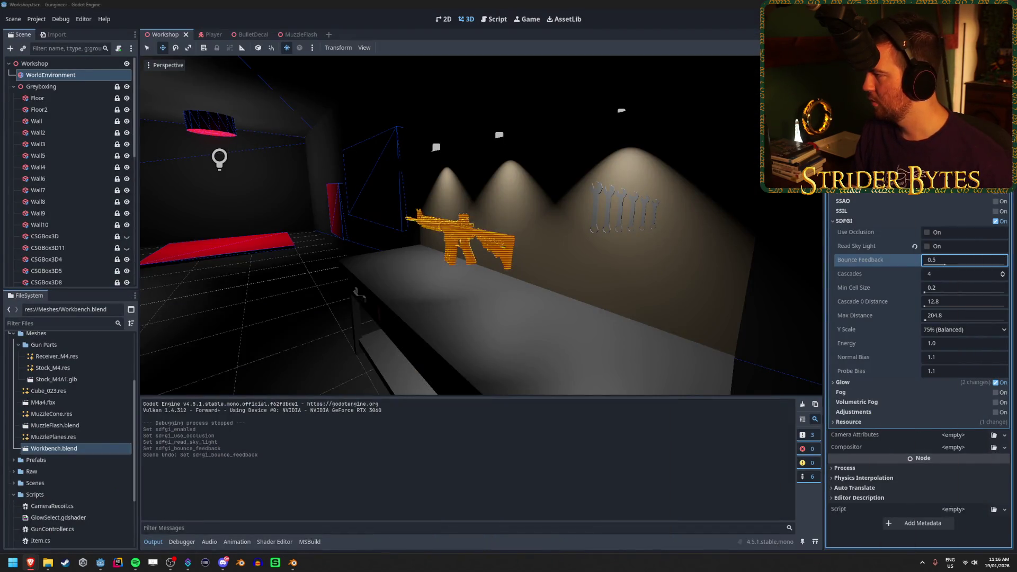
Read the forum's environment and volumetric fog sections, then dismiss Godot's viewport preview popup
key("alt+Tab")
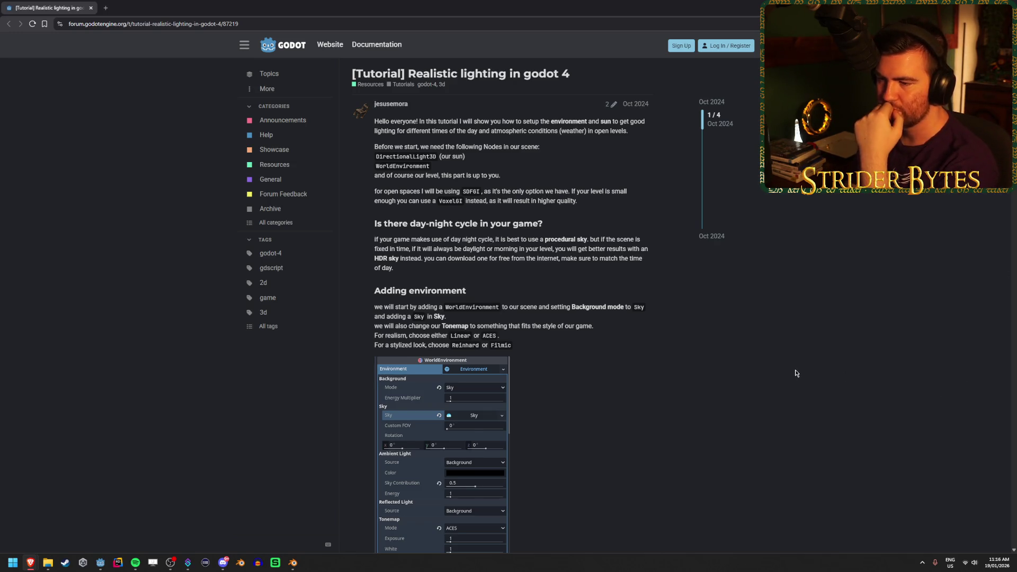
scroll(636, 344, "down", 1)
scroll(558, 311, "down", 1)
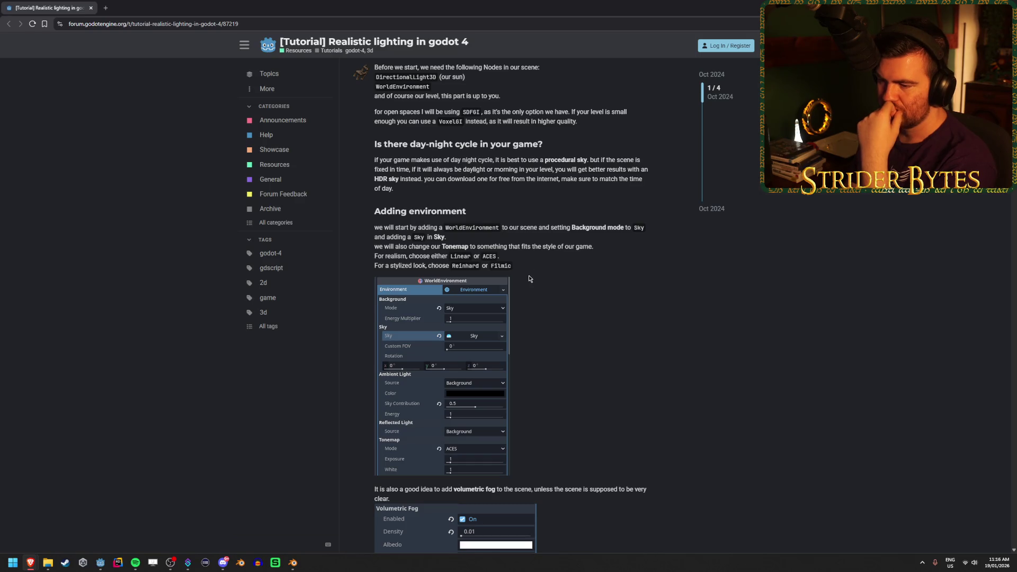
scroll(529, 278, "down", 2)
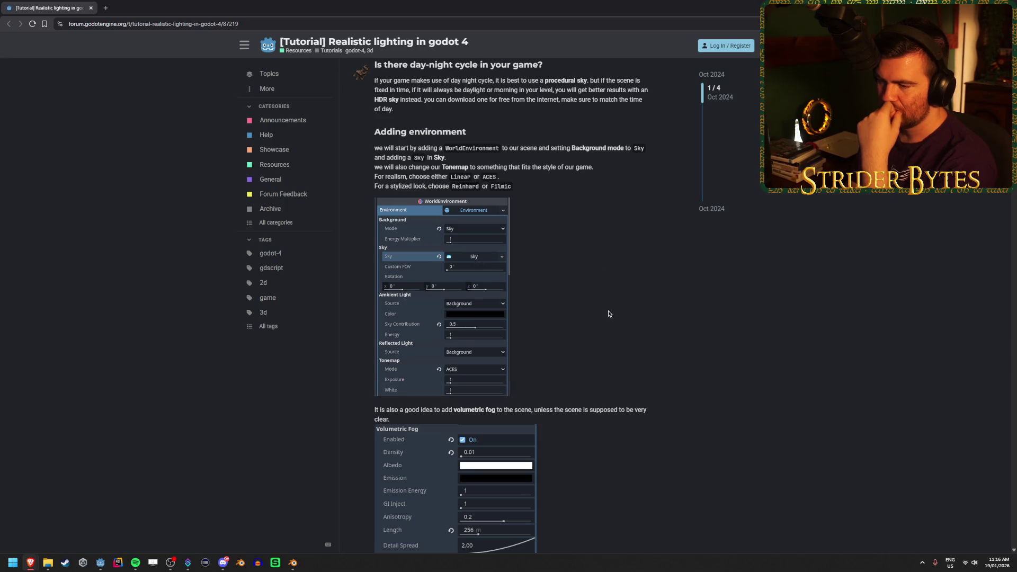
scroll(529, 277, "down", 2)
key("alt+Tab")
left_click(313, 48)
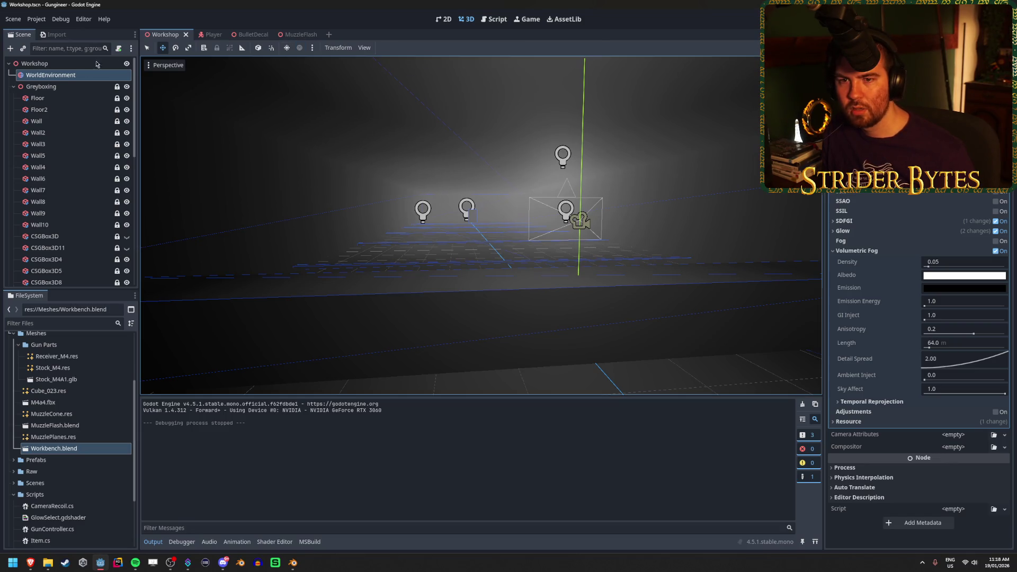
left_click(72, 85)
left_click(68, 76)
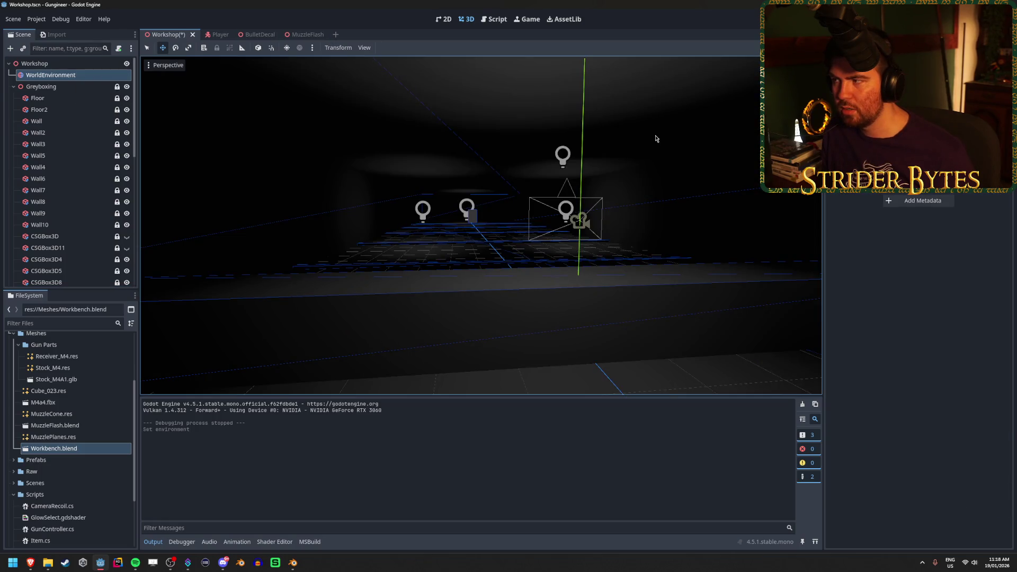
key("ctrl+z")
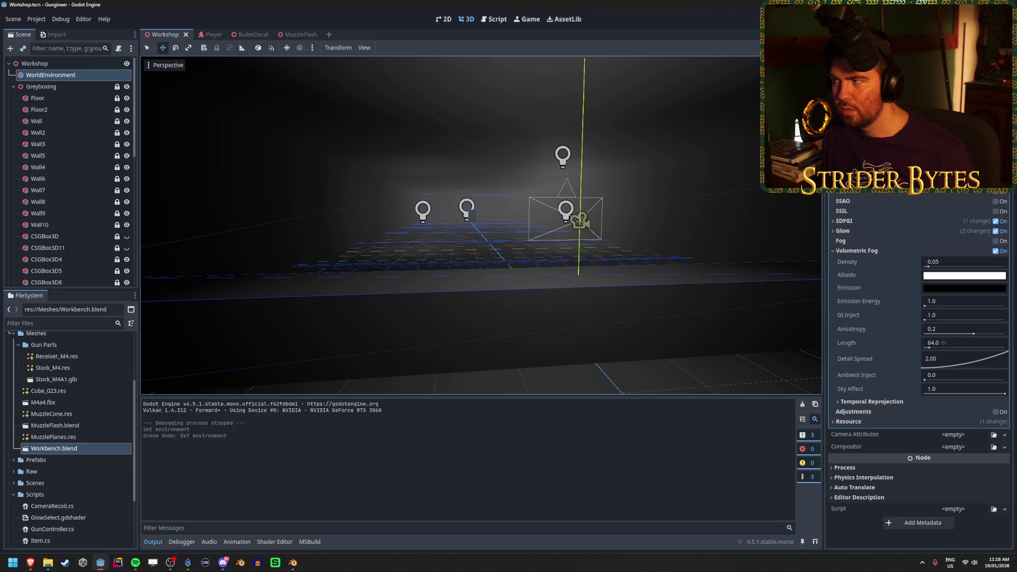
key("F5")
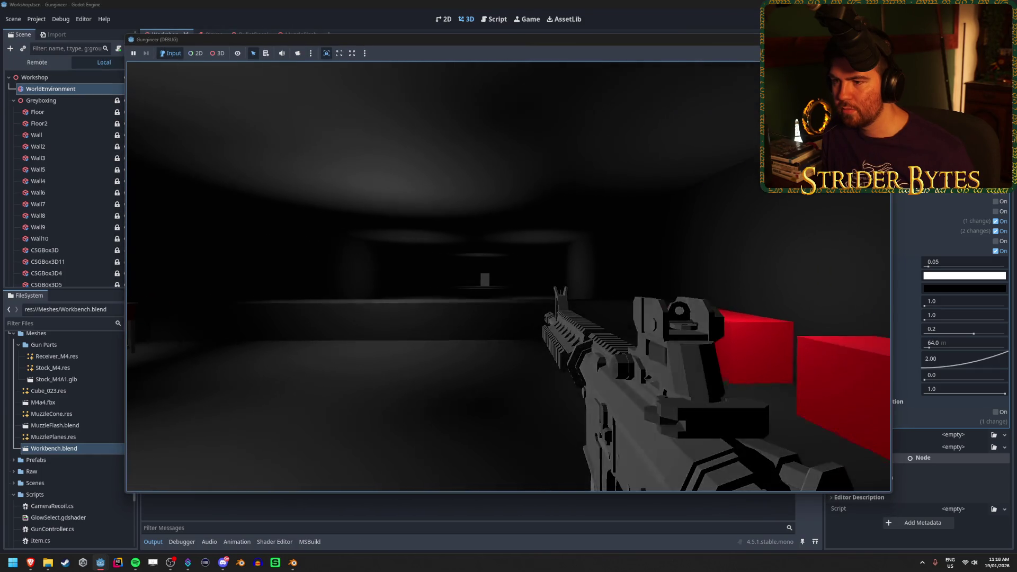
mouse_move(509, 281)
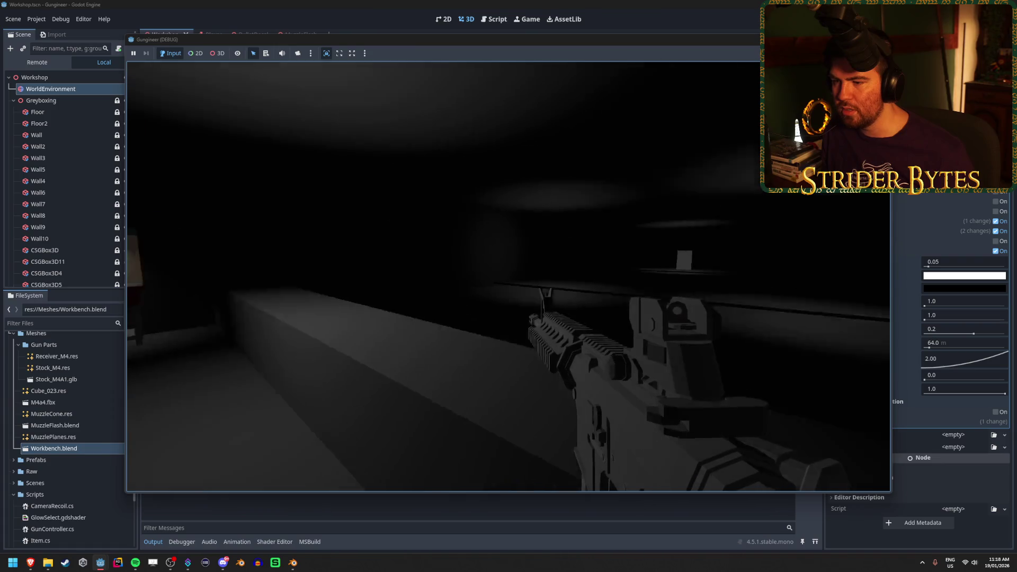
key("Escape")
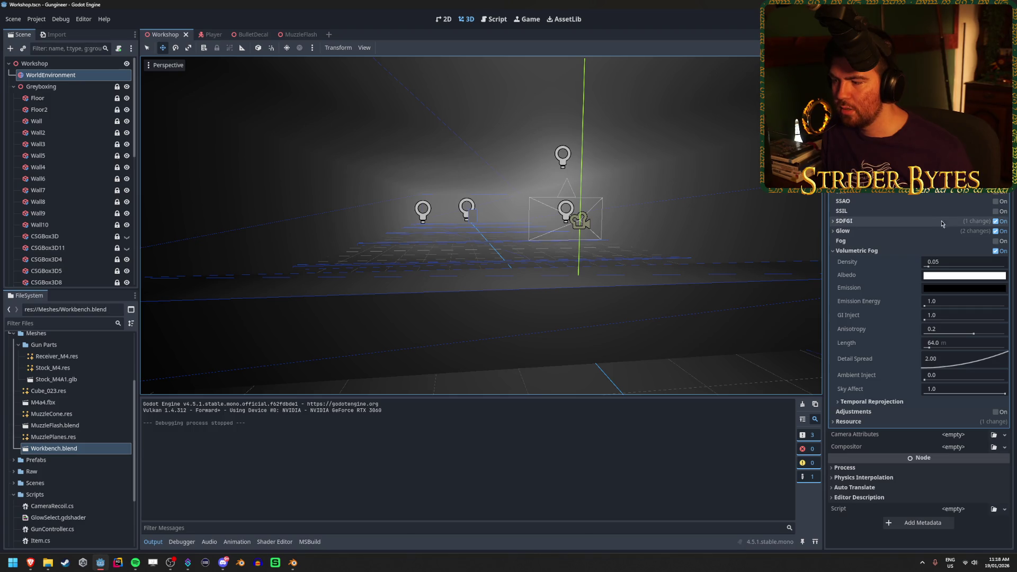
key("alt+Tab")
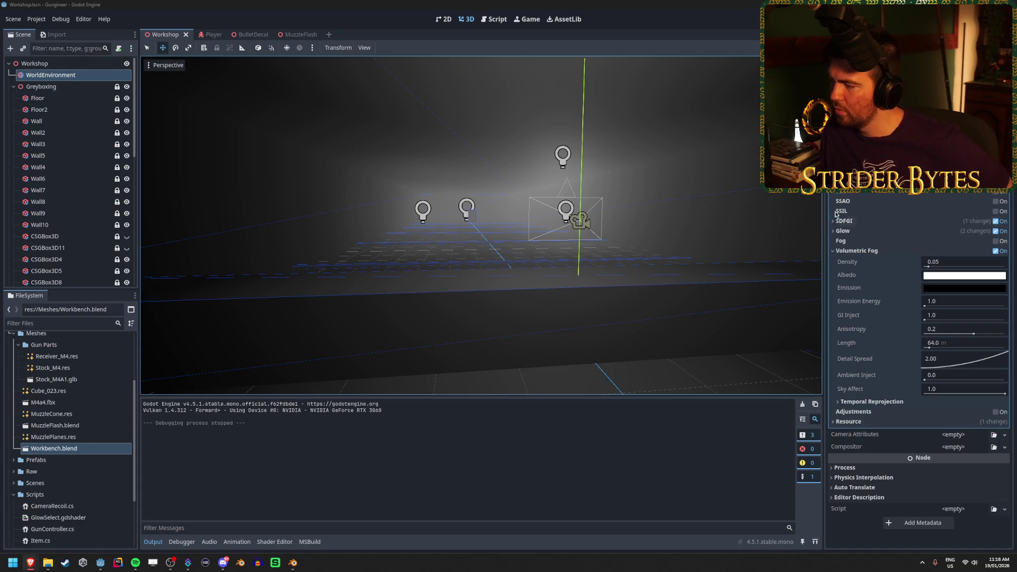
left_click(13, 88)
left_click(64, 98)
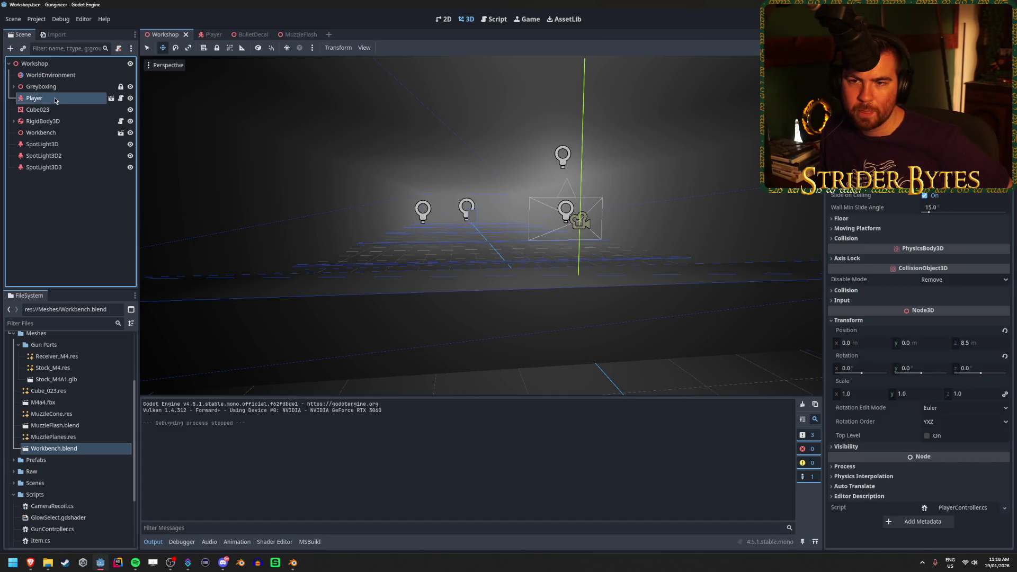
left_click(111, 99)
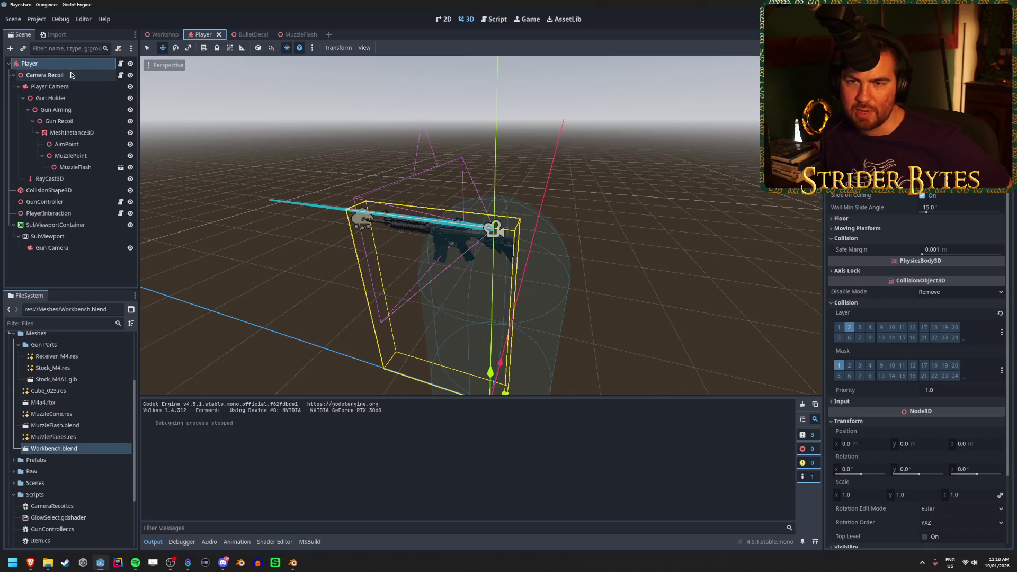
left_click(74, 87)
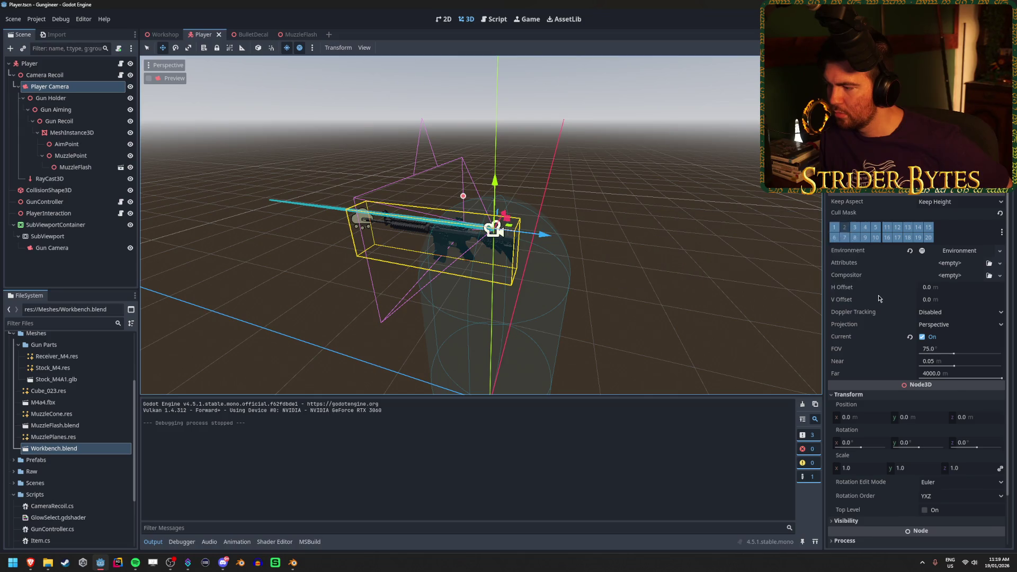
scroll(878, 294, "down", 3)
scroll(878, 293, "up", 3)
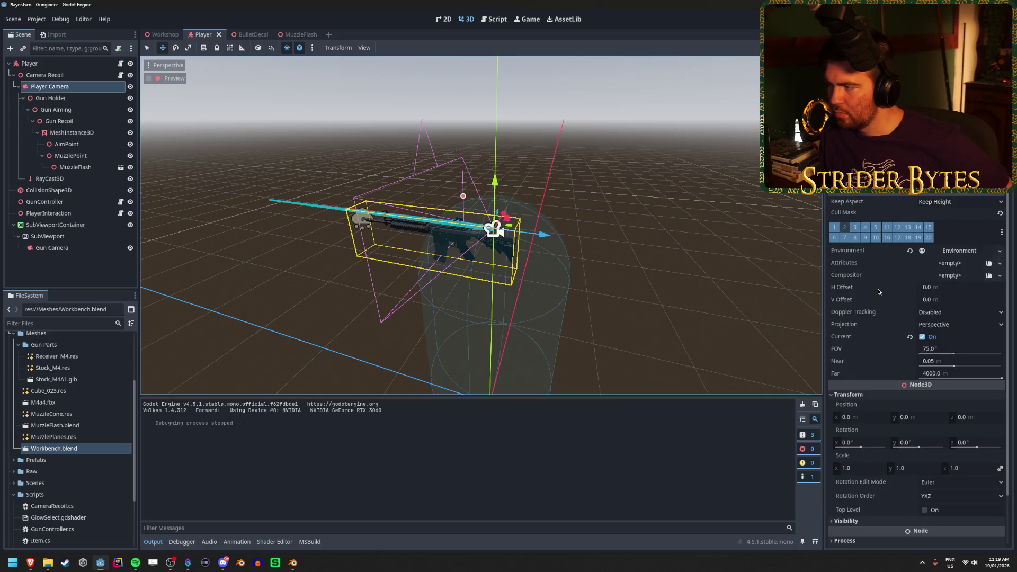
left_click(973, 252)
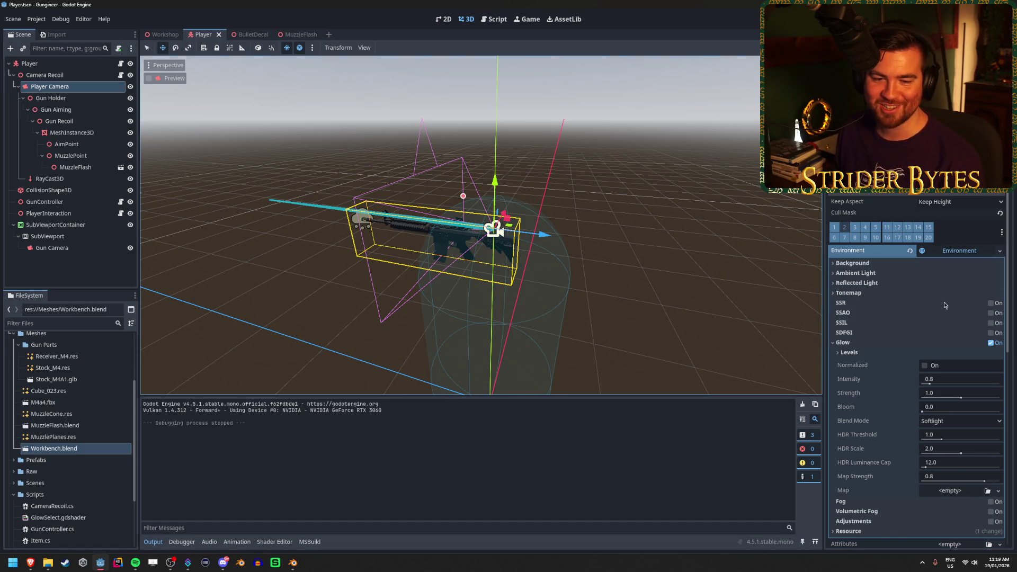
left_click(846, 343)
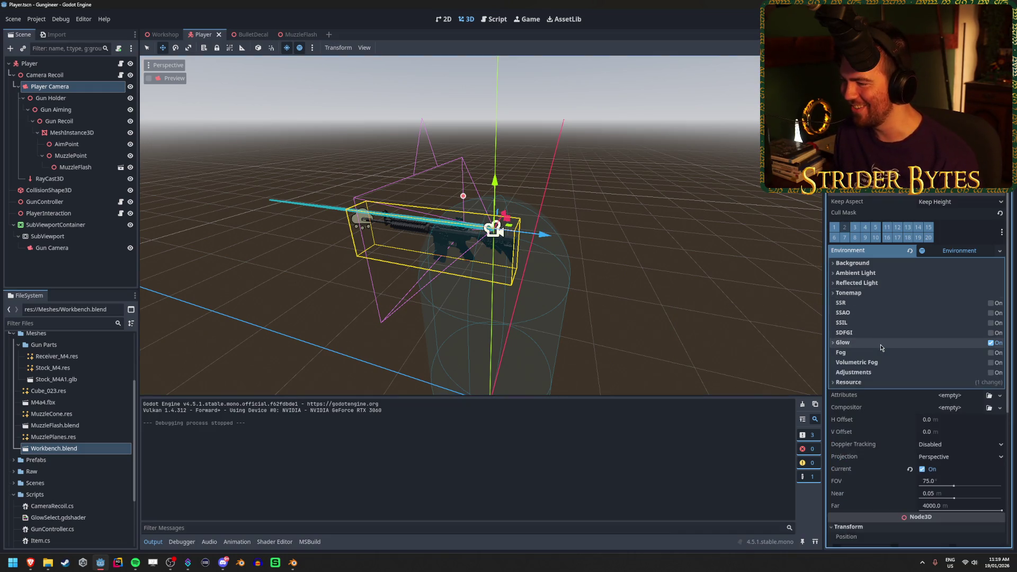
left_click(1000, 251)
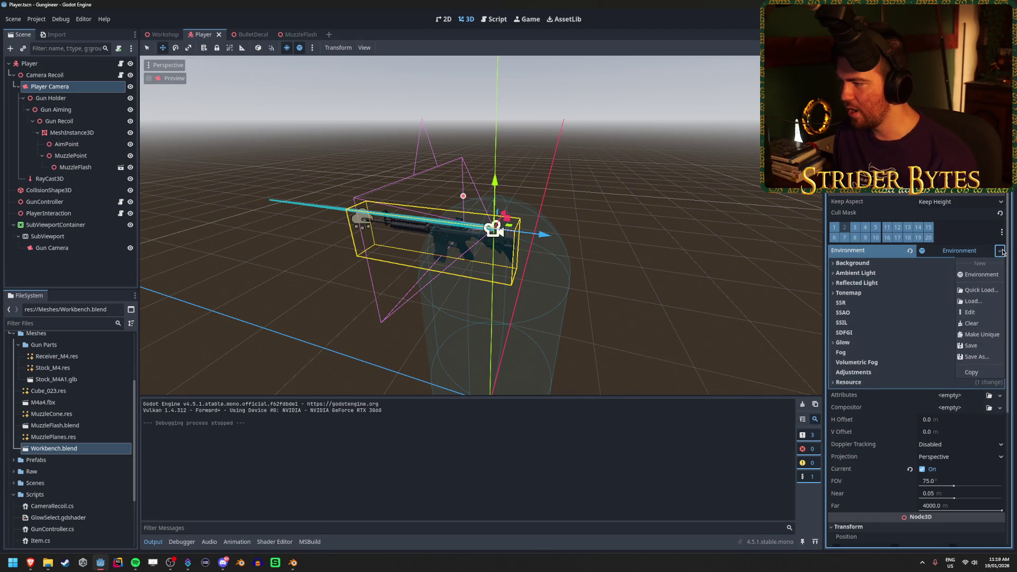
left_click(974, 301)
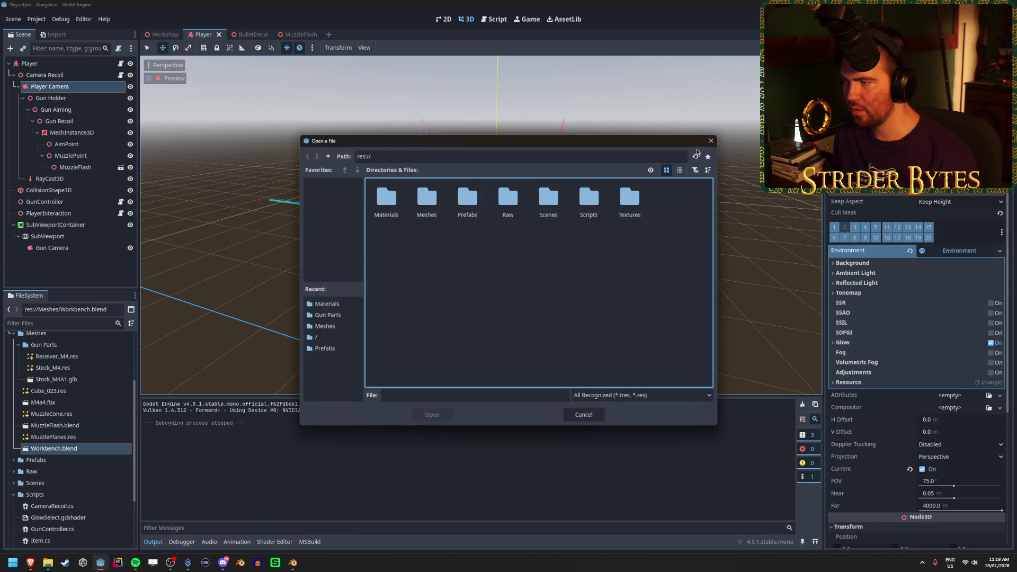
left_click(710, 141)
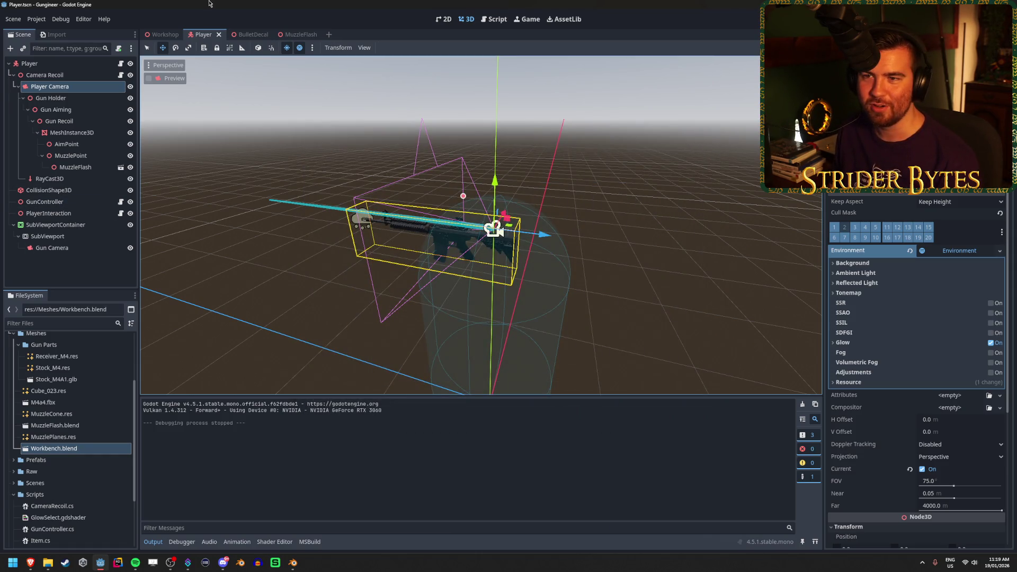
left_click(163, 35)
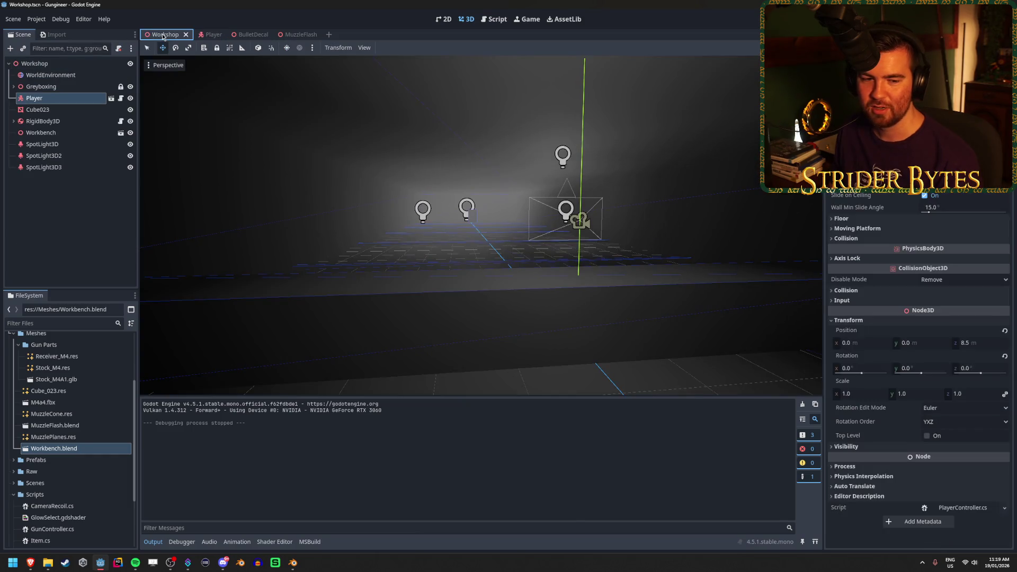
Clear the node selection, collapse Gun Parts and expand the Prefabs folder in the FileSystem
left_click(65, 214)
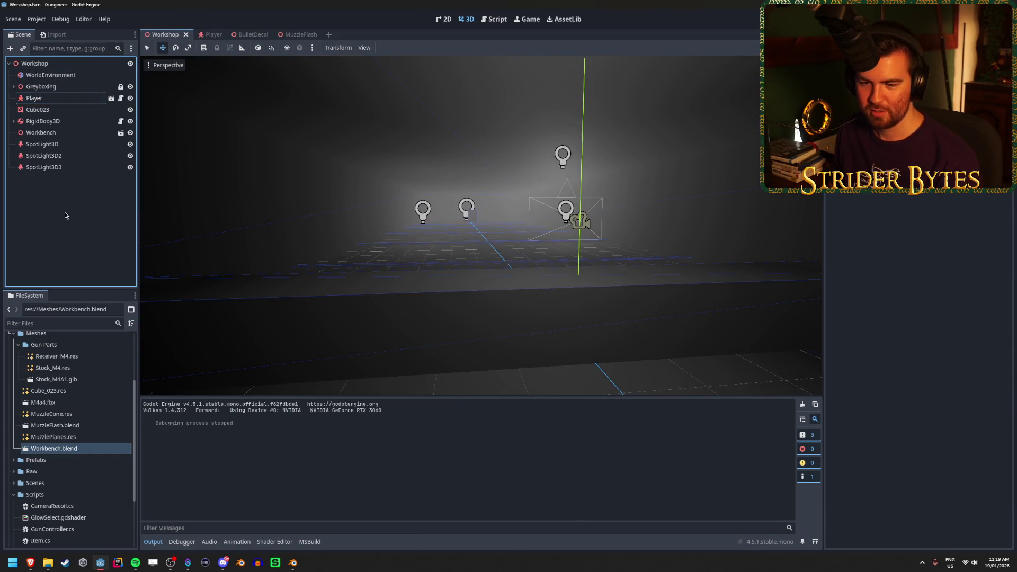
scroll(53, 434, "up", 3)
left_click(22, 433)
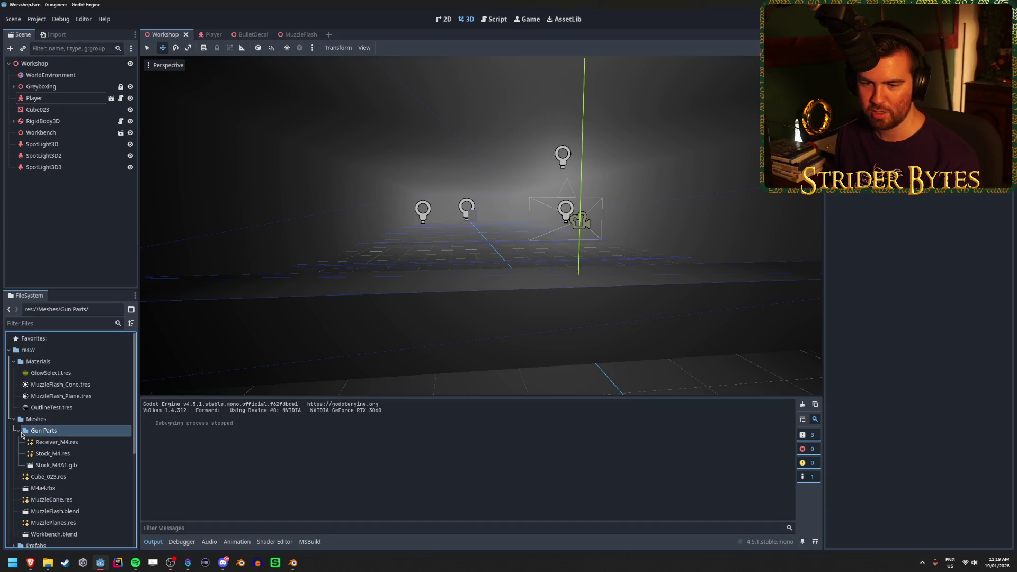
left_click(19, 432)
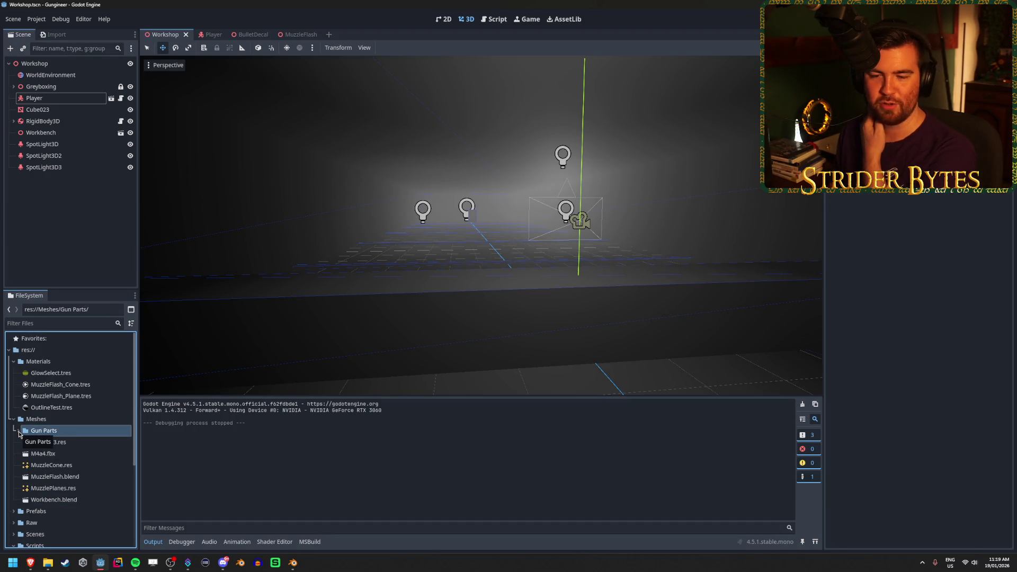
scroll(31, 450, "down", 5)
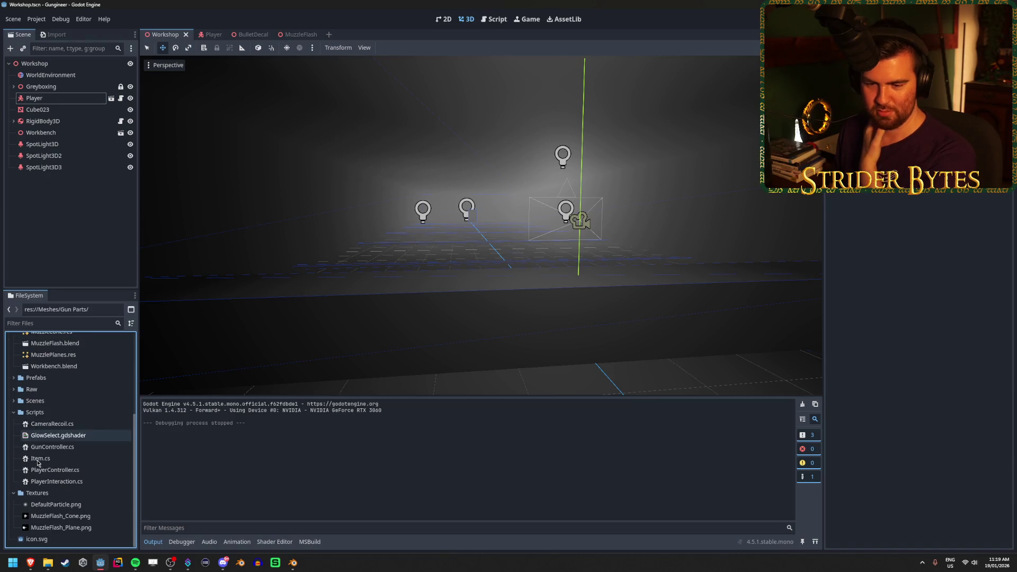
scroll(39, 465, "up", 5)
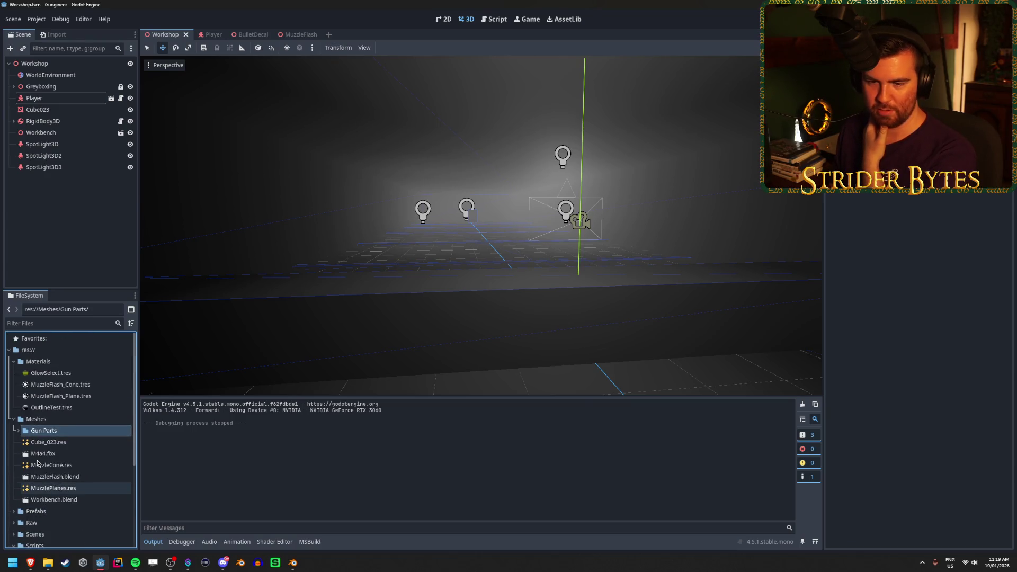
scroll(37, 462, "down", 1)
double_click(19, 488)
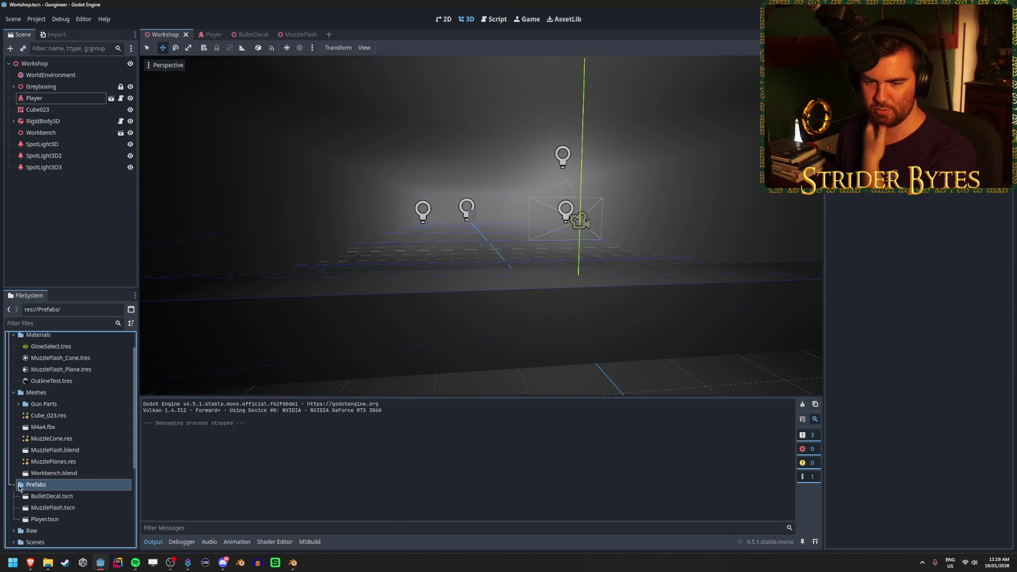
Save the WorldEnvironment node's Environment resource as res://Prefabs/WorldEnvironment.tres
left_click(51, 75)
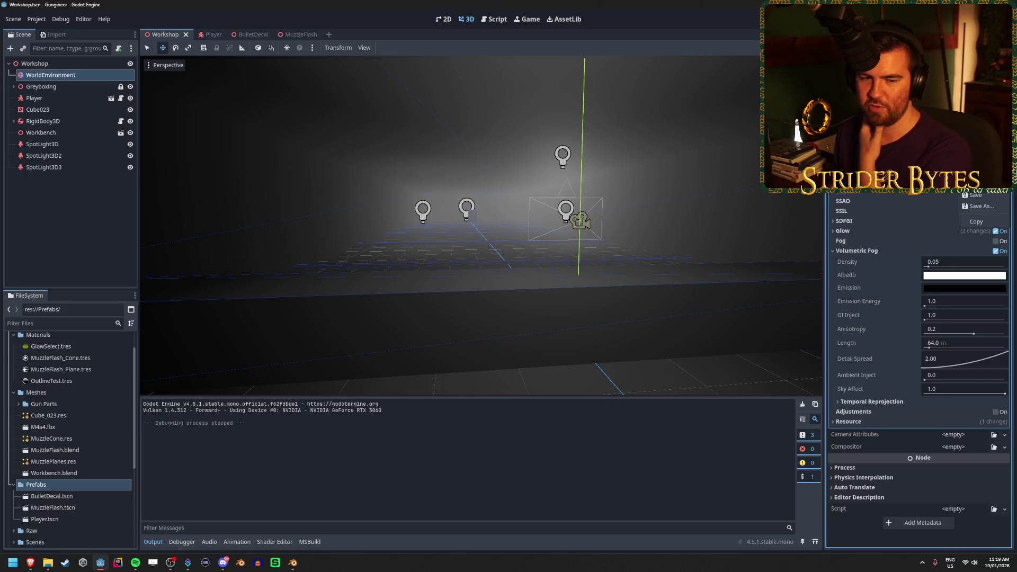
left_click(983, 206)
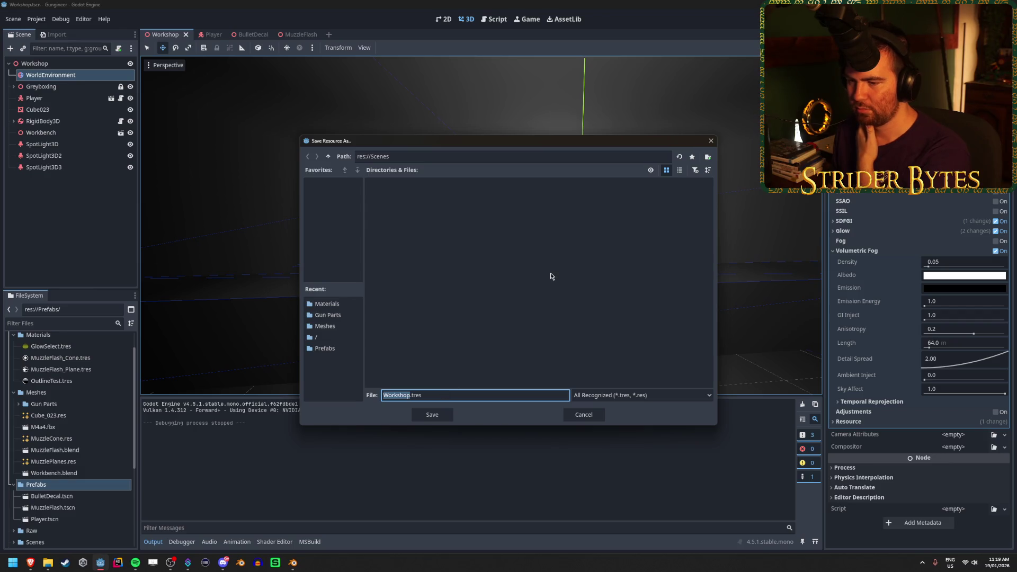
left_click(328, 157)
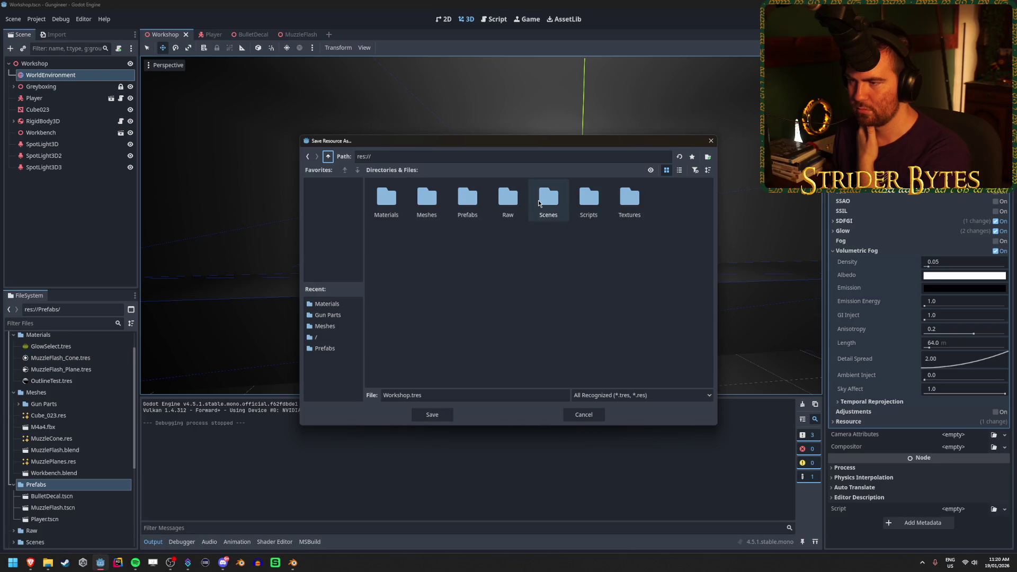
double_click(458, 198)
double_click(392, 395)
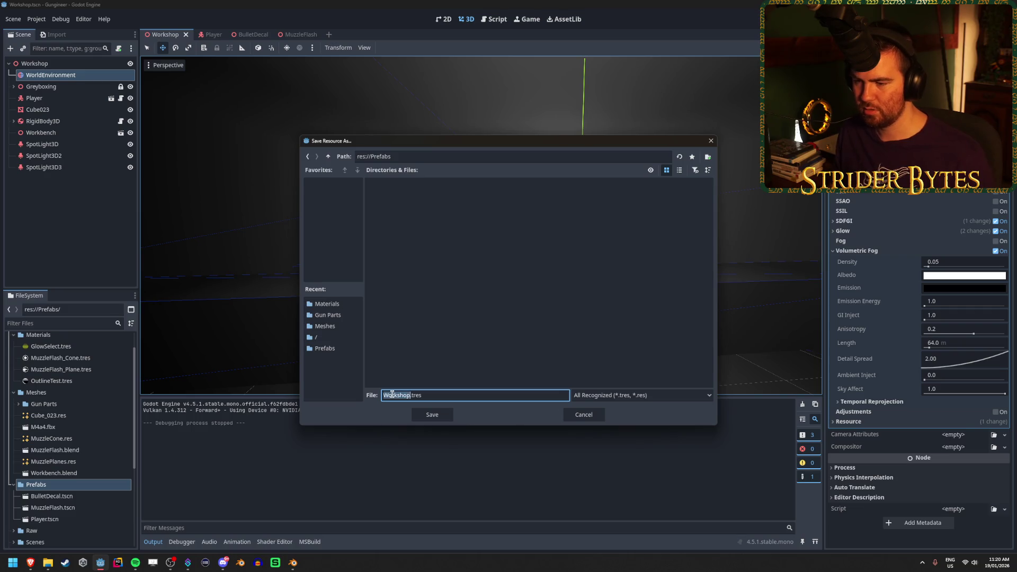
type("Environment")
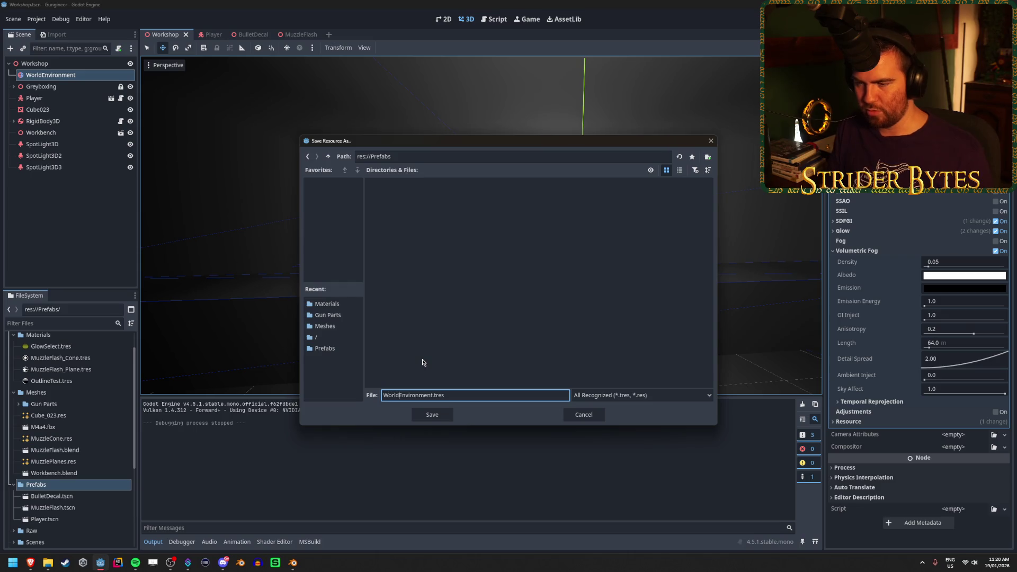
left_click(417, 411)
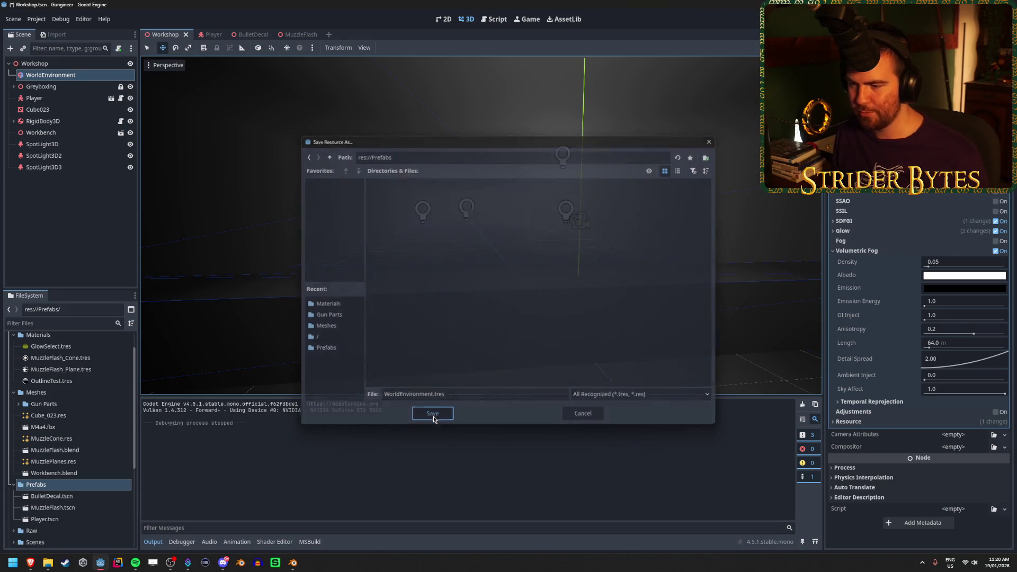
Quick Load WorldEnvironment.tres as the Player Camera's Environment in the Player scene
left_click(211, 35)
left_click(165, 35)
left_click(212, 34)
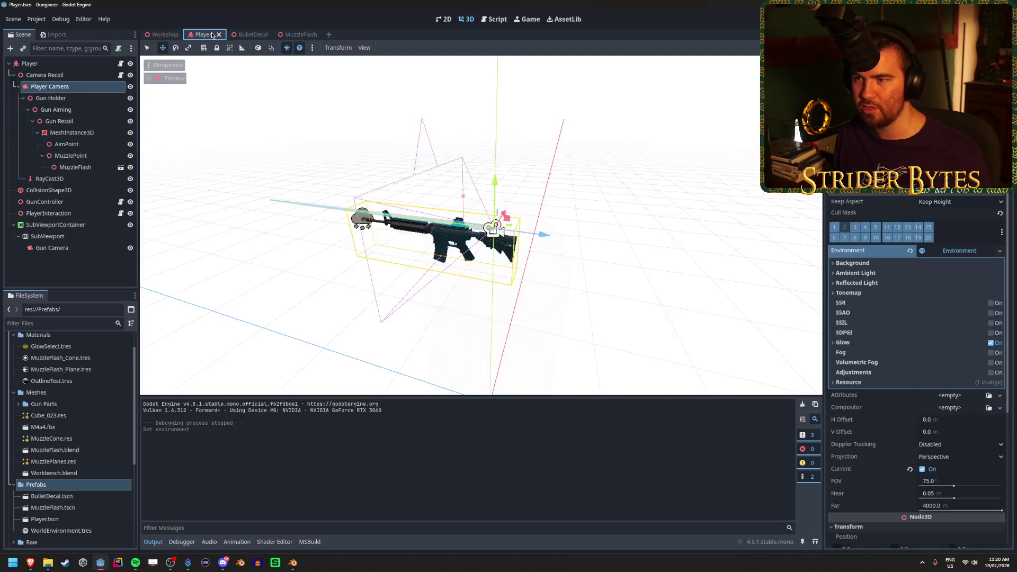
left_click(1000, 251)
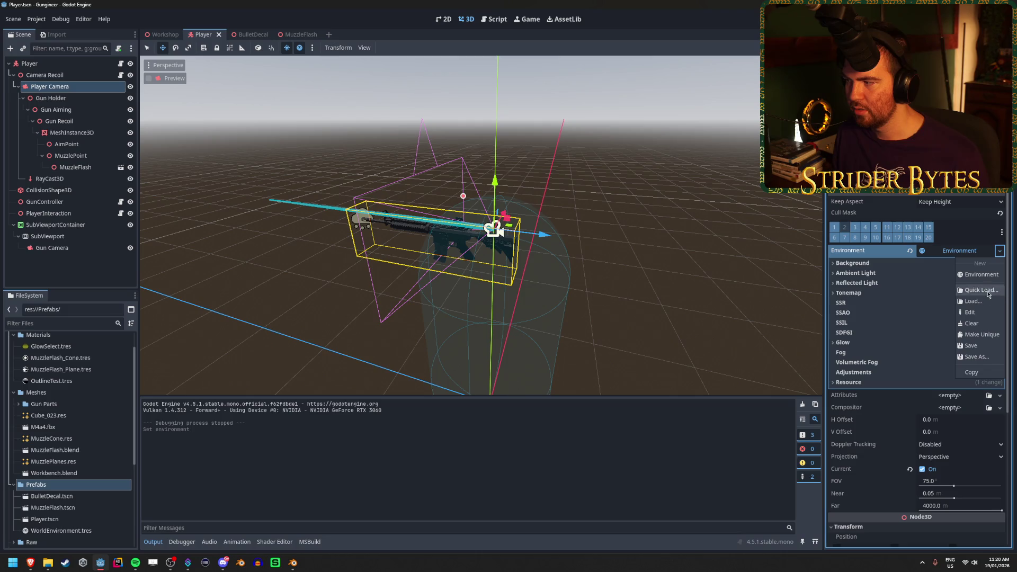
left_click(987, 300)
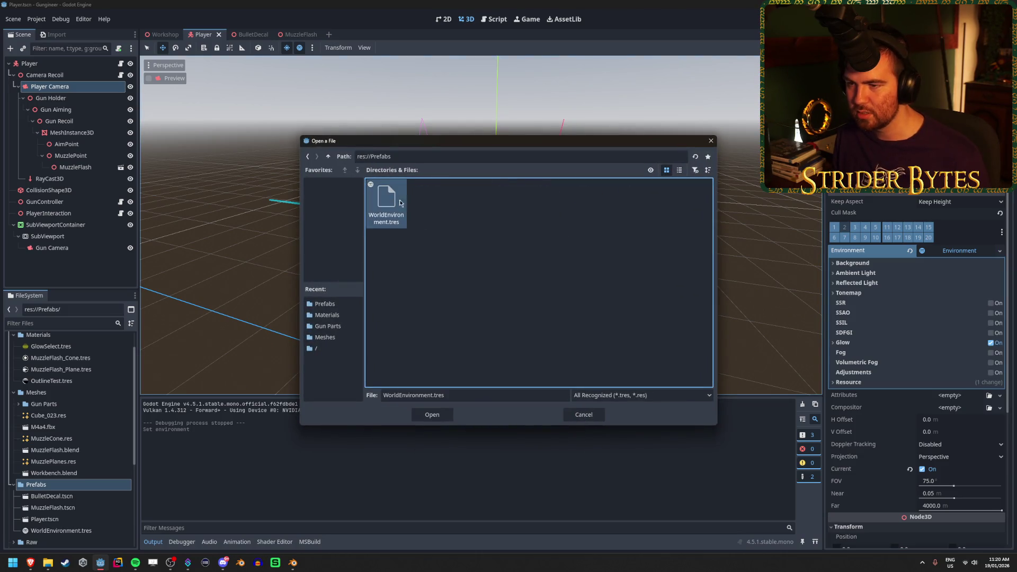
left_click(431, 417)
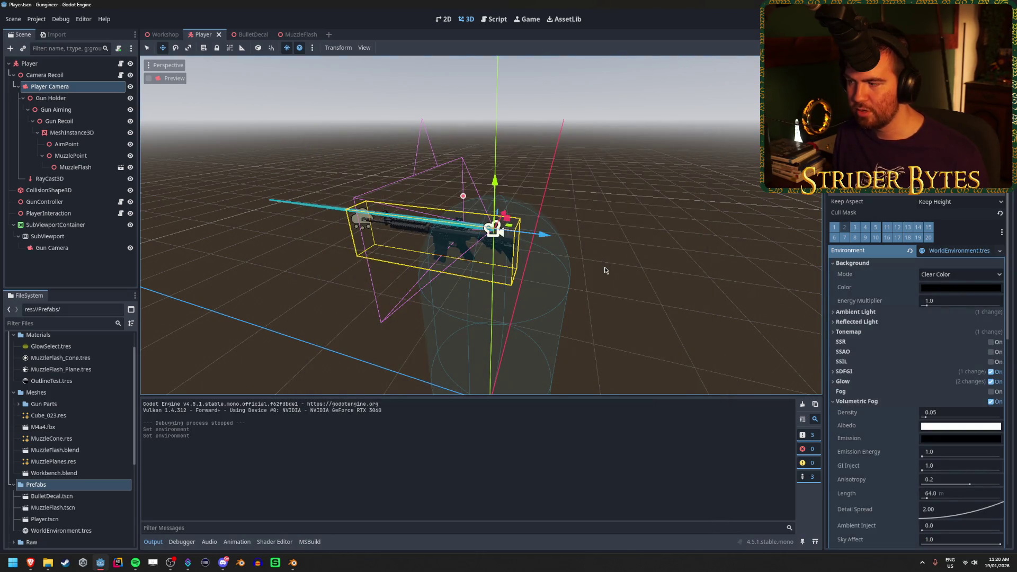
Test-run the Workshop scene with the shared environment, then stop the game
left_click(169, 38)
key("F5")
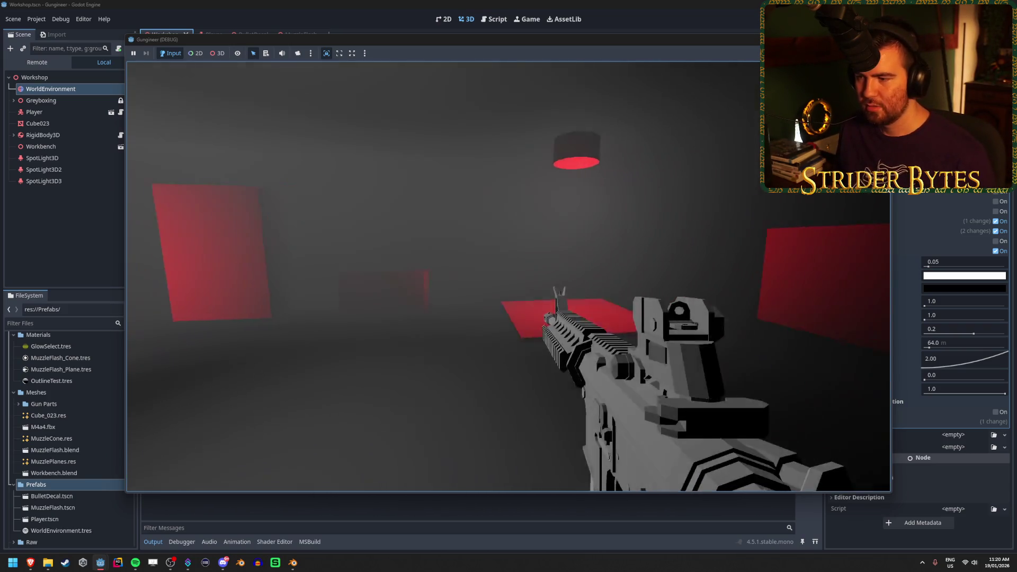
key("F8")
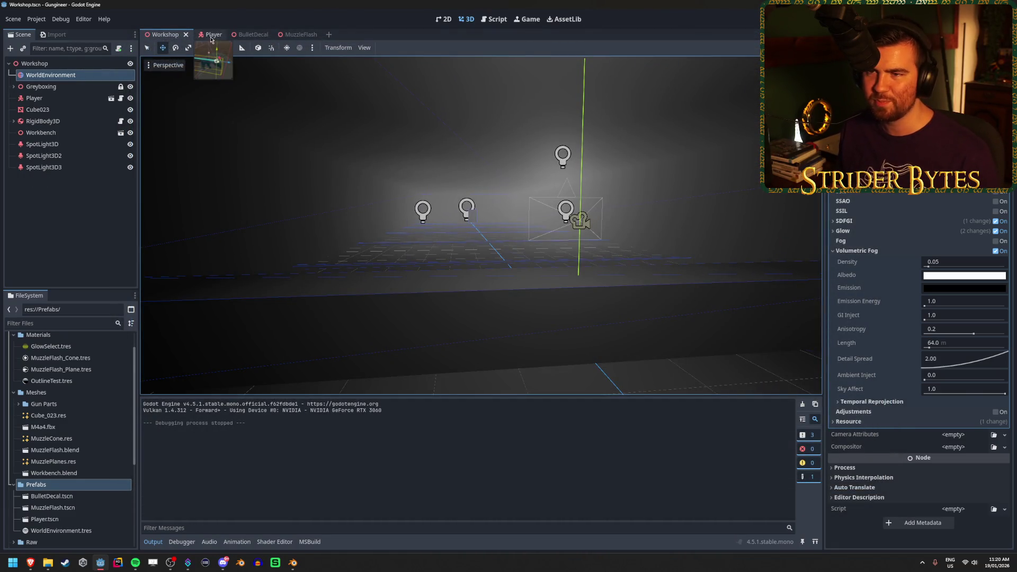
left_click(212, 35)
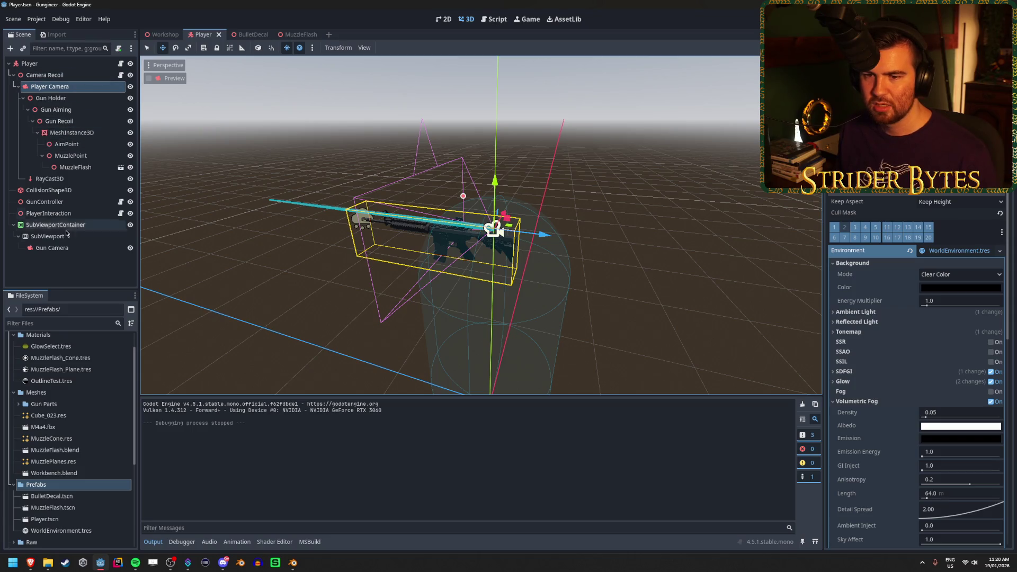
Select Gun Camera and inspect its Environment options, then return to the Workshop scene
left_click(67, 249)
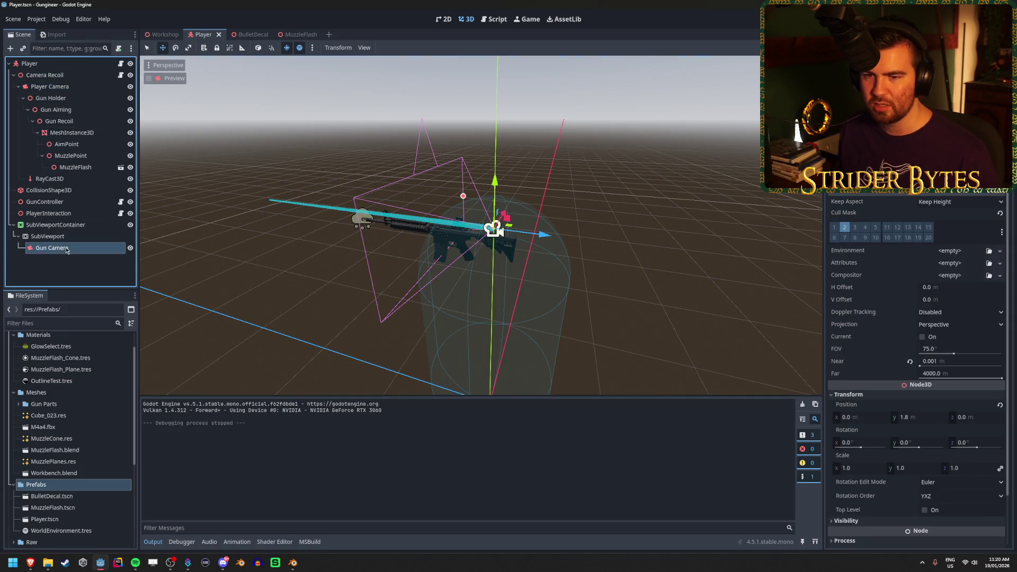
left_click(1001, 252)
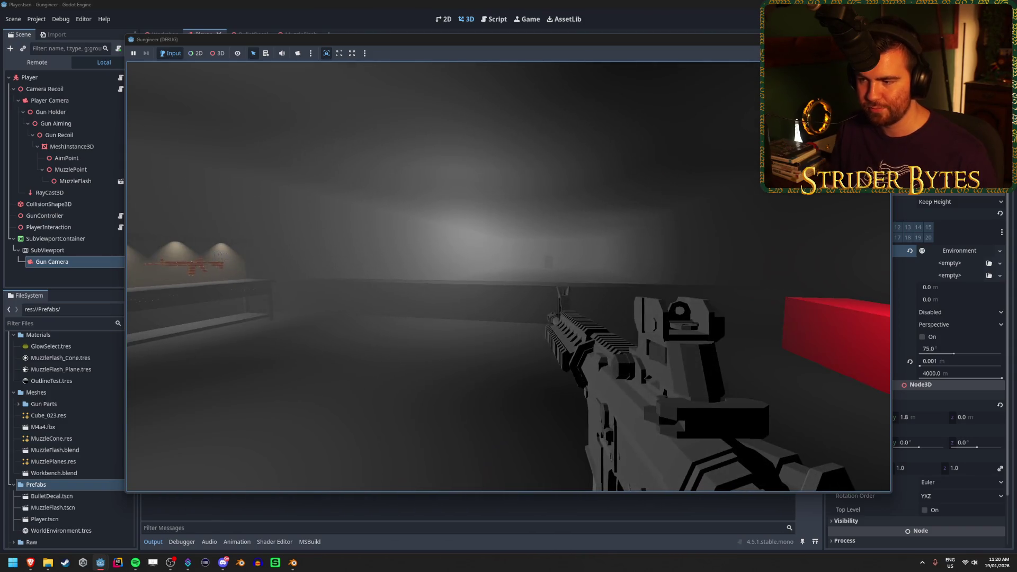
key("Escape")
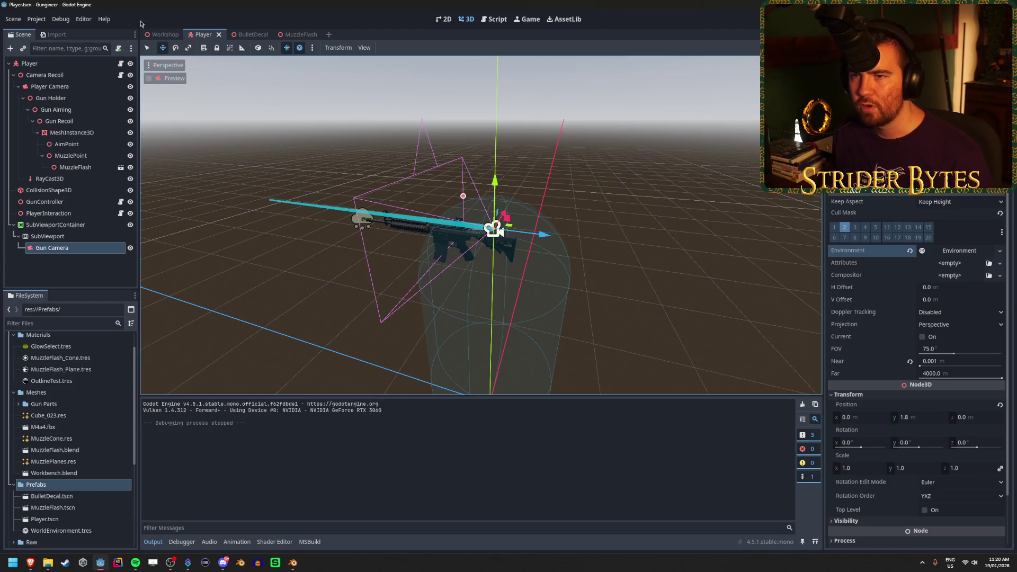
left_click(159, 39)
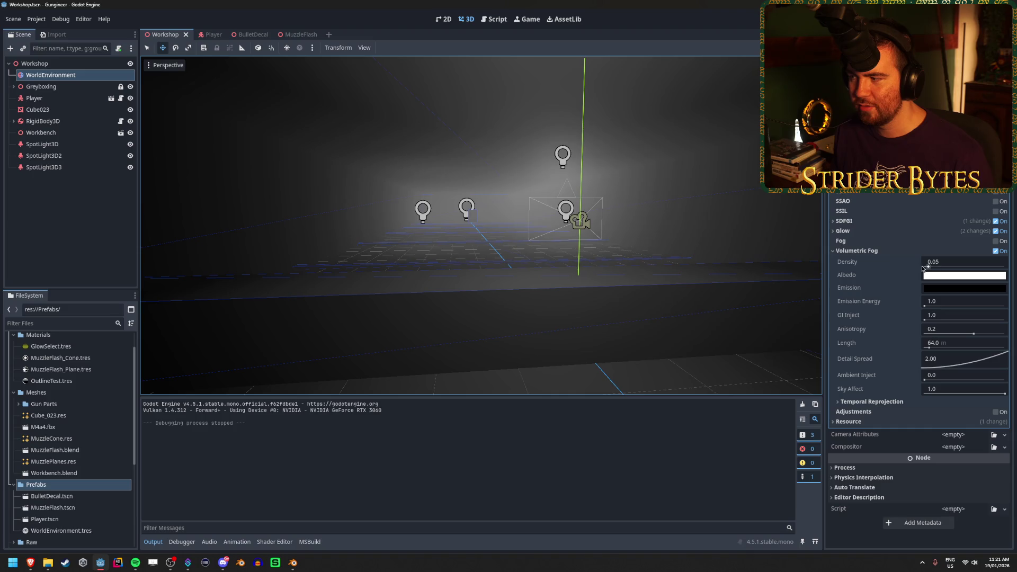
Re-enable volumetric fog and settle its density at 0.025 after trying 0.01
left_click(950, 264)
type("0.01")
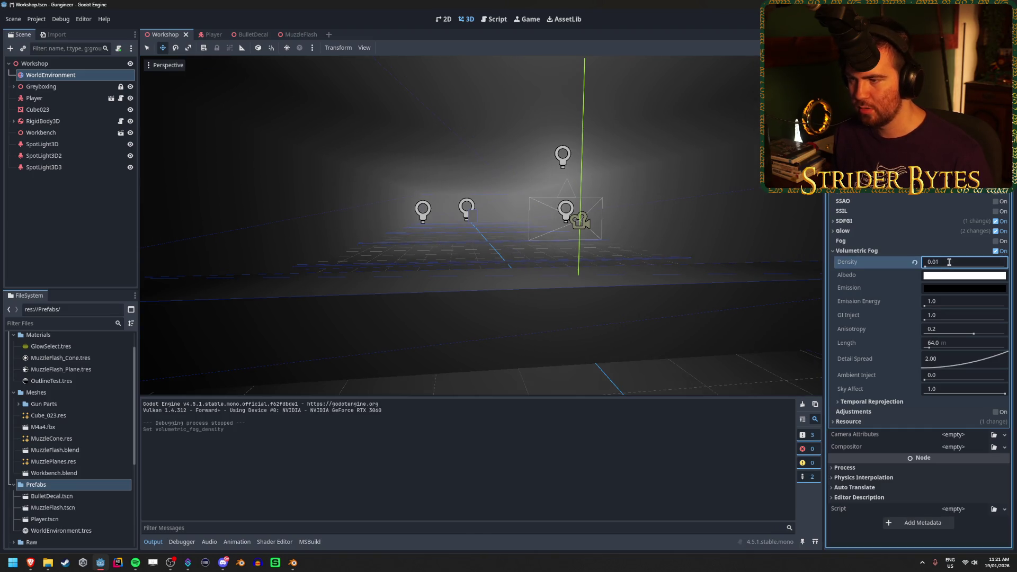
left_click(927, 262)
key("Return")
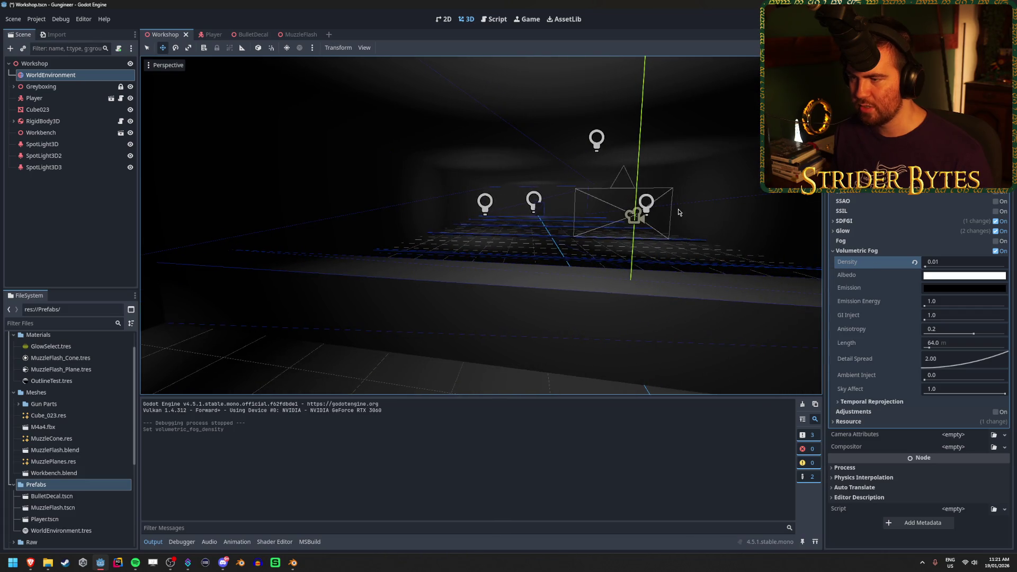
left_click_drag(678, 209, 361, 209)
left_click(995, 251)
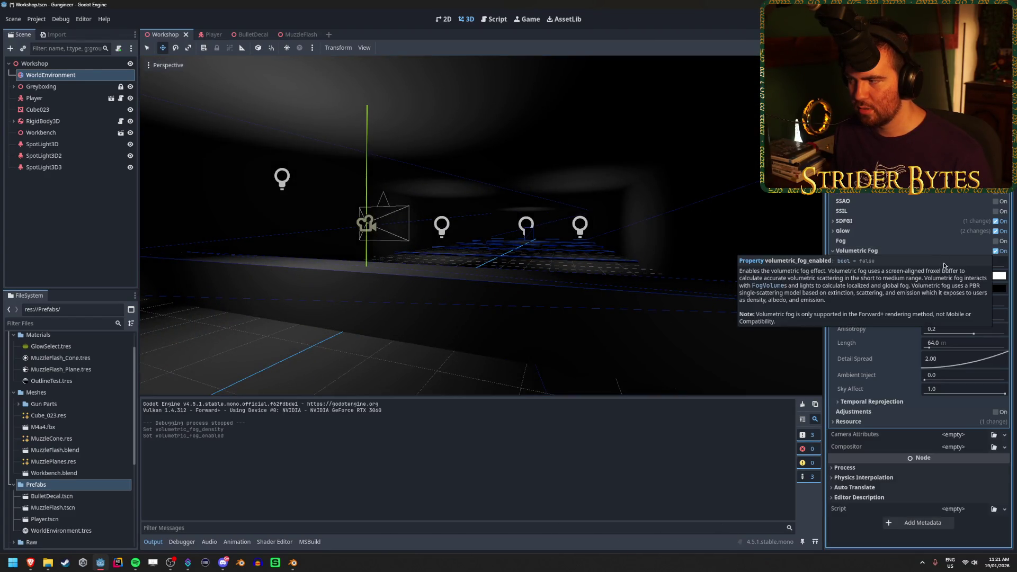
left_click(951, 261)
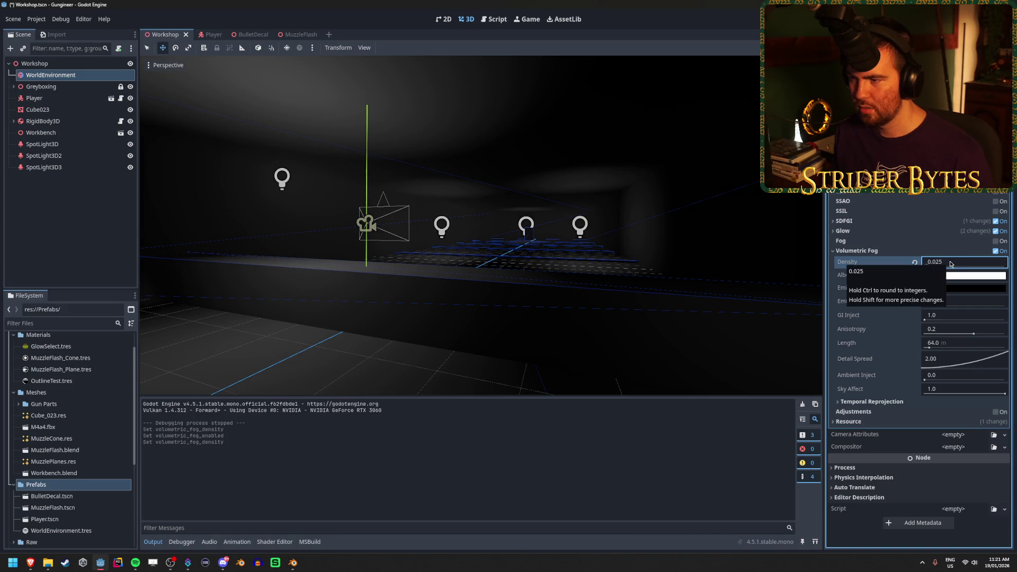
Fly the view toward the workbench lights and test-run the fog with F5
left_click_drag(681, 245, 509, 249)
mouse_move(706, 211)
left_mouse_down()
mouse_move(753, 212)
mouse_move(705, 211)
left_mouse_up()
key("F5")
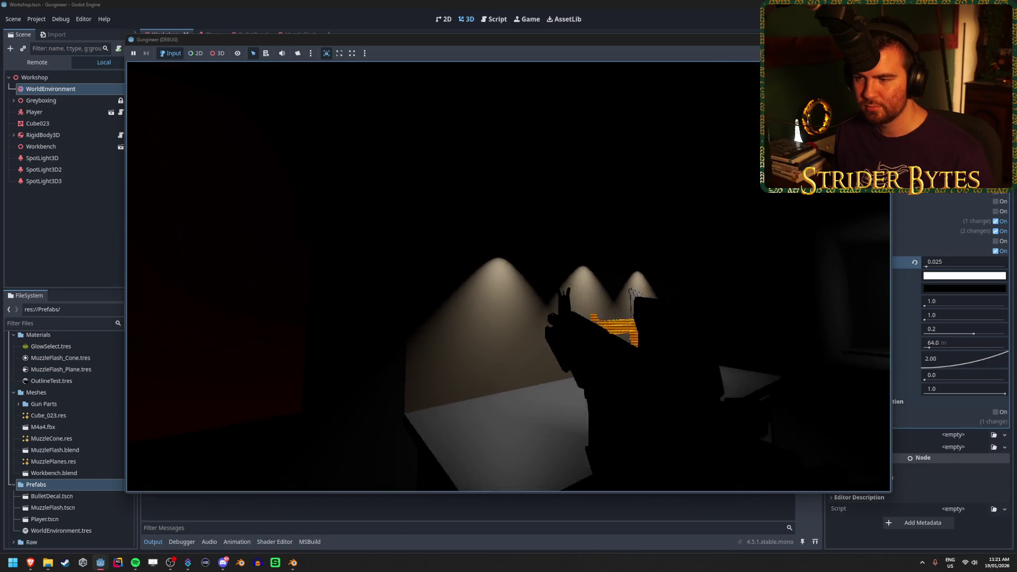
key("Escape")
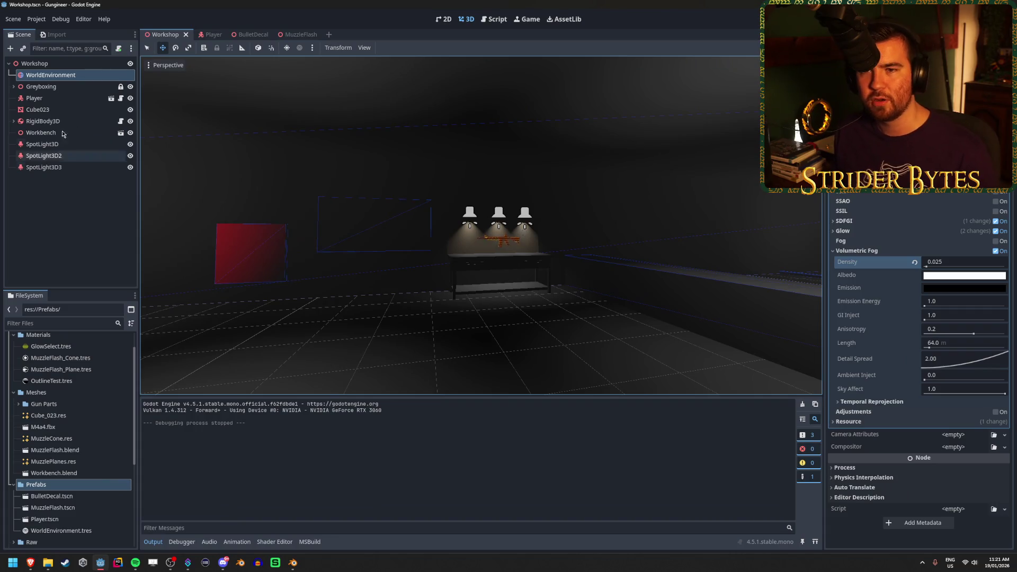
Expand Greyboxing to list its floor, wall and box pieces, and orbit around the room
left_click(15, 87)
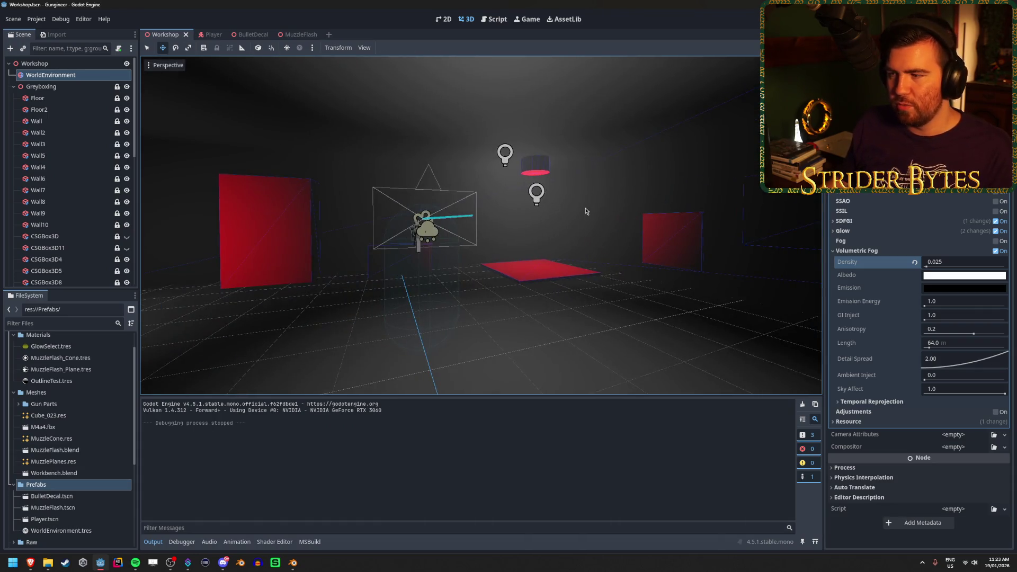
mouse_move(586, 211)
left_mouse_down()
mouse_move(709, 191)
mouse_move(668, 202)
left_mouse_up()
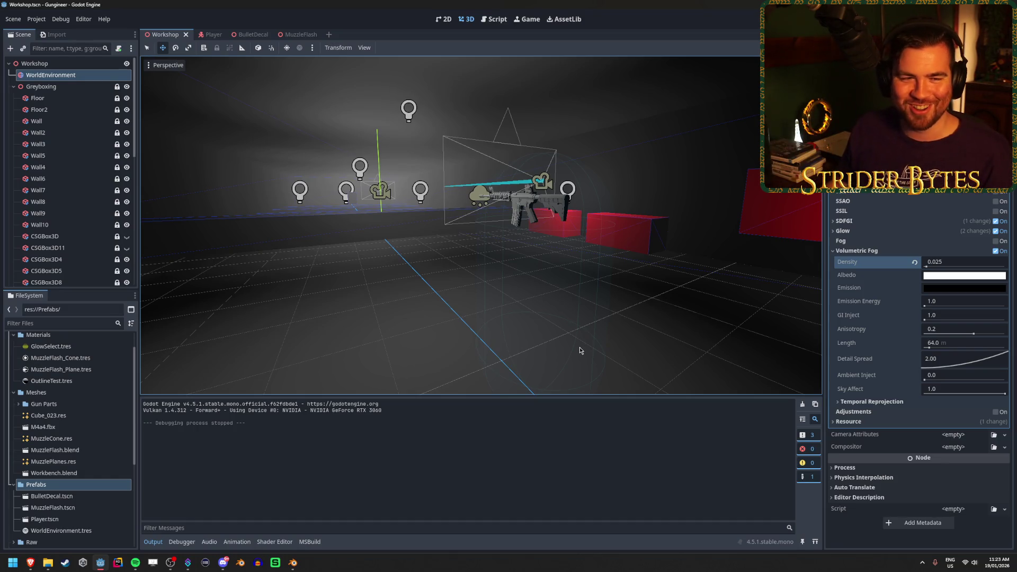
mouse_move(579, 348)
left_mouse_down()
mouse_move(557, 265)
mouse_move(563, 247)
mouse_move(513, 279)
left_mouse_up()
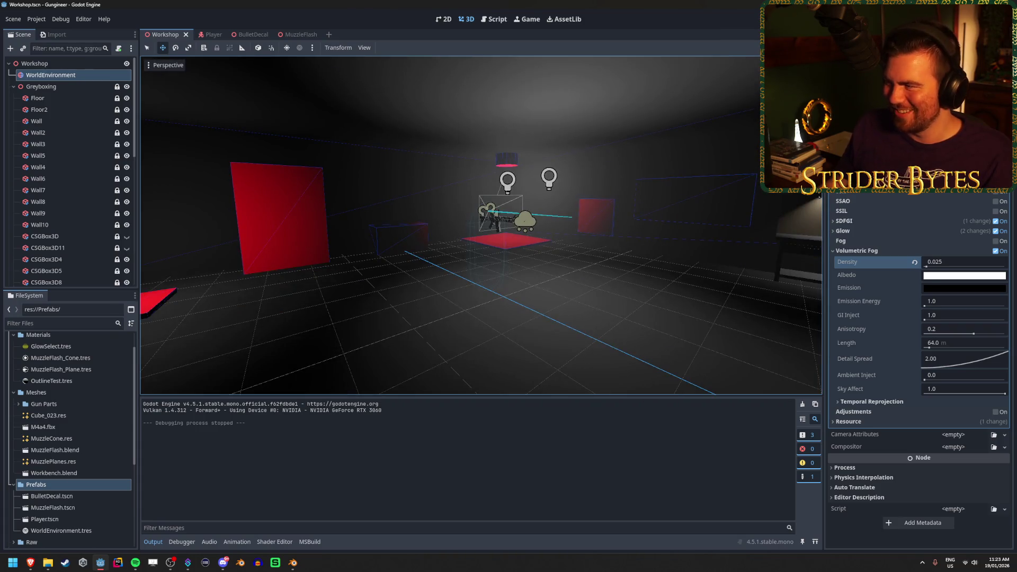
key("F5")
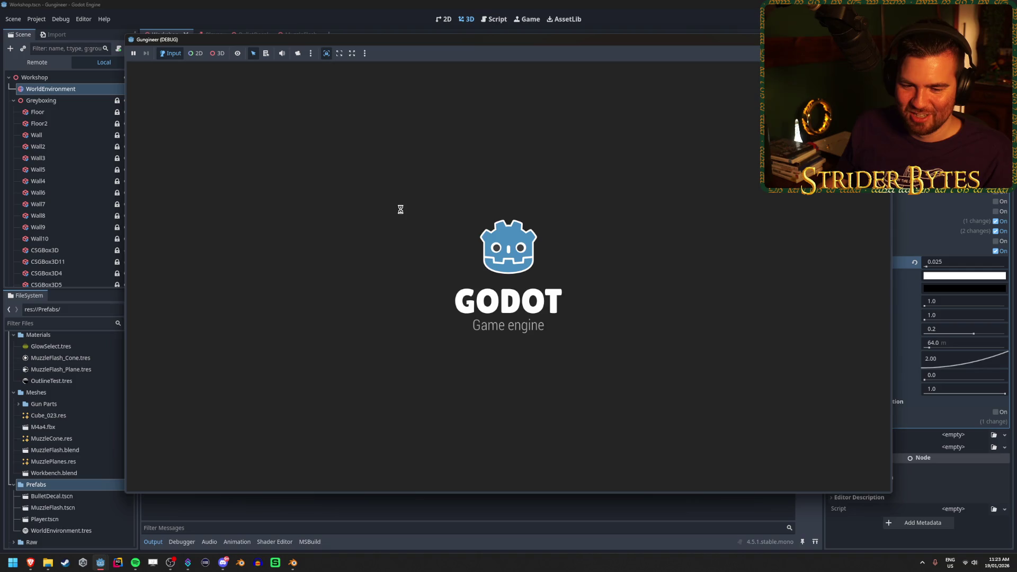
key("a")
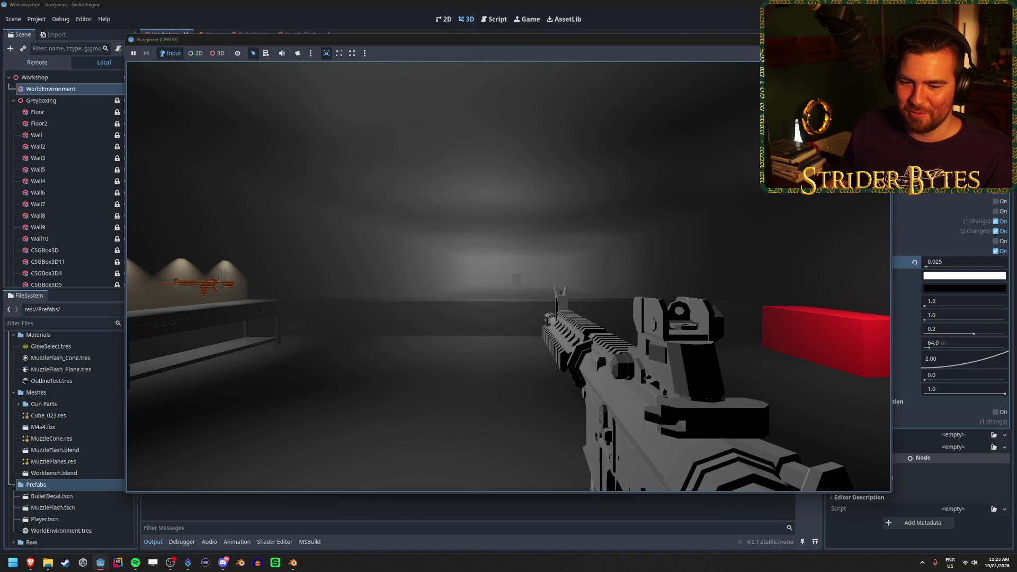
key("w")
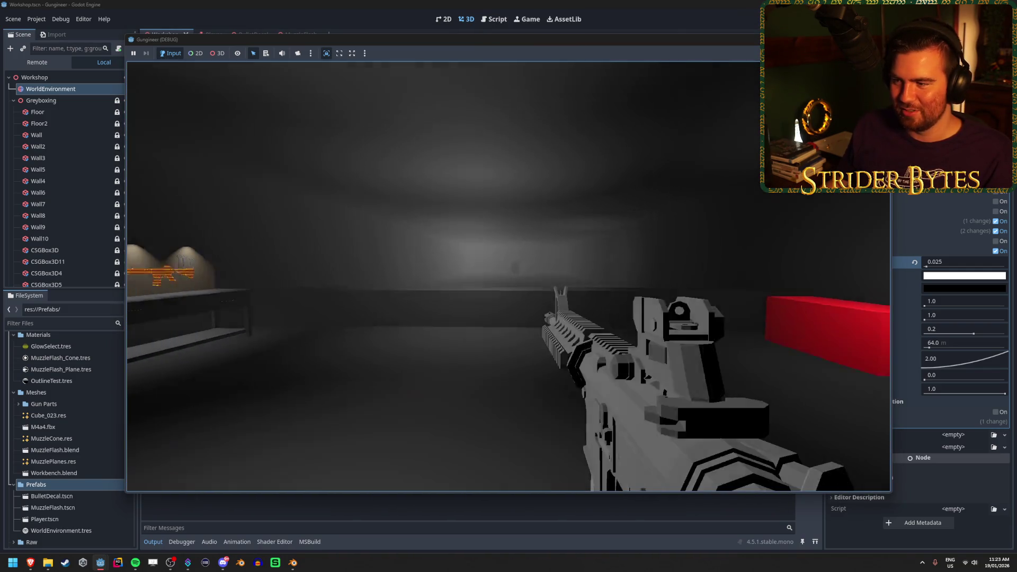
key("s")
key("w")
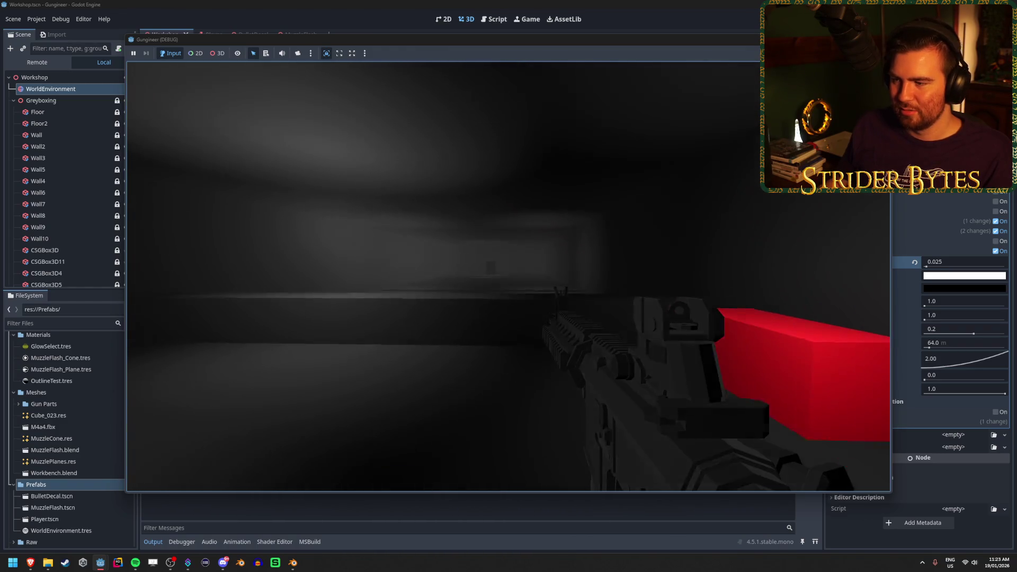
key("s")
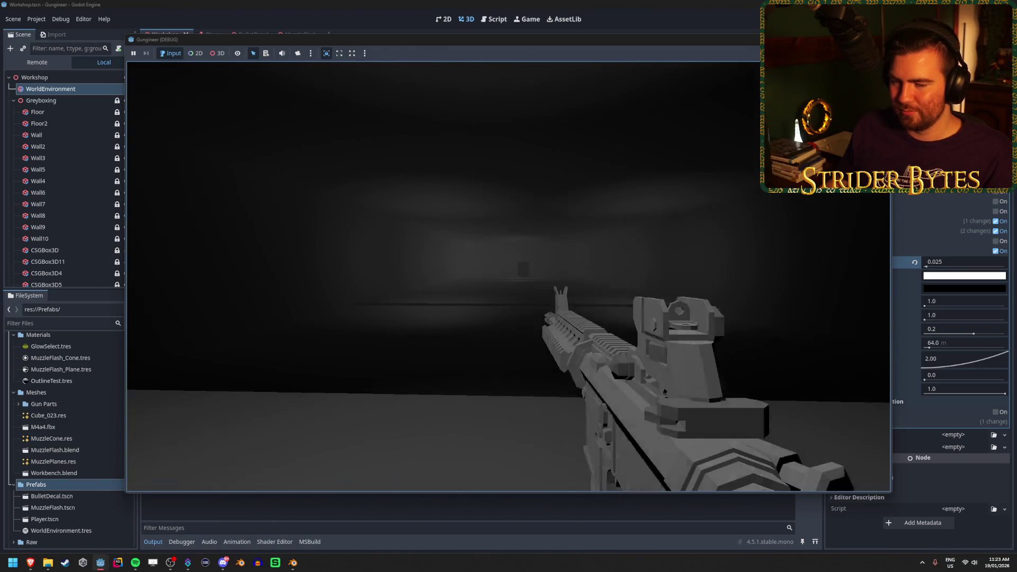
key("F8")
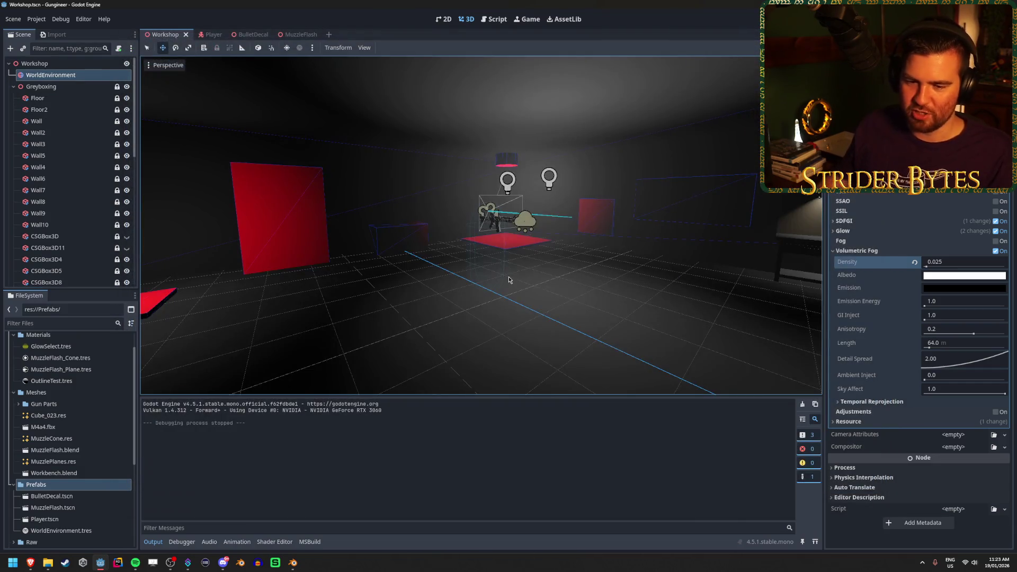
Compare the scene with volumetric and regular fog toggled, leaving both fogs switched off
key("s")
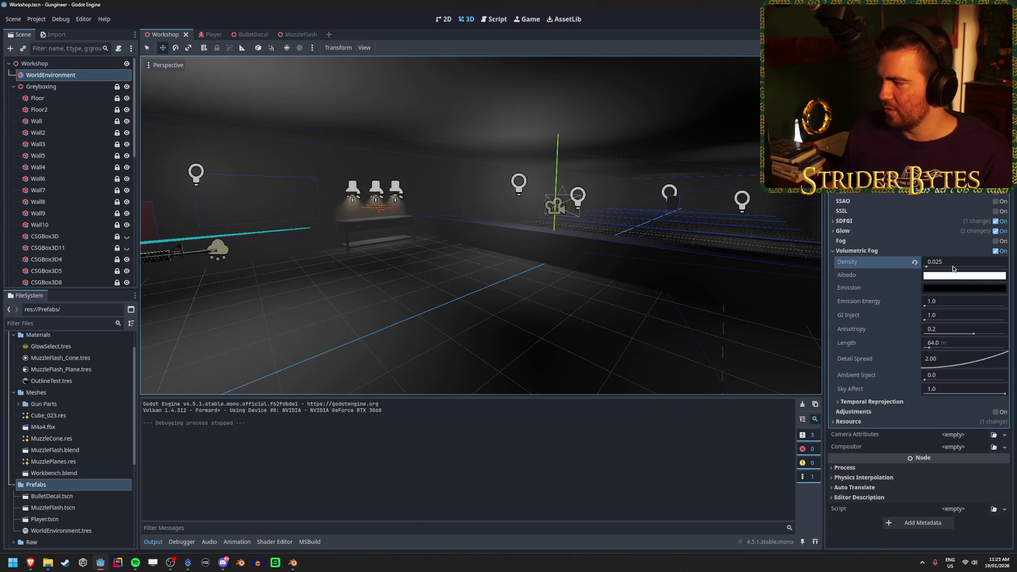
key("d")
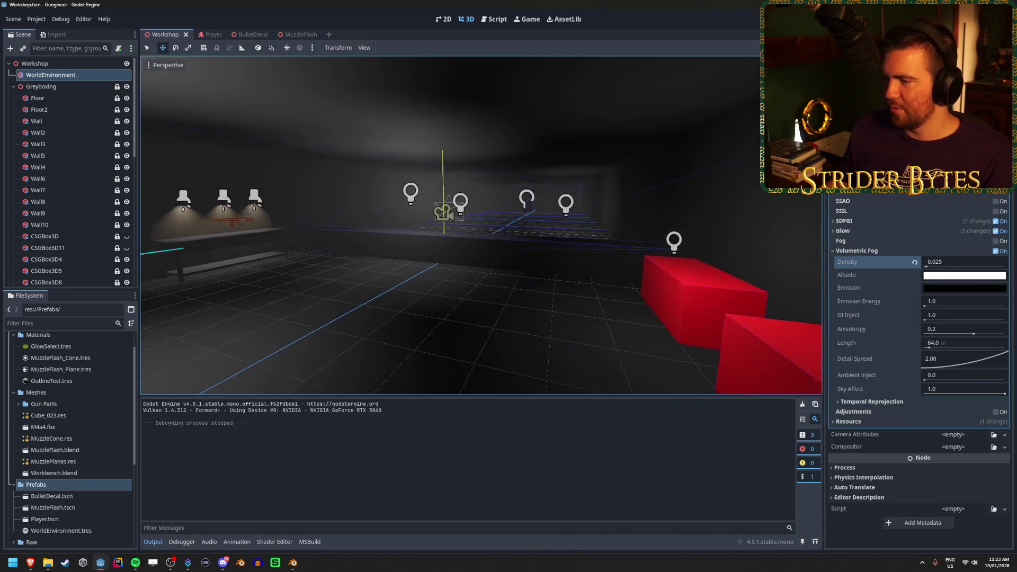
left_click(995, 252)
left_click(996, 251)
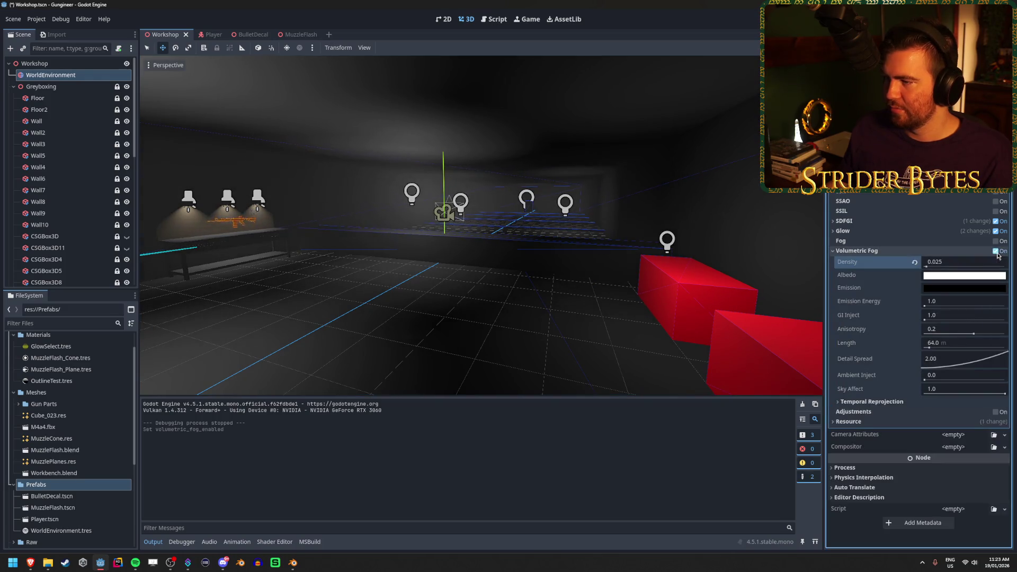
left_click(996, 242)
double_click(992, 241)
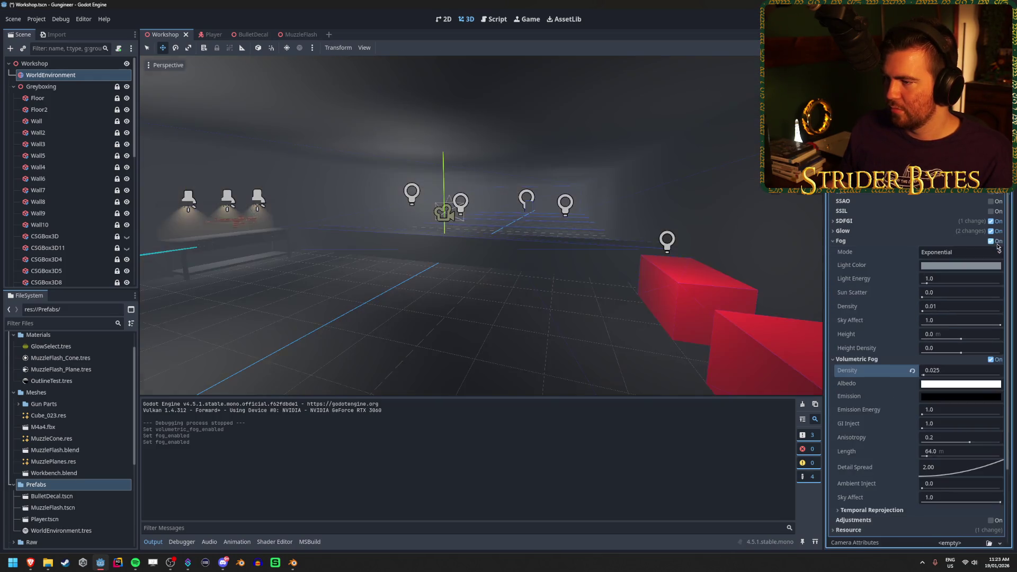
left_click(998, 246)
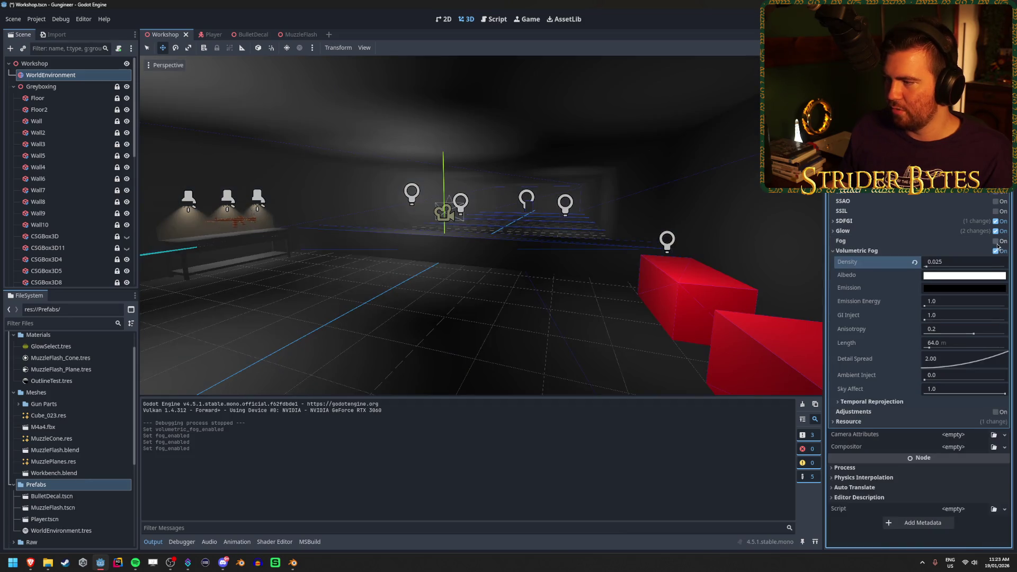
left_click(998, 252)
left_click(998, 252)
left_click(997, 251)
left_click(997, 251)
left_click(997, 251)
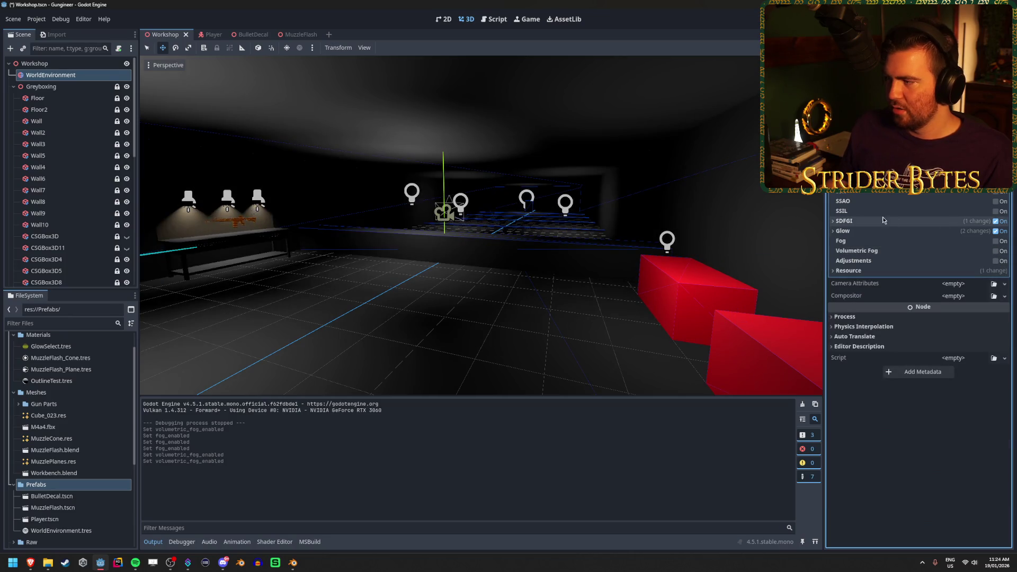
Try SSIL, SSAO and SSR, leave all three off, then open the taskbar calendar
left_click(996, 212)
left_click(996, 211)
left_click(996, 202)
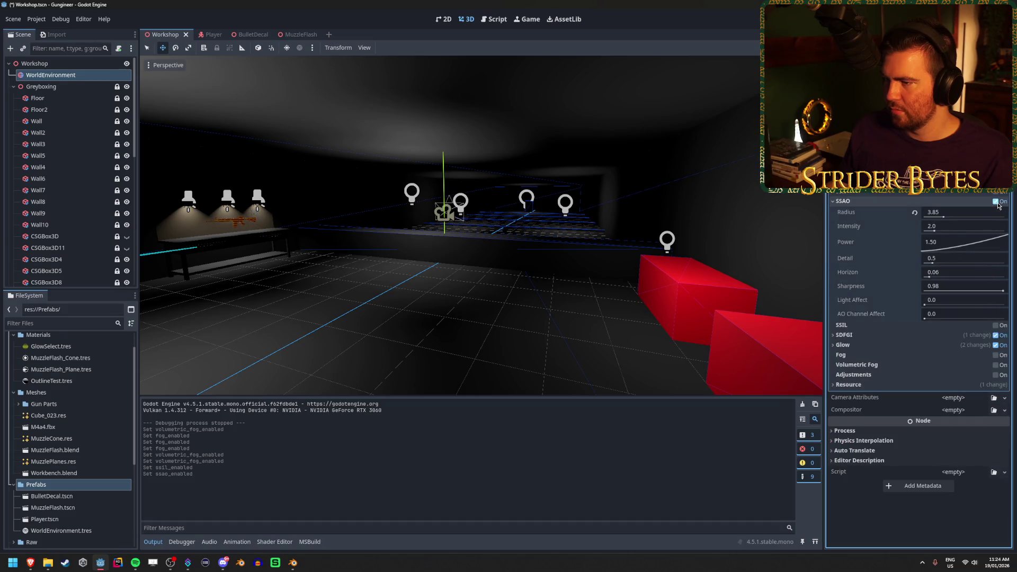
left_click(997, 201)
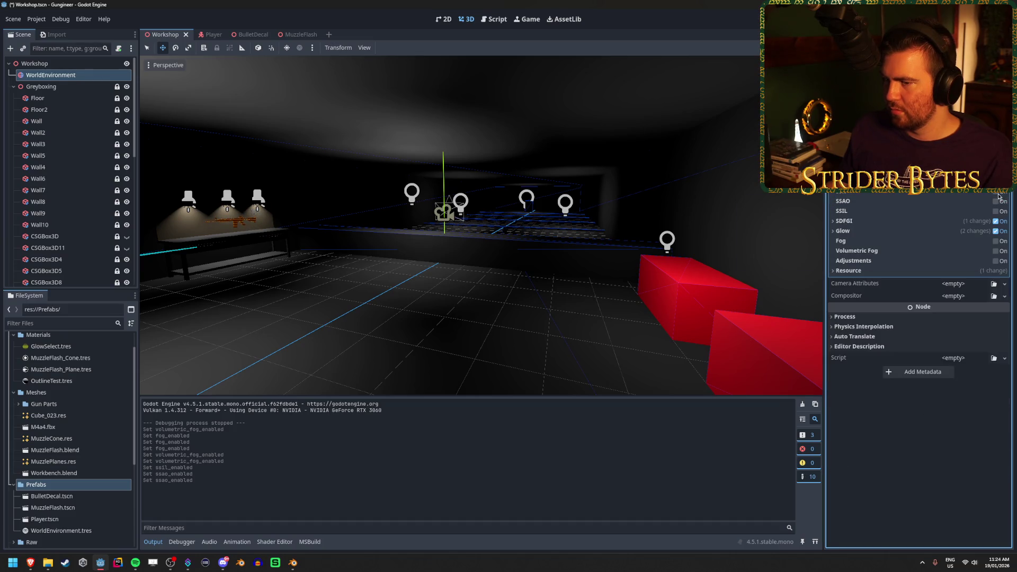
left_click(999, 196)
left_click(999, 196)
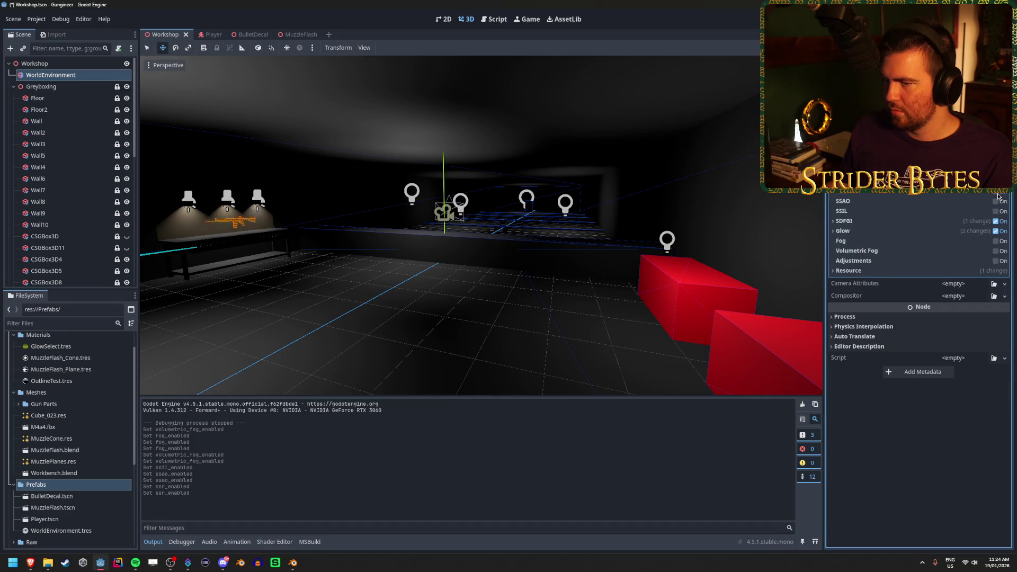
left_click_drag(420, 288, 507, 269)
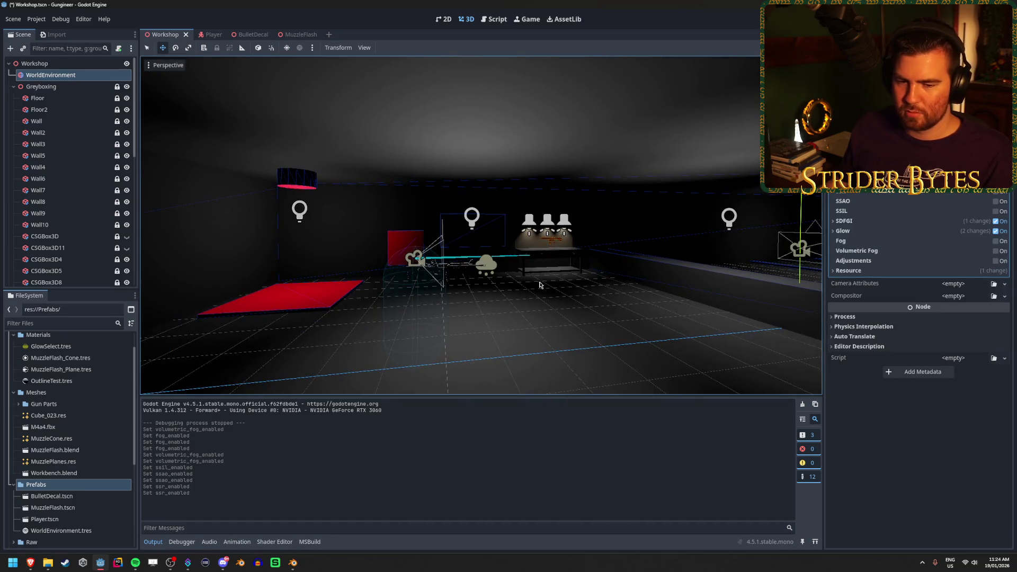
left_click(990, 562)
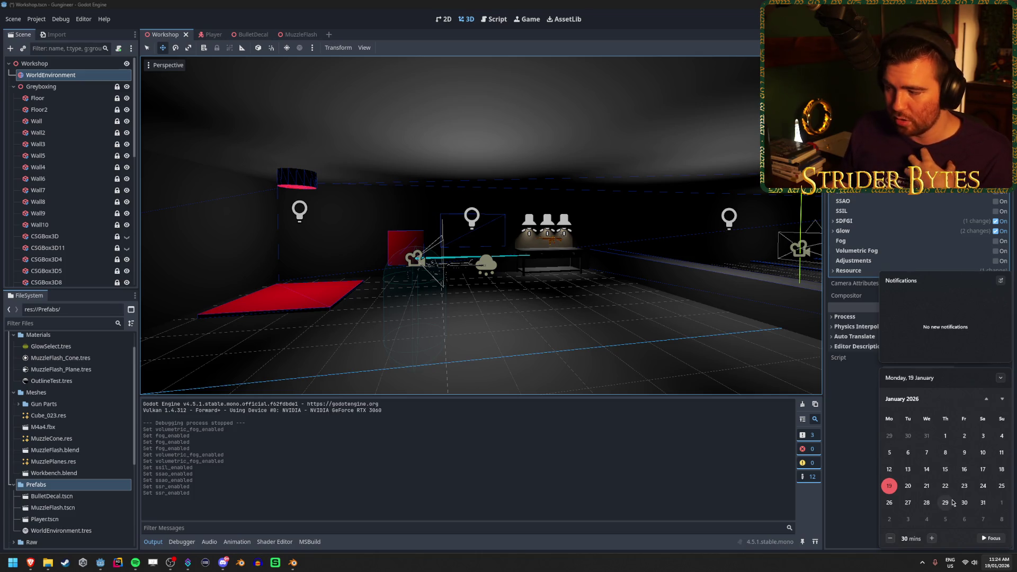
left_click(852, 433)
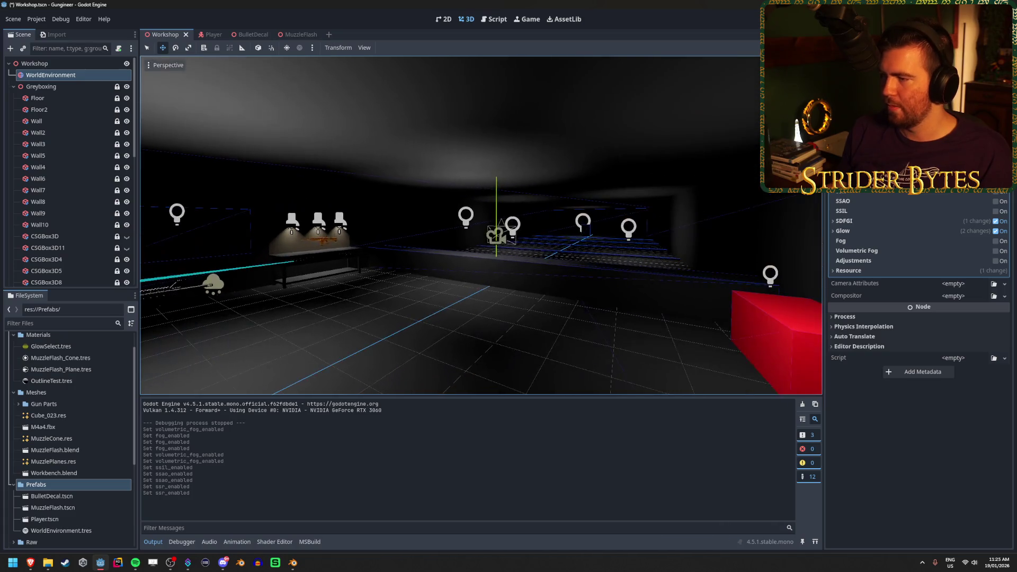
left_click(873, 268)
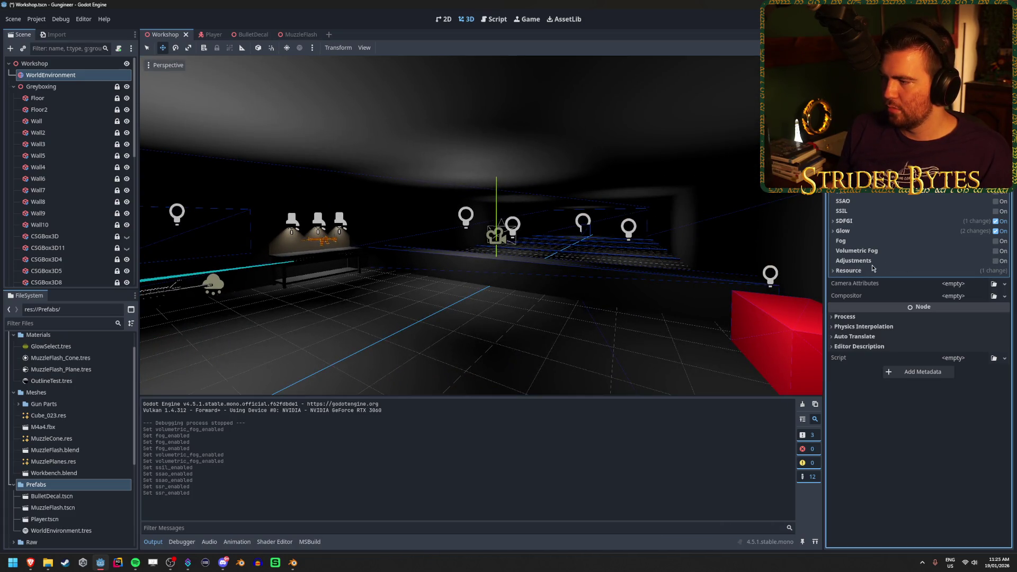
Enable colour adjustments and experiment with saturation, finally setting it back to 1.0
left_click(994, 261)
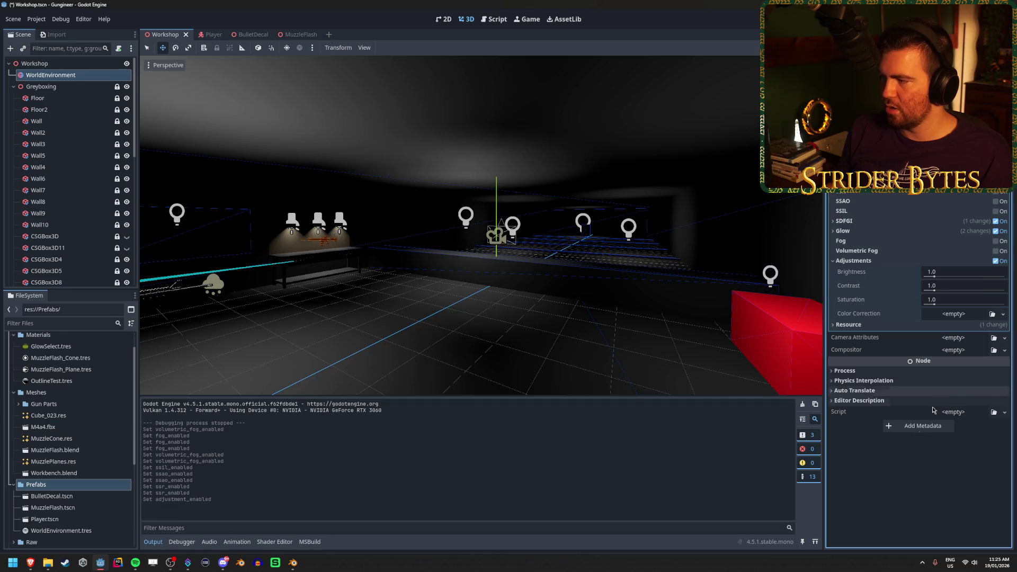
left_click_drag(925, 304, 1005, 303)
left_click(964, 302)
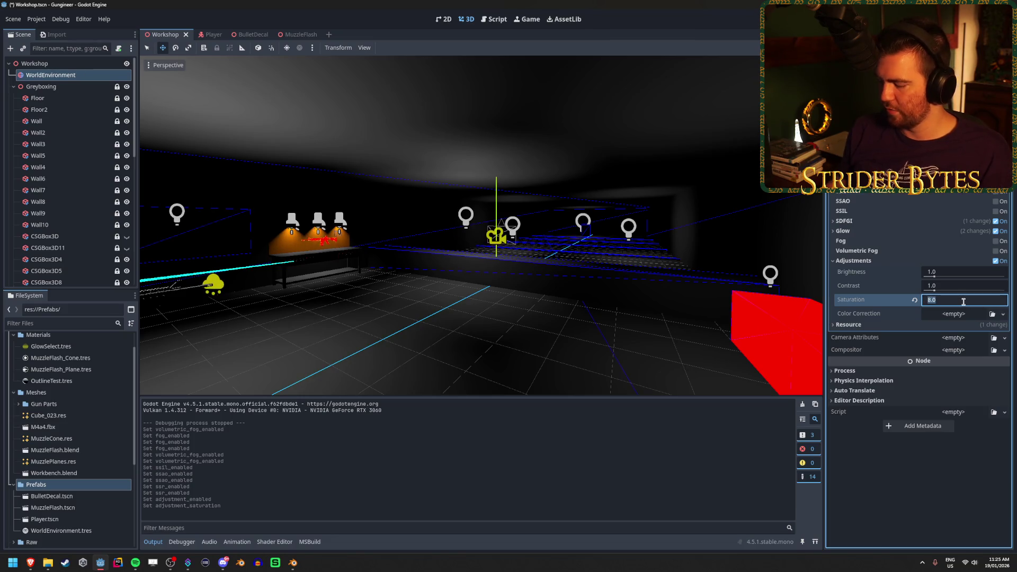
type("0.01")
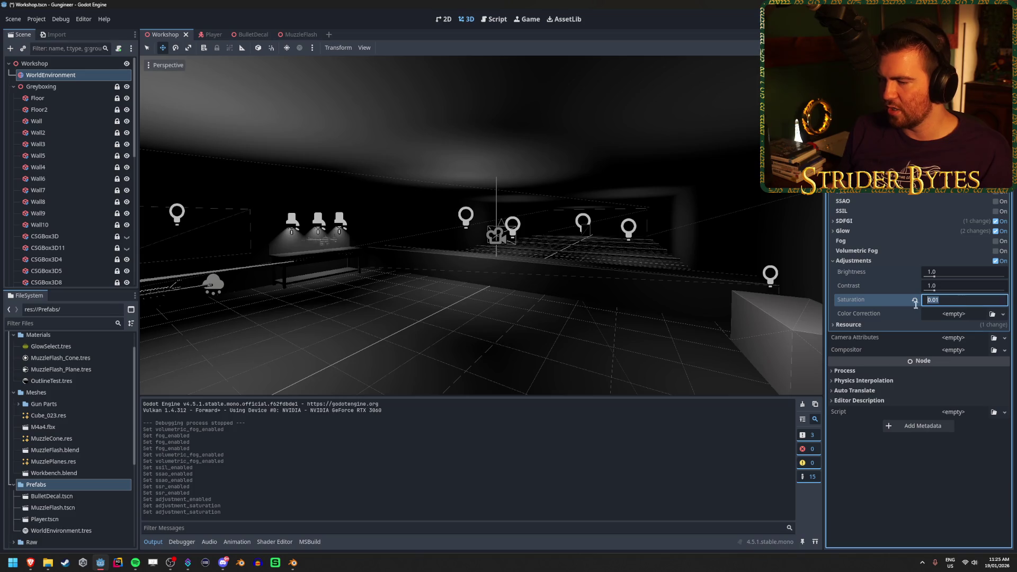
right_click(477, 228)
key("w")
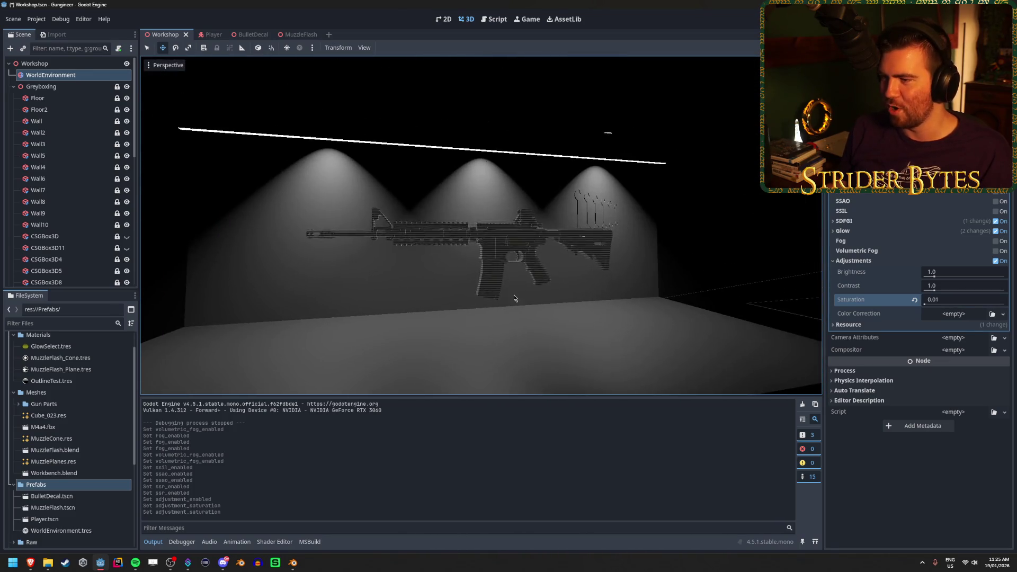
left_click(944, 299)
type("1")
key("Return")
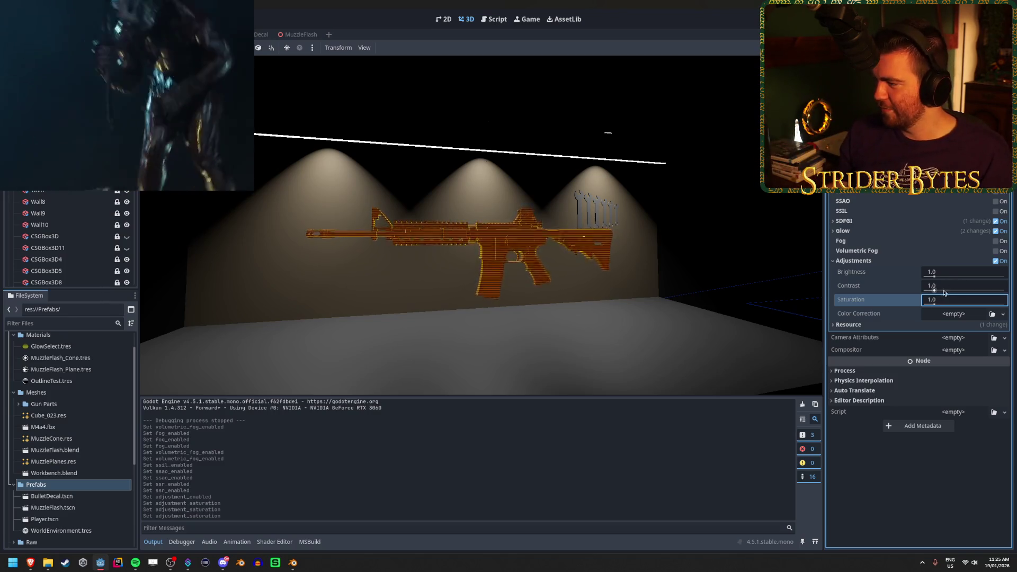
Reset contrast to 1.0, turn colour adjustments off, and bring the lighting tutorial forward
mouse_move(934, 289)
left_mouse_down()
mouse_move(917, 294)
mouse_move(1002, 289)
mouse_move(914, 288)
left_mouse_up()
left_click(949, 286)
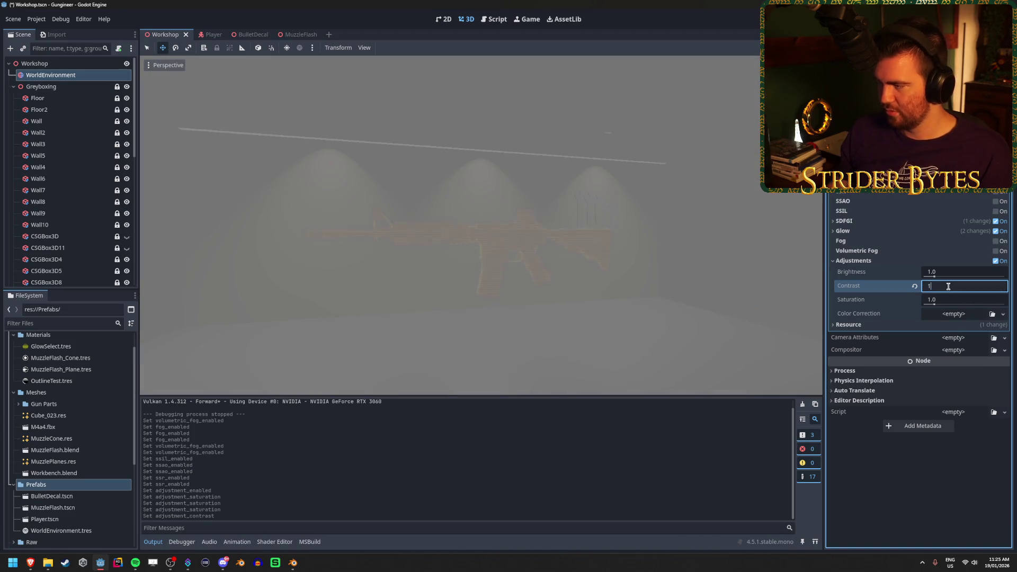
key("Return")
left_click(995, 261)
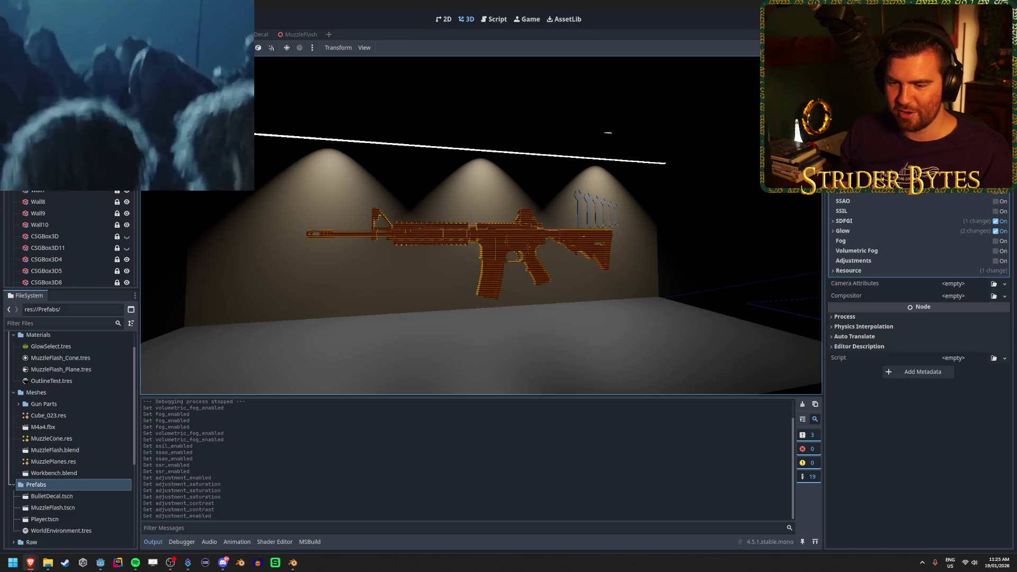
mouse_move(30, 563)
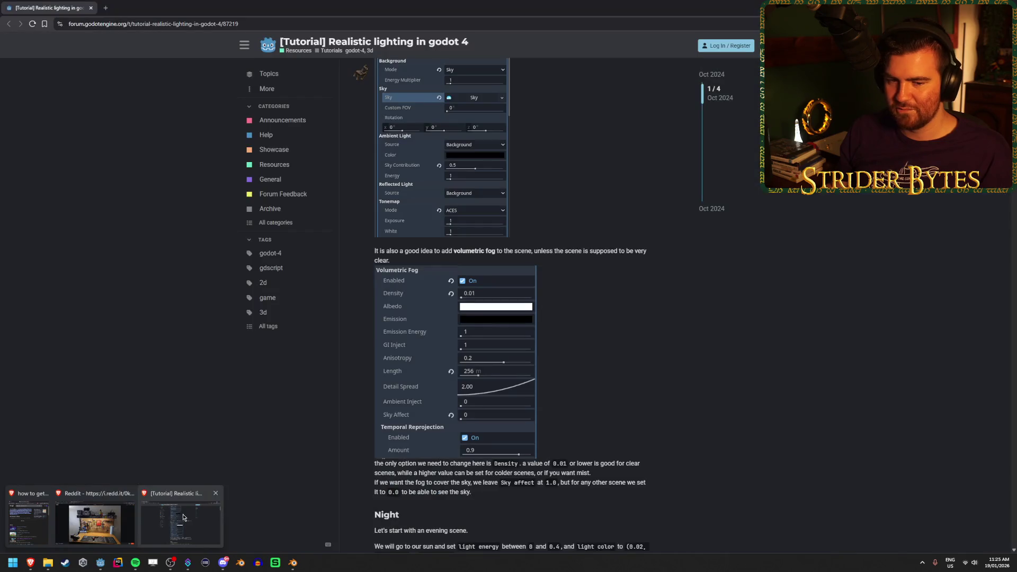
left_click(264, 524)
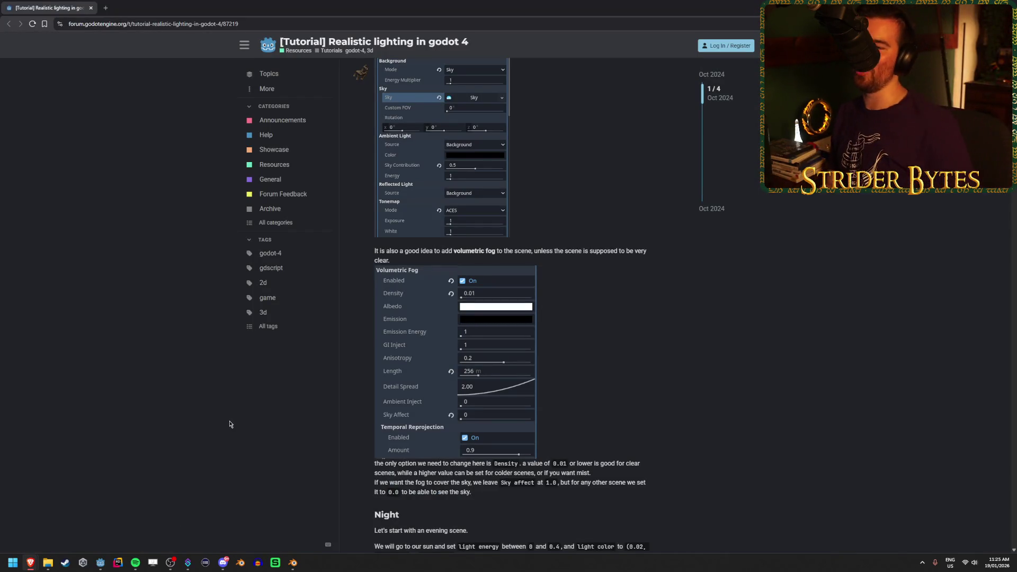
scroll(245, 396, "down", 1)
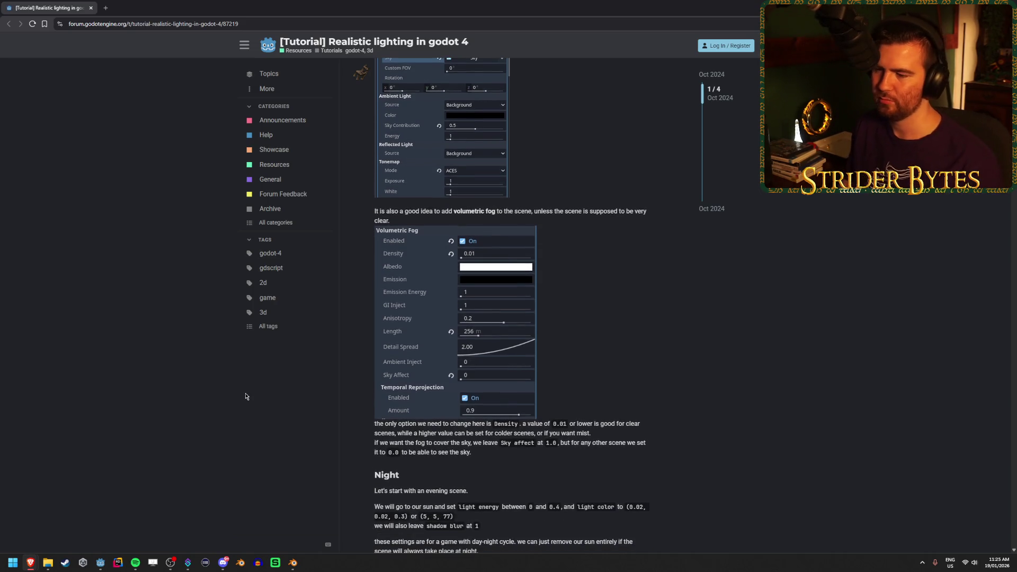
scroll(516, 389, "down", 1)
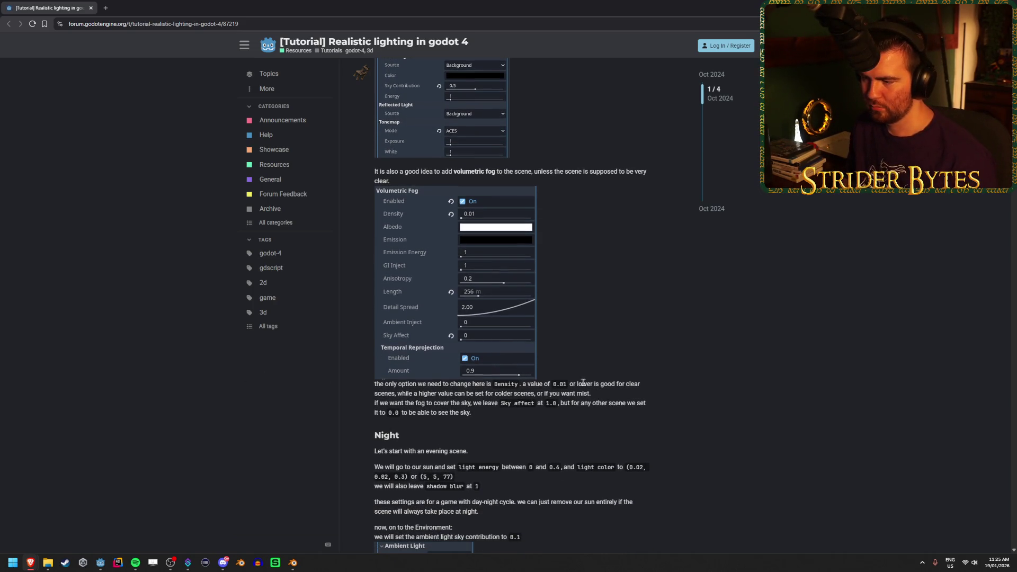
left_click_drag(619, 383, 501, 384)
left_click_drag(374, 393, 593, 403)
left_click(605, 400)
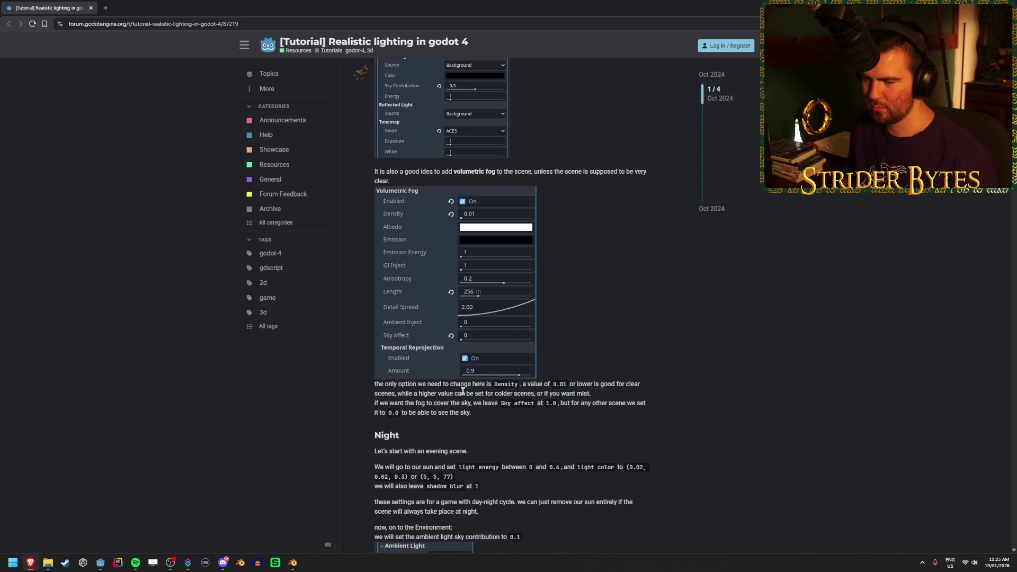
scroll(463, 391, "down", 3)
key("Home")
key("alt+Tab")
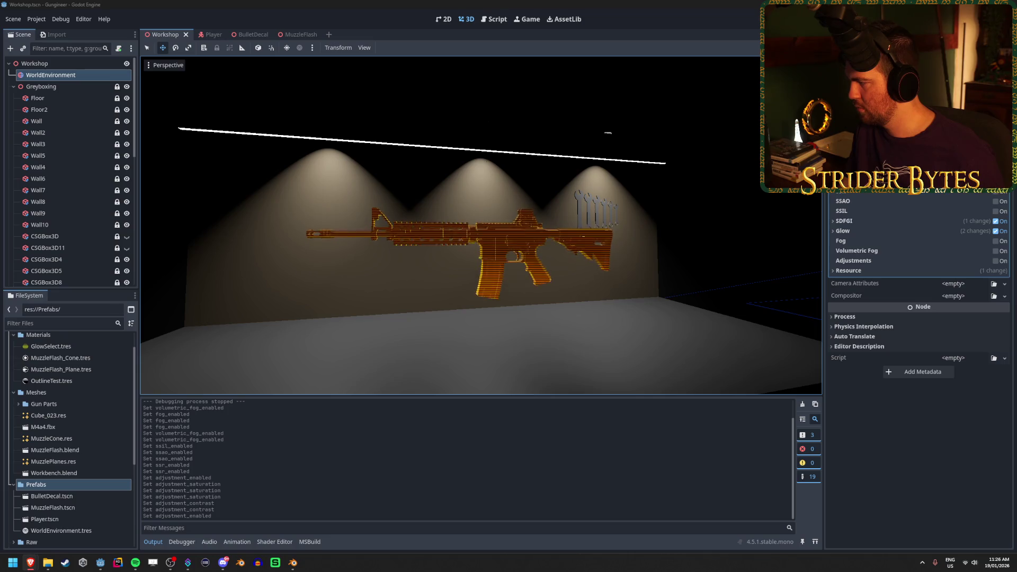
key("alt+Tab")
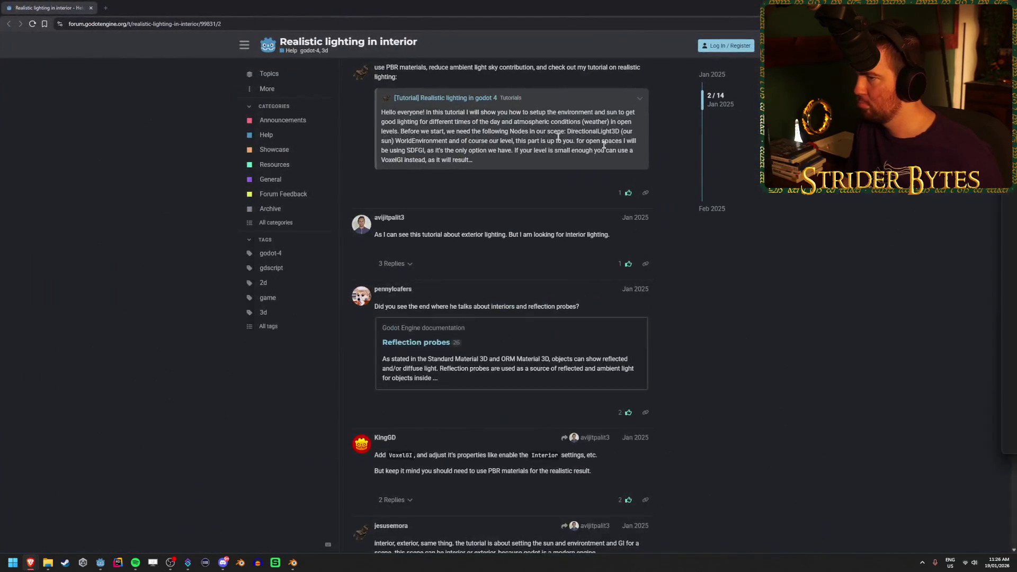
Open the 'Realistic lighting in interior' thread and find the advice to add VoxelGI
left_click(344, 8)
left_click(49, 4)
scroll(105, 270, "down", 2)
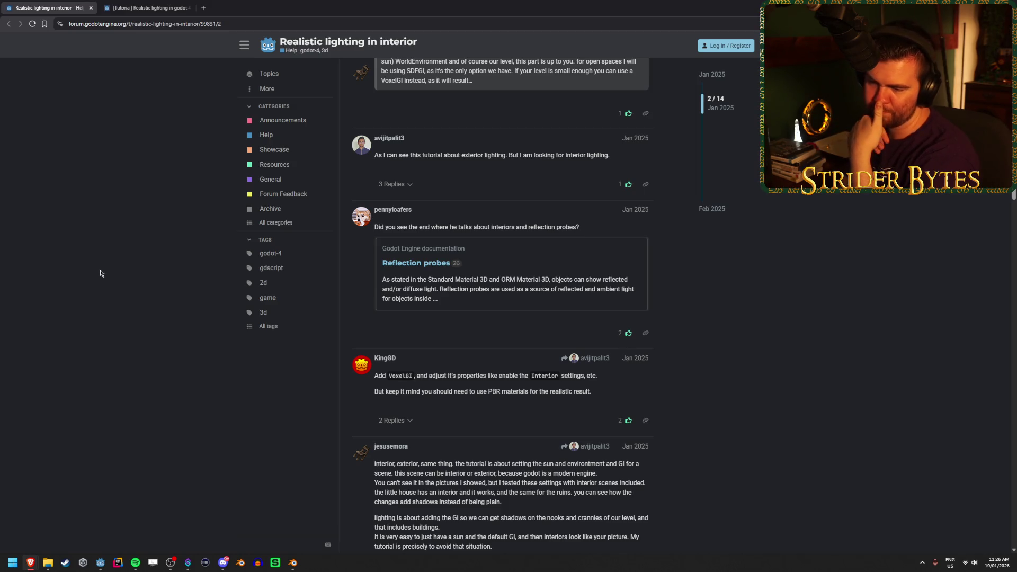
scroll(101, 273, "down", 1)
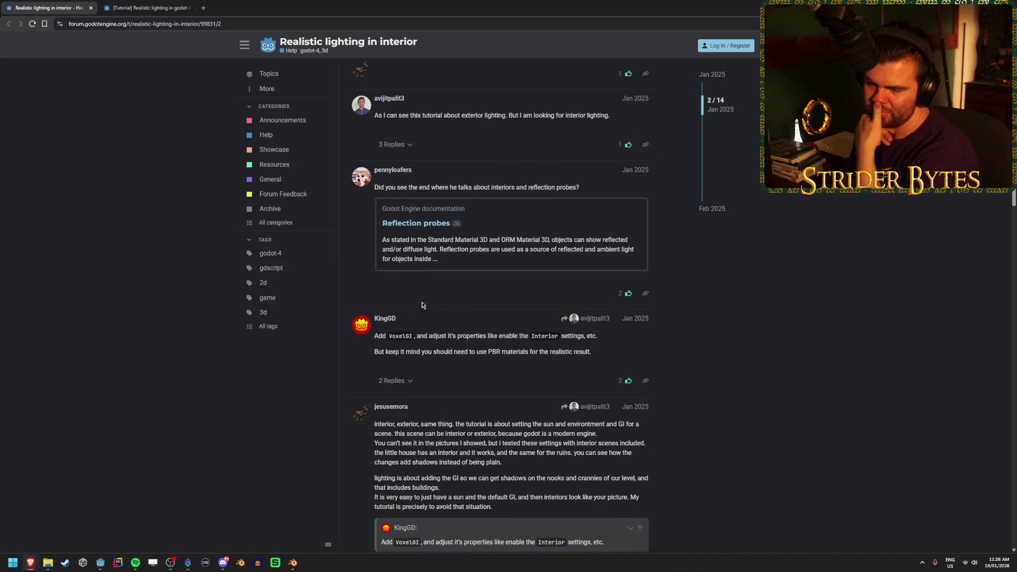
scroll(454, 296, "down", 1)
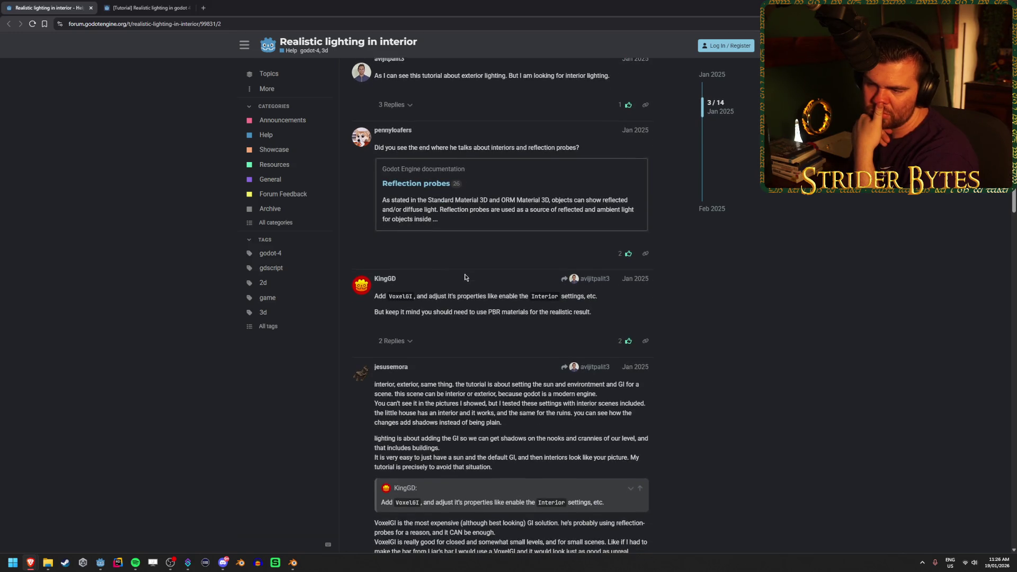
left_click_drag(442, 299, 378, 296)
left_click(473, 296)
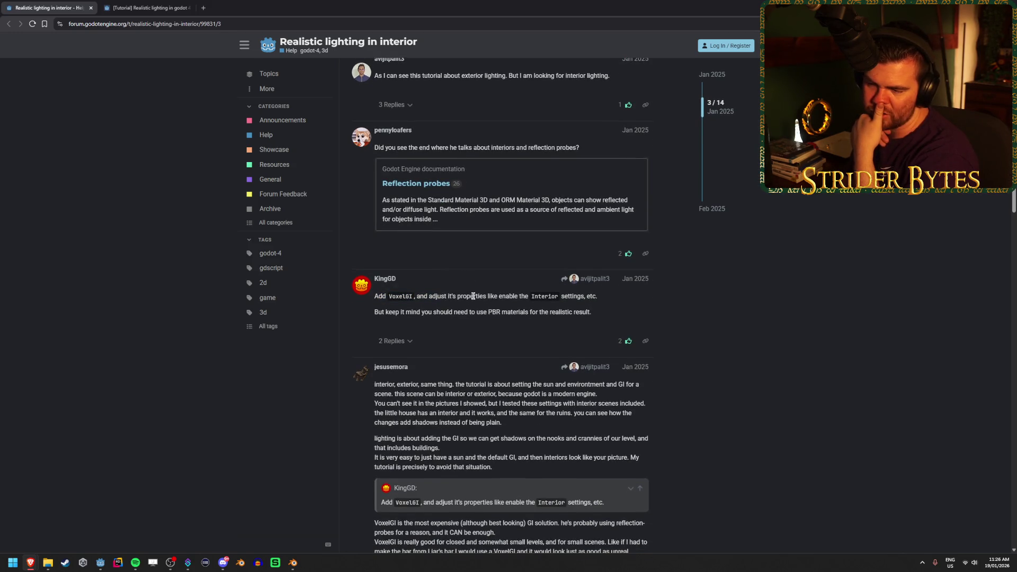
Highlight the reply noting that VoxelGI is expensive
scroll(78, 295, "down", 3)
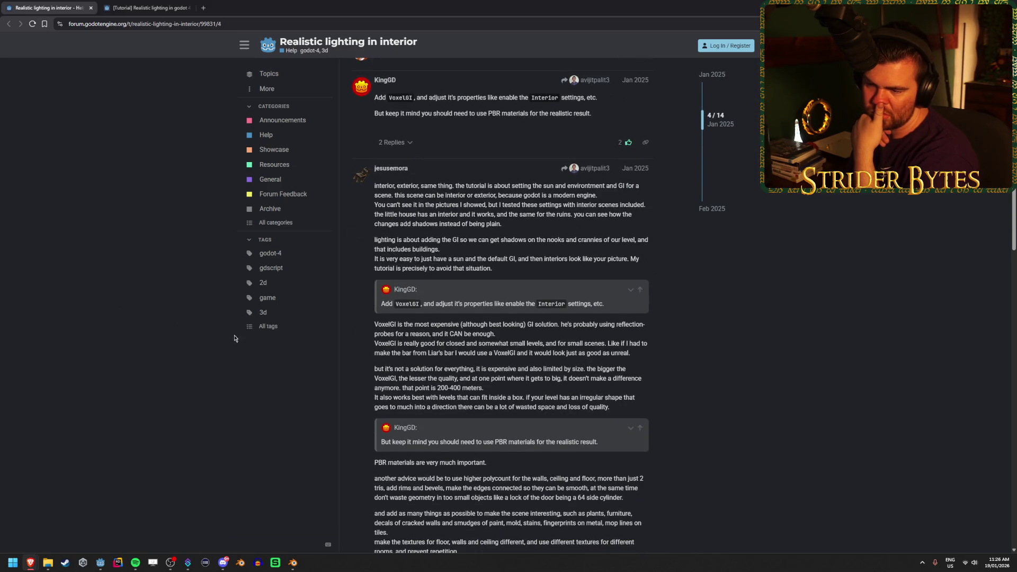
left_click_drag(447, 324, 538, 324)
left_click(616, 328)
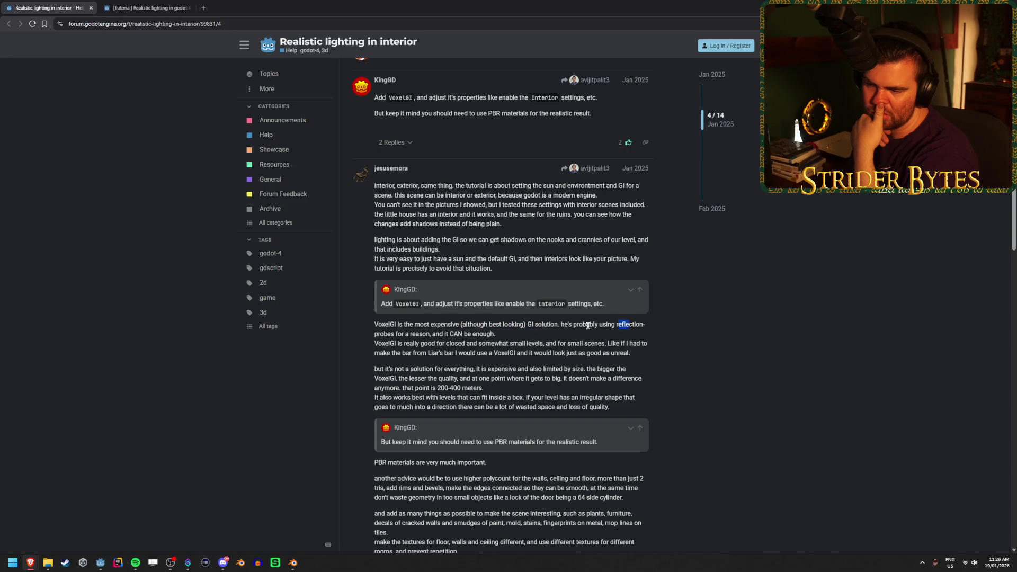
triple_click(436, 324)
left_click(402, 324)
Read the lines on VoxelGI suiting small levels, then start a new browser tab
mouse_move(395, 324)
left_mouse_down()
mouse_move(426, 343)
mouse_move(408, 343)
mouse_move(655, 345)
mouse_move(382, 334)
left_mouse_up()
left_click_drag(631, 353, 413, 344)
left_click(413, 343)
left_click_drag(448, 344, 631, 354)
left_click(453, 350)
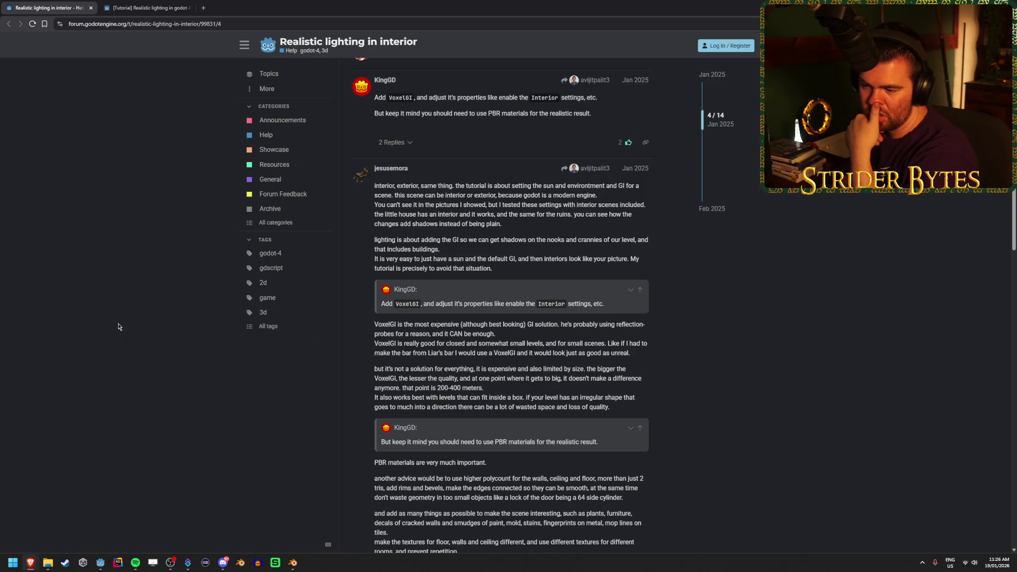
left_click(202, 8)
Search 'voxelgi godot' and read the VoxelGI class reference, including its light-leak note
type("voxelgi g")
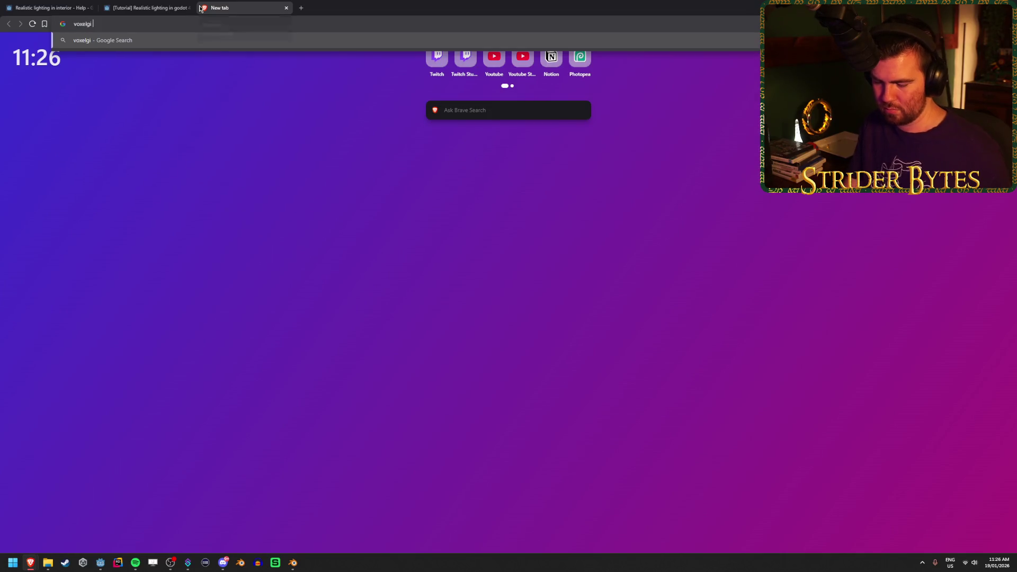
type("odot")
key("Return")
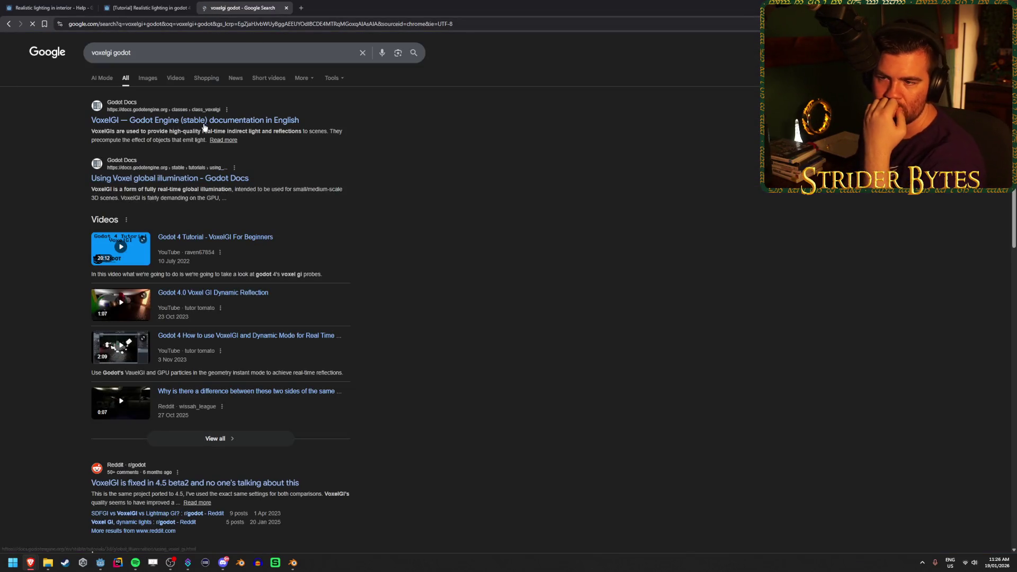
left_click(339, 7)
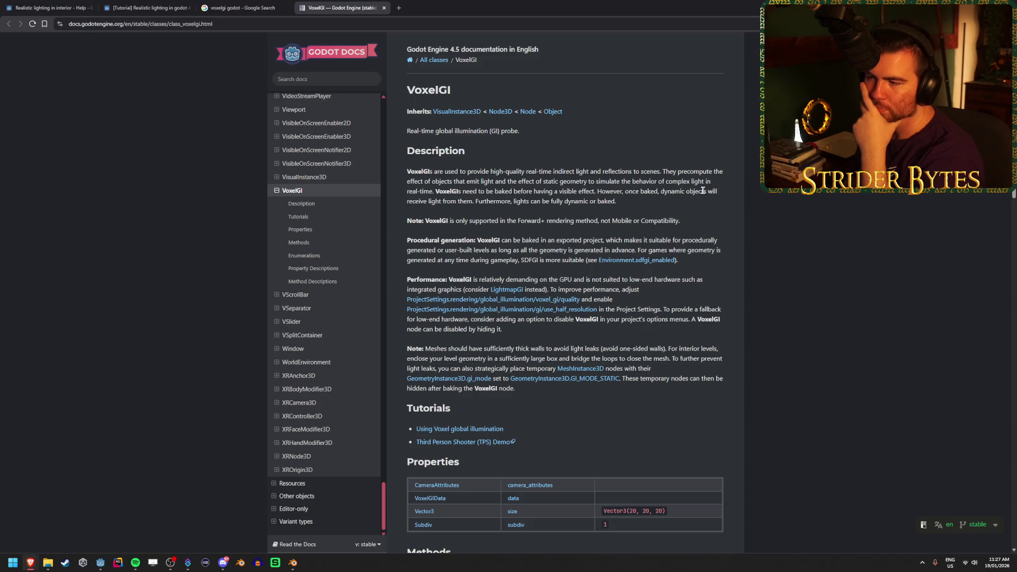
scroll(703, 191, "down", 2)
scroll(698, 181, "down", 1)
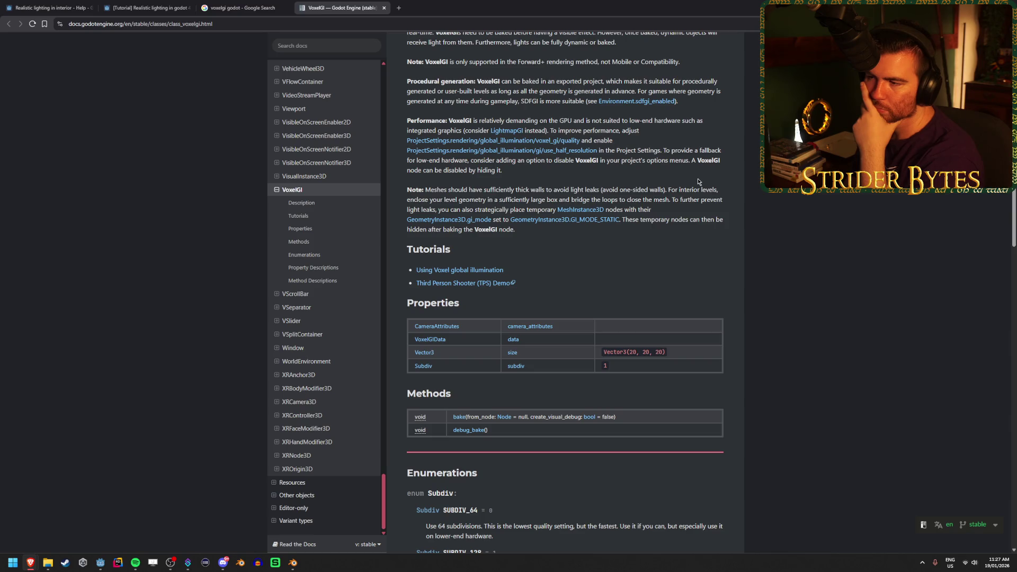
mouse_move(457, 187)
left_mouse_down()
mouse_move(550, 189)
mouse_move(436, 189)
left_mouse_up()
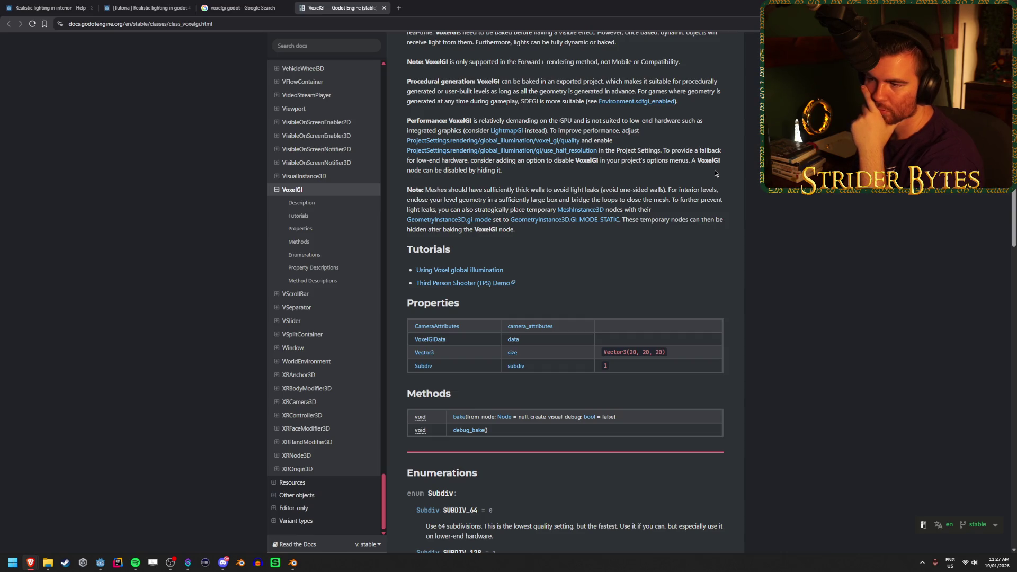
scroll(715, 173, "down", 10)
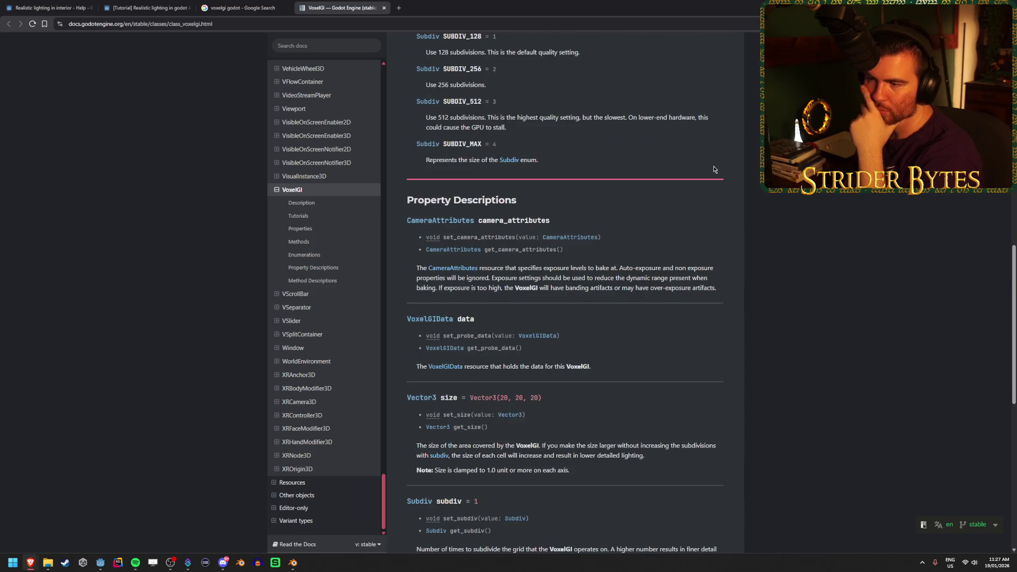
scroll(715, 169, "up", 15)
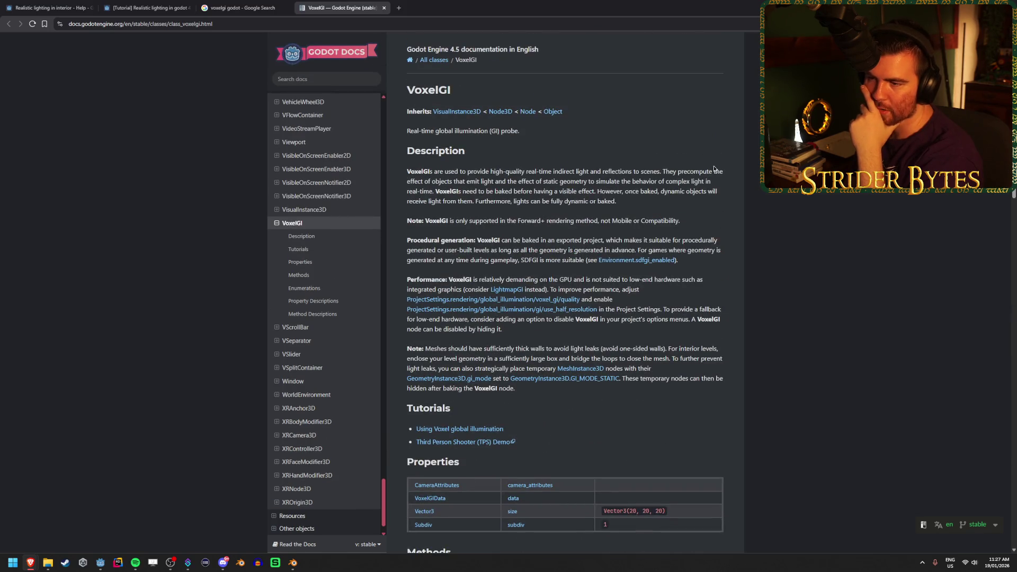
Return to the results and open 'Using Voxel global illumination' in a new tab
left_click(264, 6)
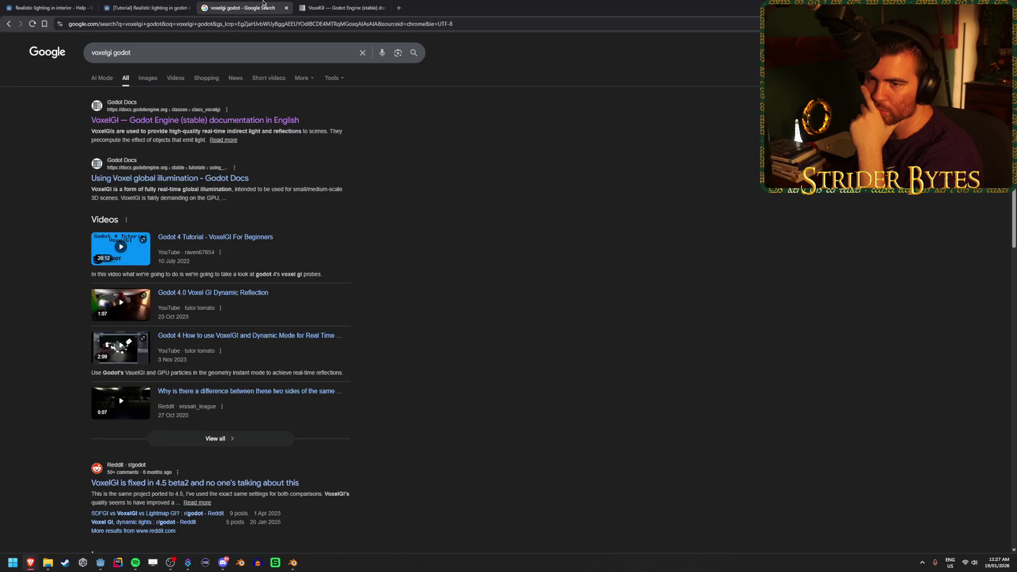
middle_click(227, 177)
left_click(531, 7)
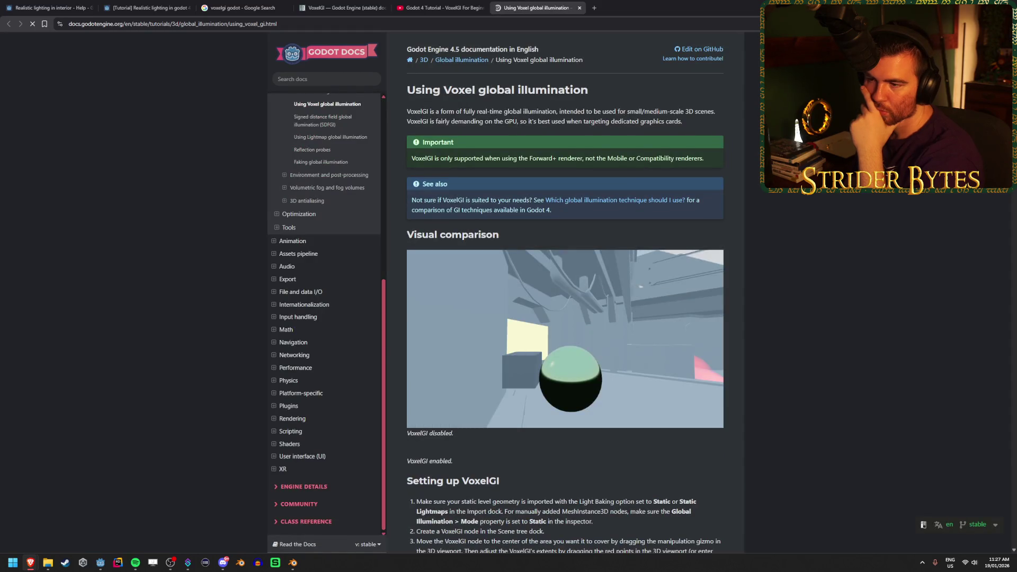
Scroll past the guide's setup steps, node properties and GI modes to the lights-and-objects section
scroll(814, 252, "down", 3)
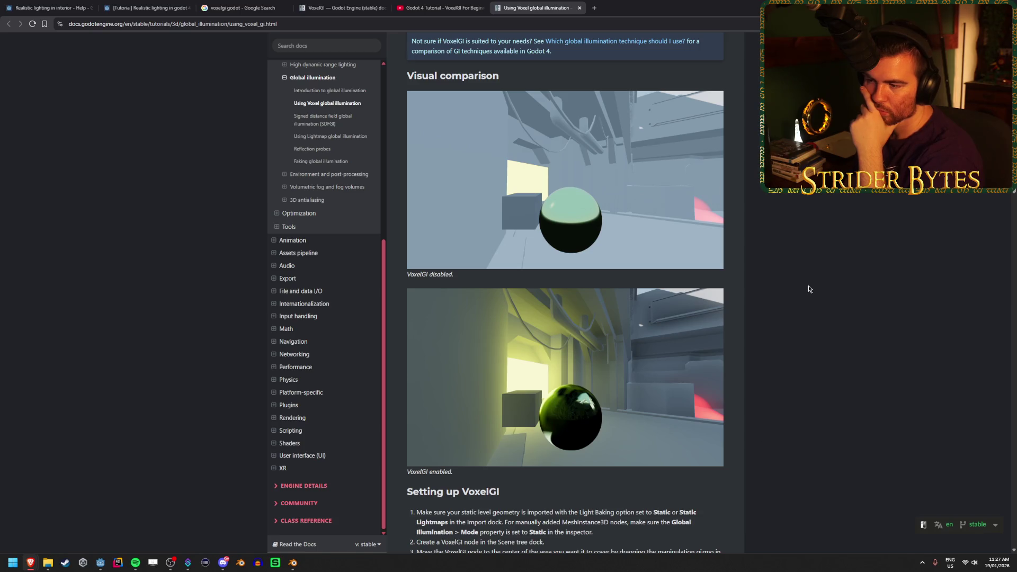
scroll(809, 289, "down", 3)
scroll(809, 288, "down", 2)
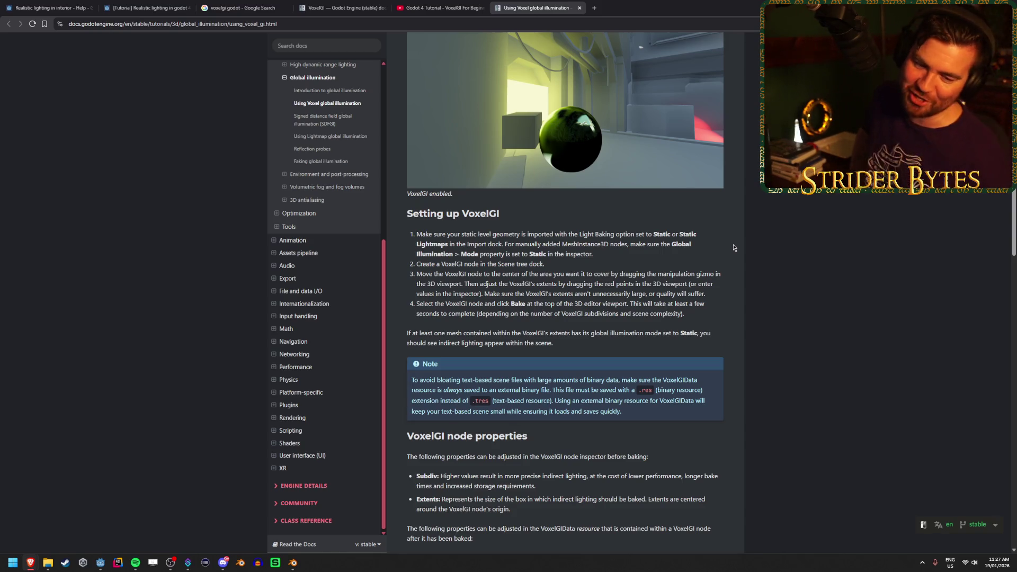
scroll(739, 241, "down", 2)
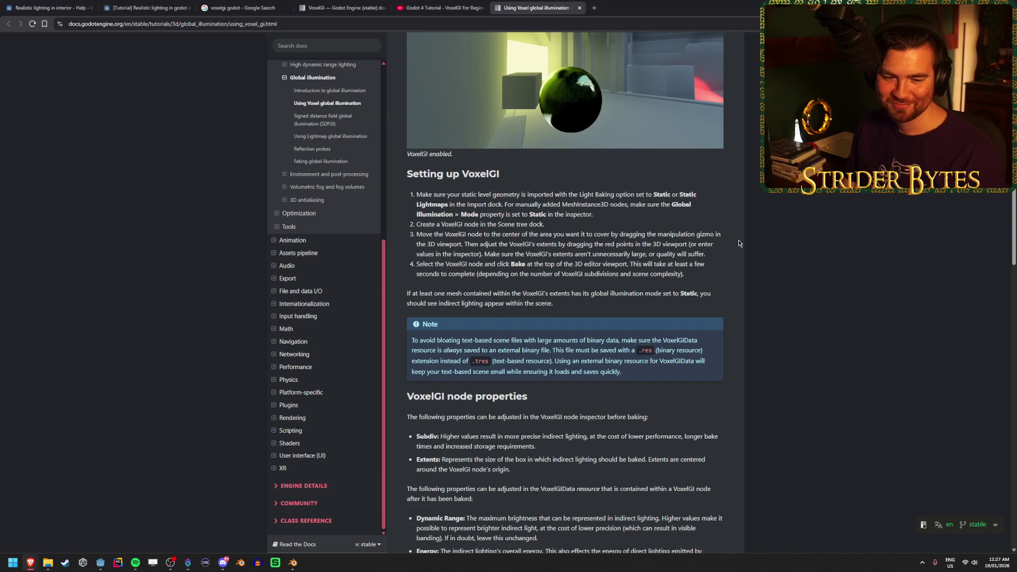
scroll(699, 270, "down", 4)
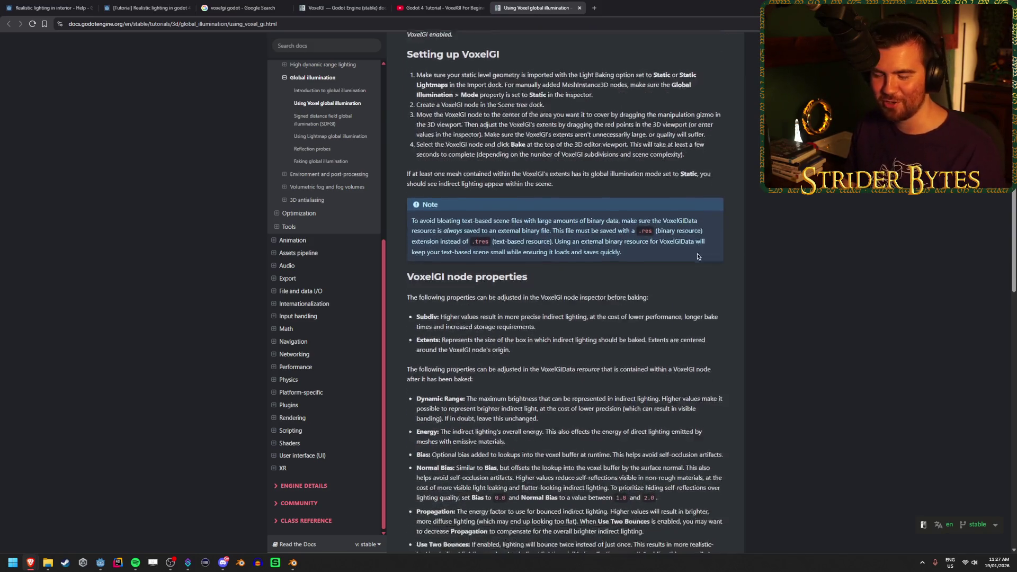
scroll(686, 237, "down", 5)
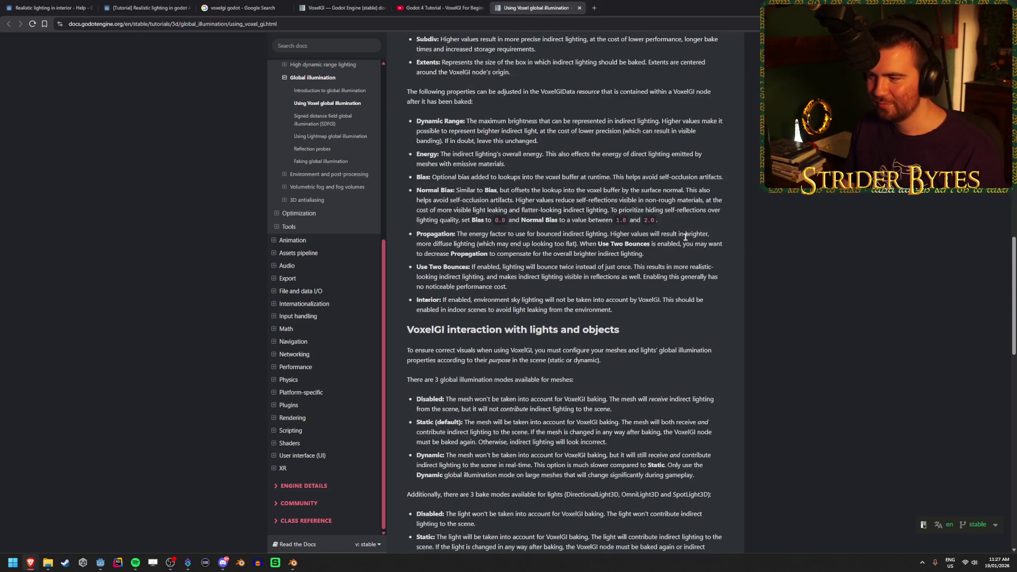
scroll(685, 238, "down", 1)
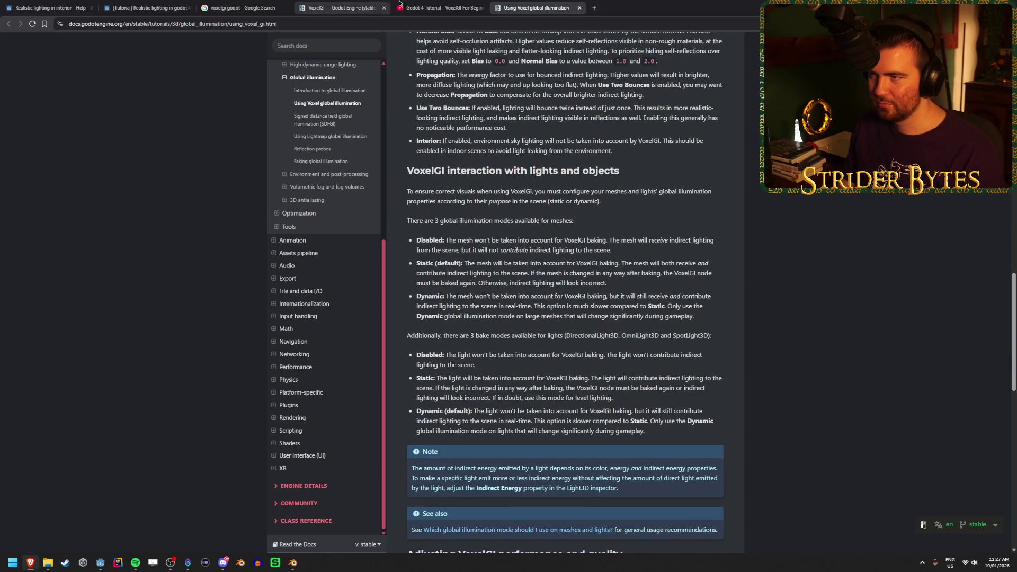
left_click(444, 4)
Skim the video from GI Settings through the Cornell box build to the VoxelGI debug view
left_click(31, 484)
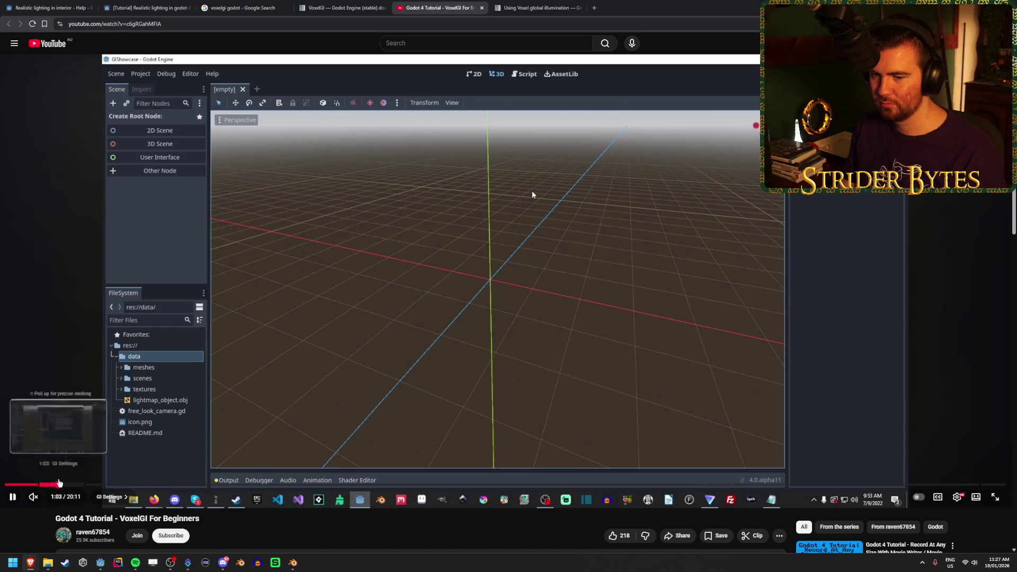
left_click(59, 484)
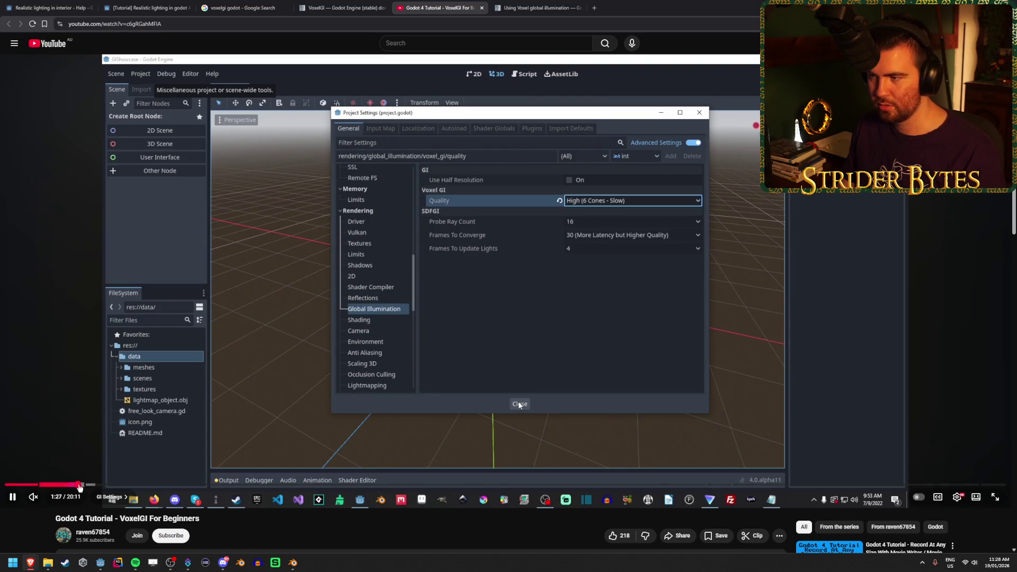
left_click(96, 485)
left_click(131, 485)
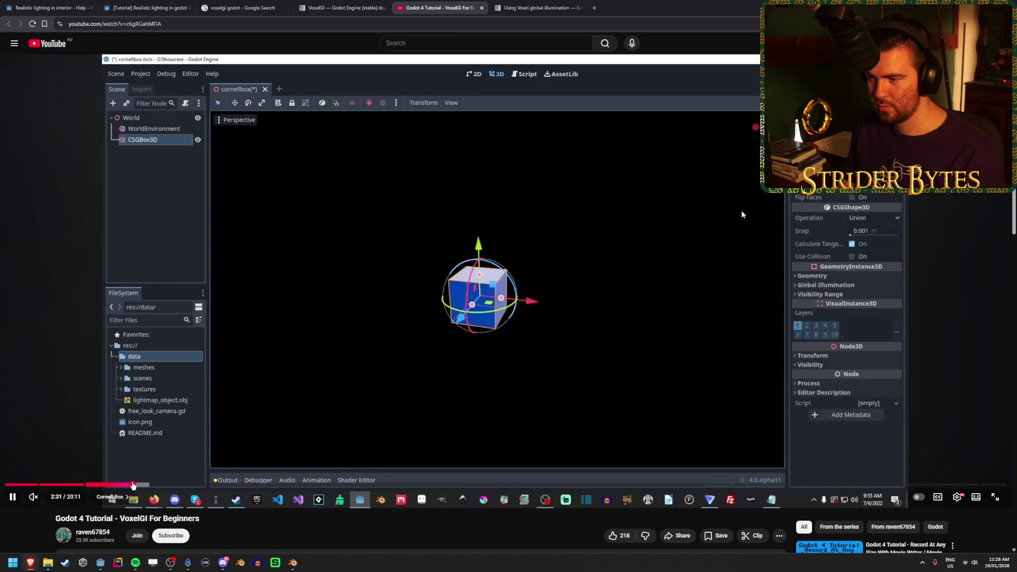
left_click(180, 484)
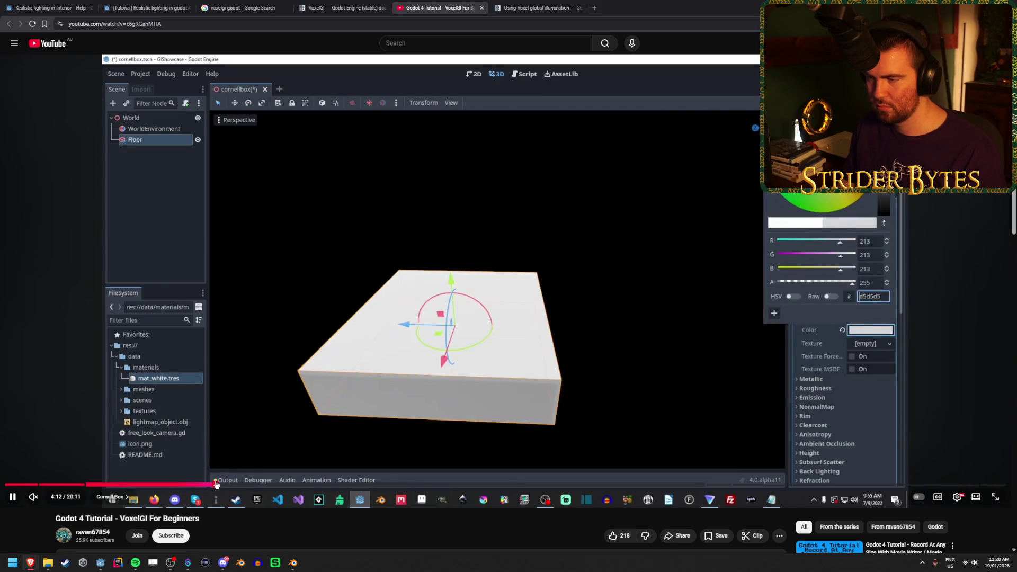
left_click(214, 485)
left_click(311, 485)
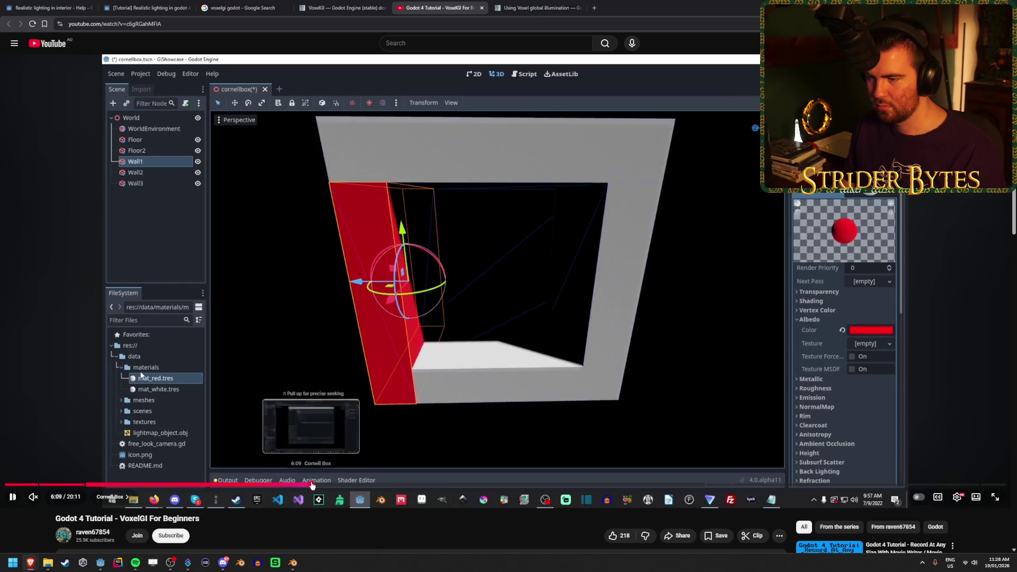
left_click(345, 484)
left_click(367, 484)
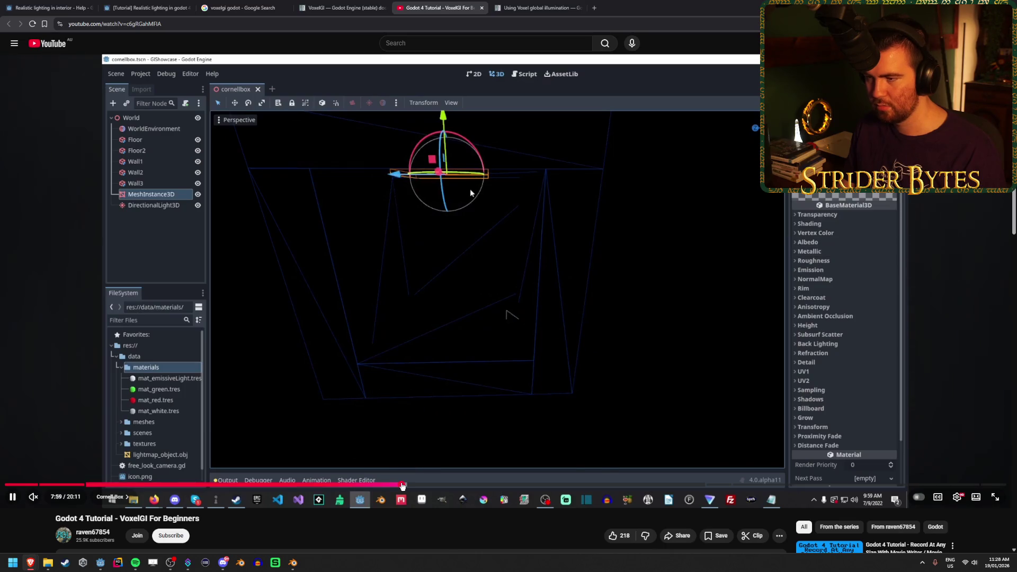
left_click(401, 484)
left_click(438, 485)
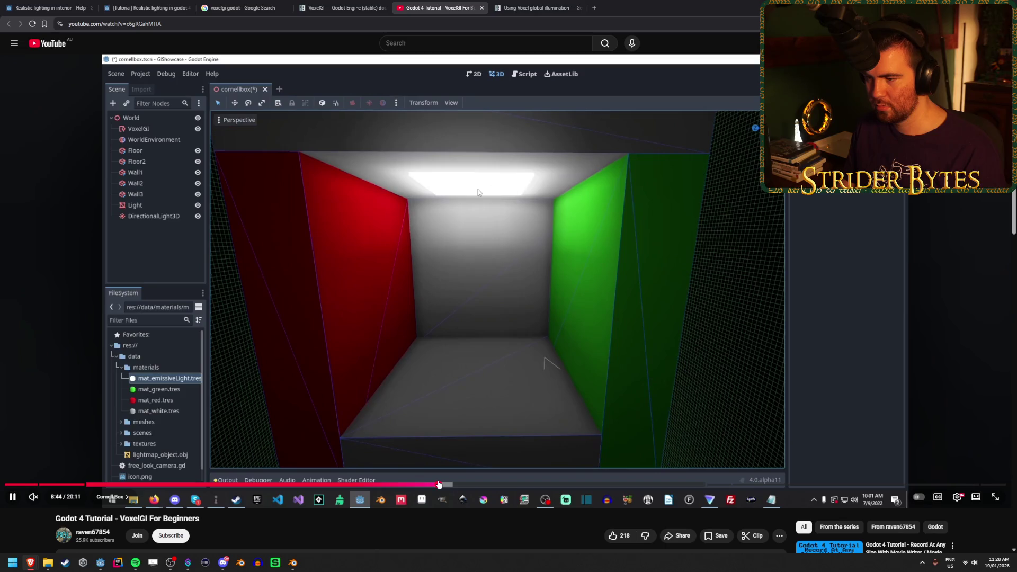
Seek through the VoxelGI properties and mesh GI mode parts, pause, and return to Godot
left_click_drag(439, 484, 465, 484)
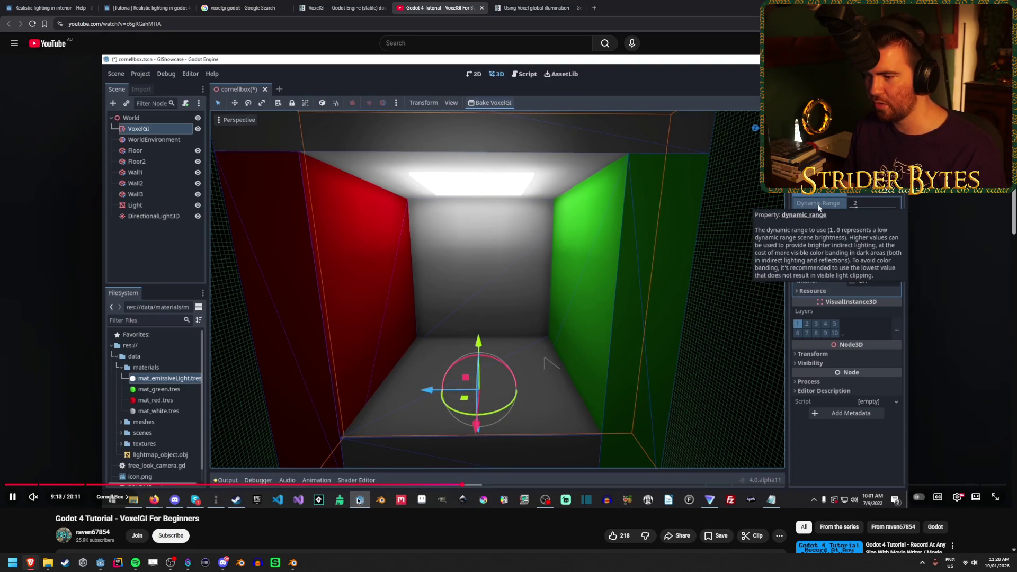
left_click(471, 485)
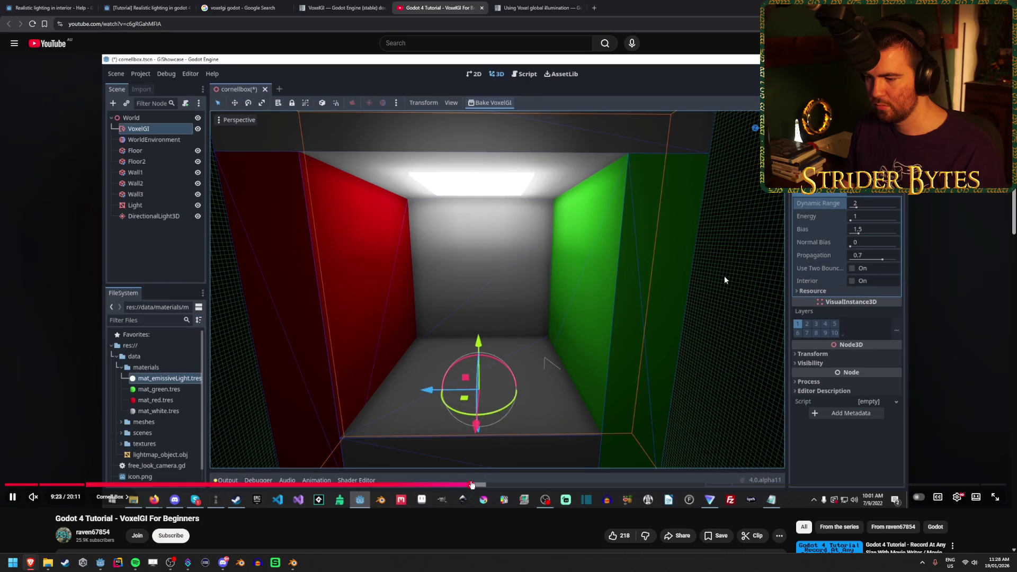
left_click(482, 485)
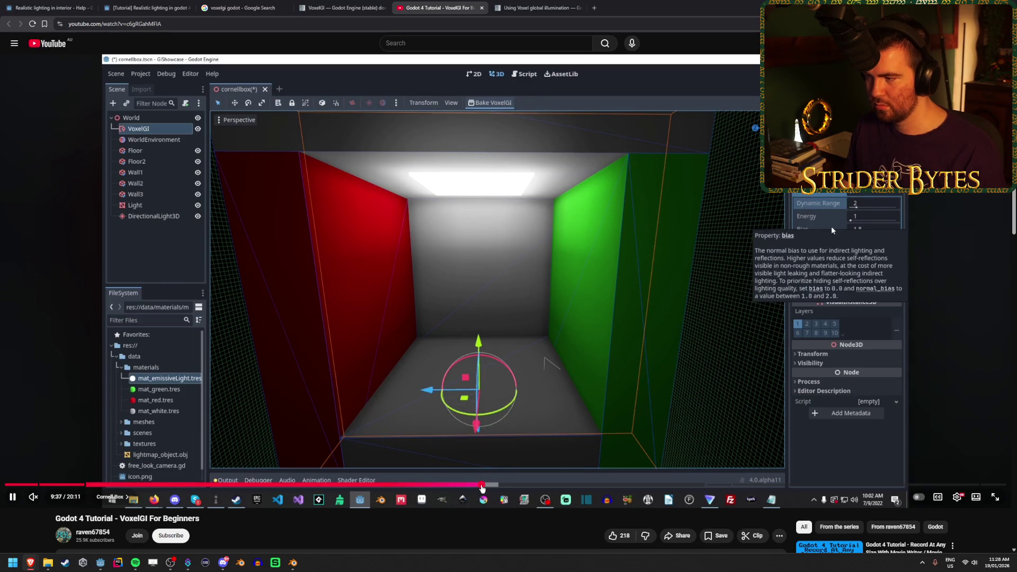
left_click_drag(481, 485, 351, 486)
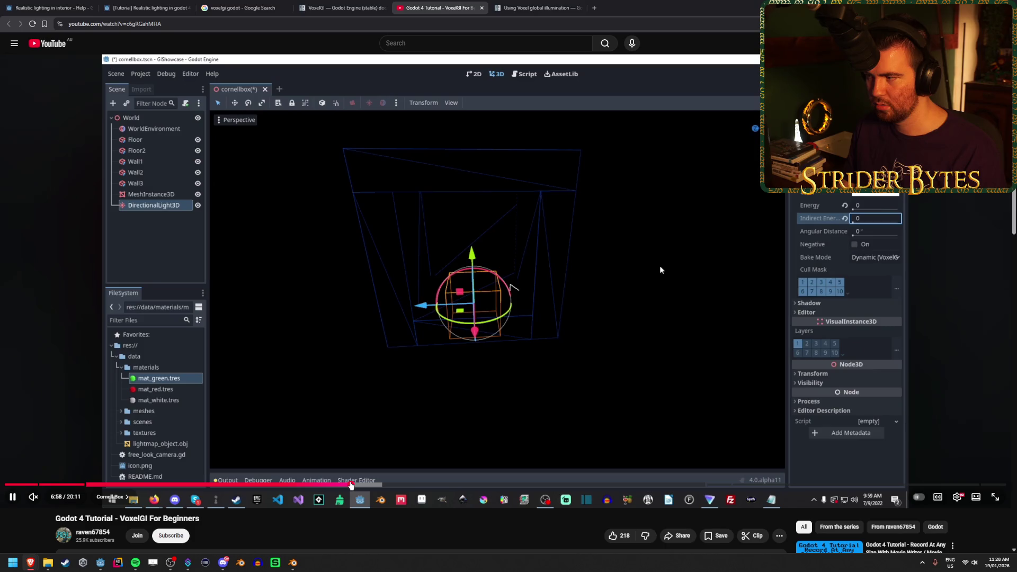
left_click_drag(350, 486, 378, 486)
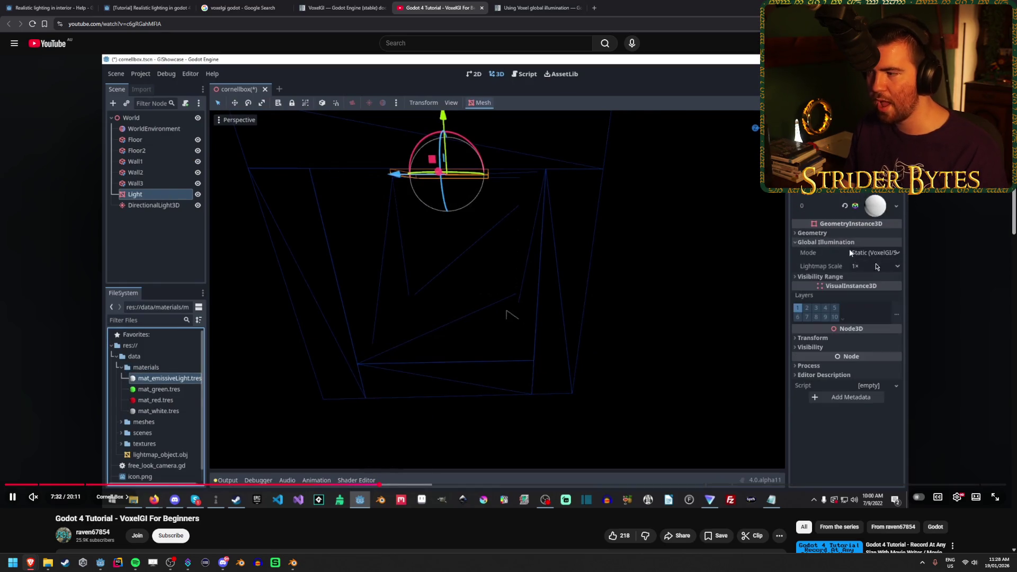
key("space")
key("alt+Tab")
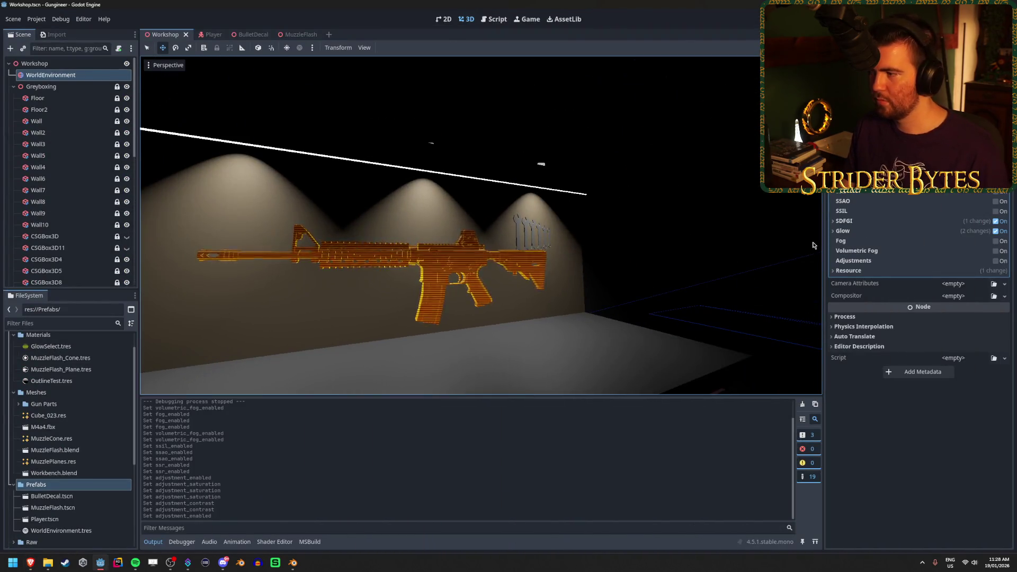
Enable SDFGI and try raising its cascade count, up to 8
left_click(996, 221)
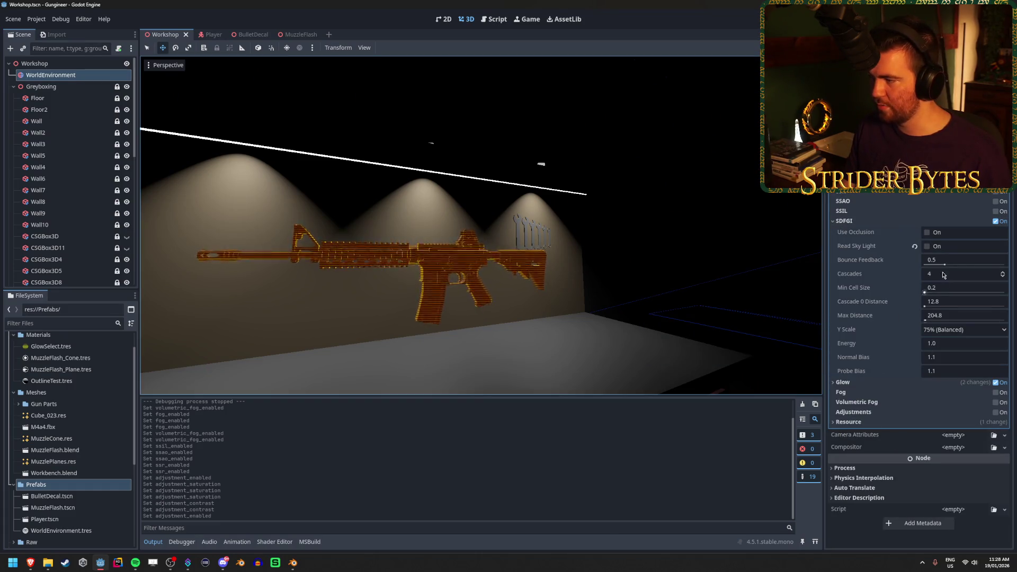
left_click(1001, 274)
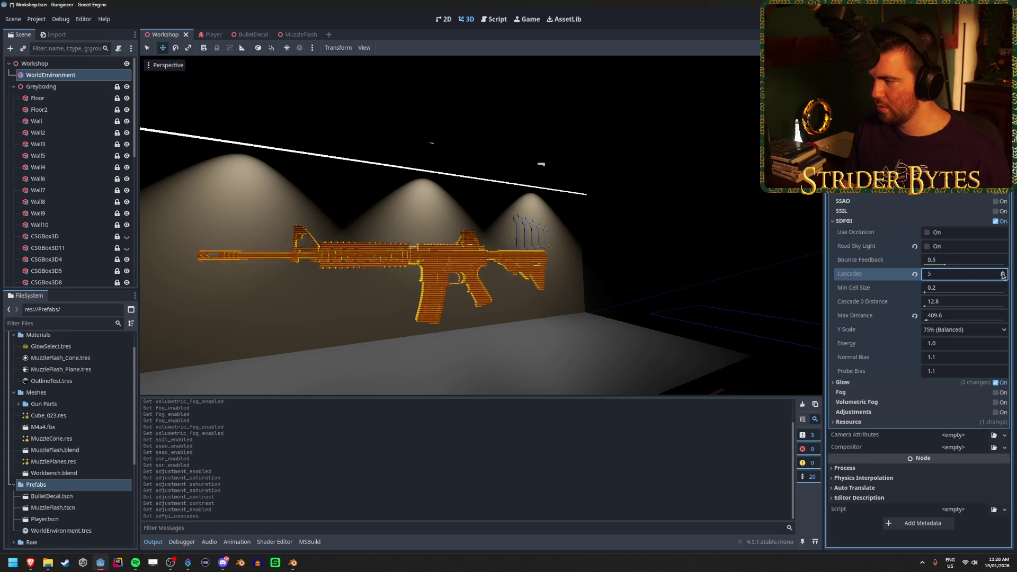
left_click(960, 275)
type("1")
key("Return")
type("8")
key("Return")
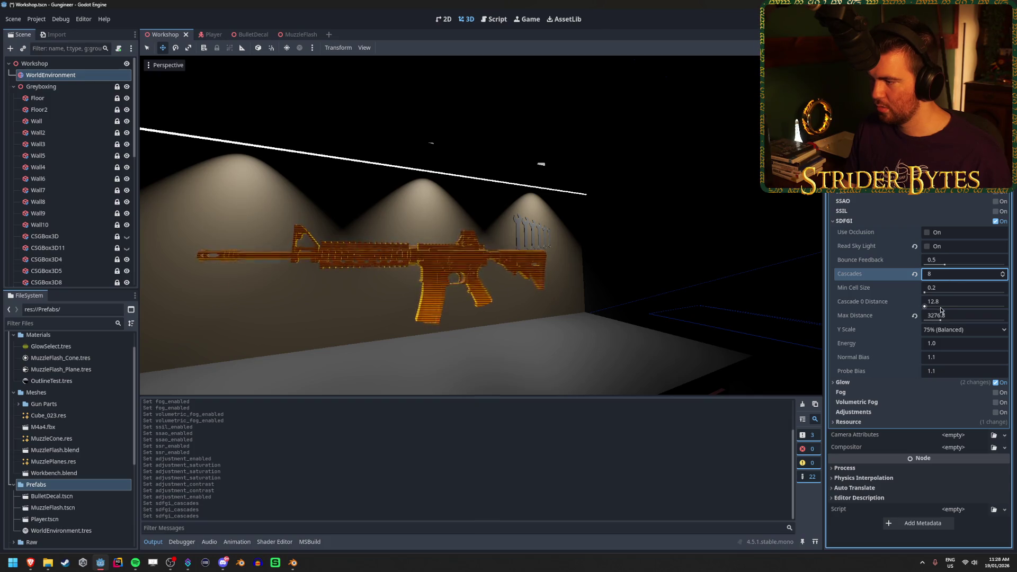
Try other SDFGI values, then restore 4 cascades, 0.2 min cell size, 75% Y Scale, 1.1 probe bias
left_click_drag(935, 314, 971, 318)
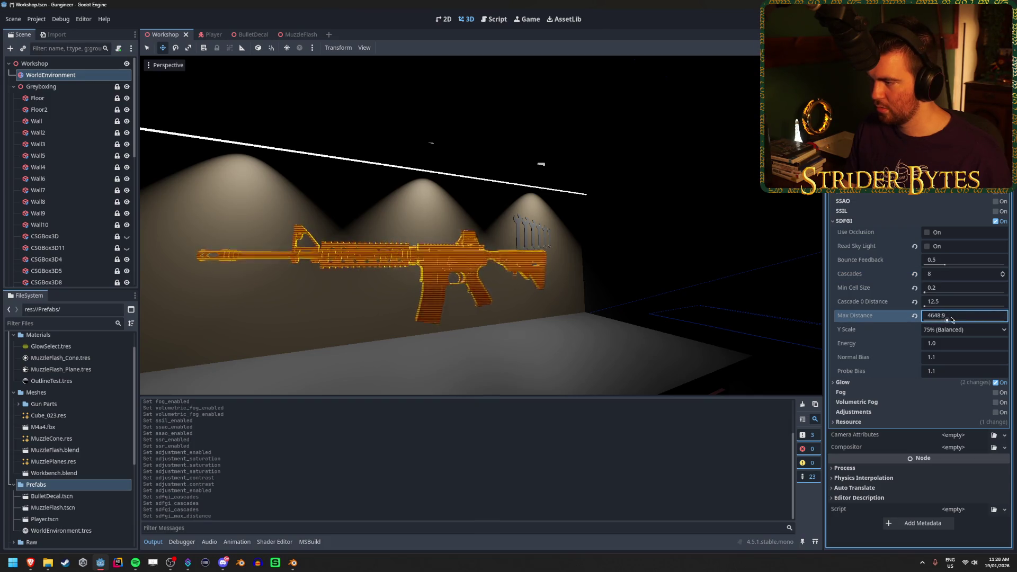
left_click_drag(925, 289, 977, 295)
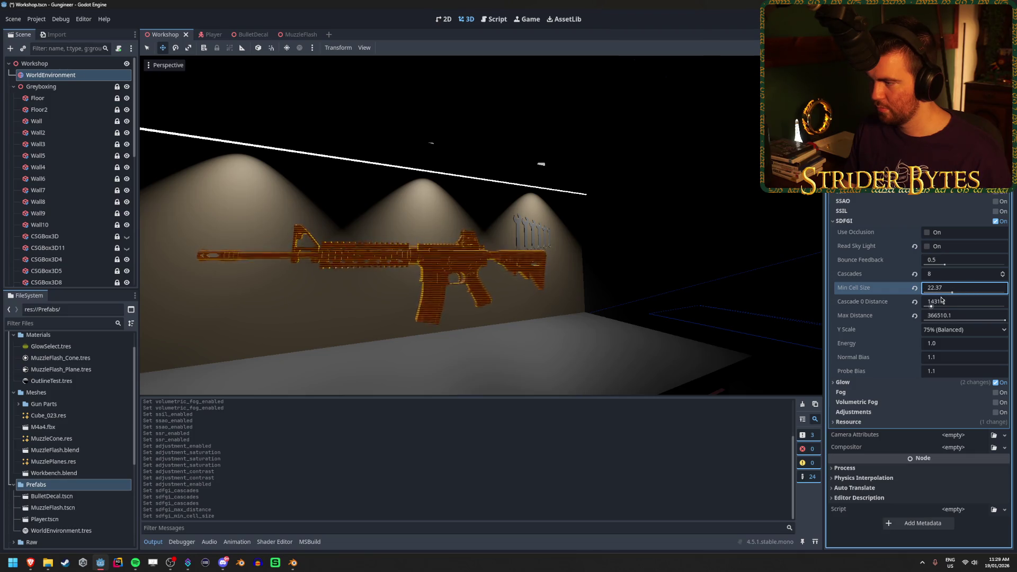
left_click(915, 274)
left_click(915, 287)
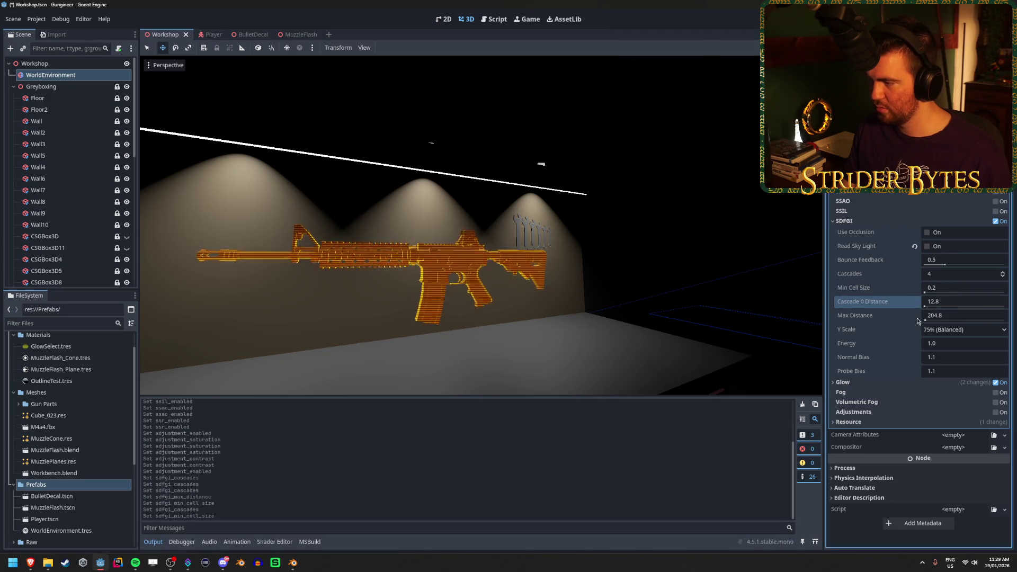
left_click(959, 330)
left_click(959, 330)
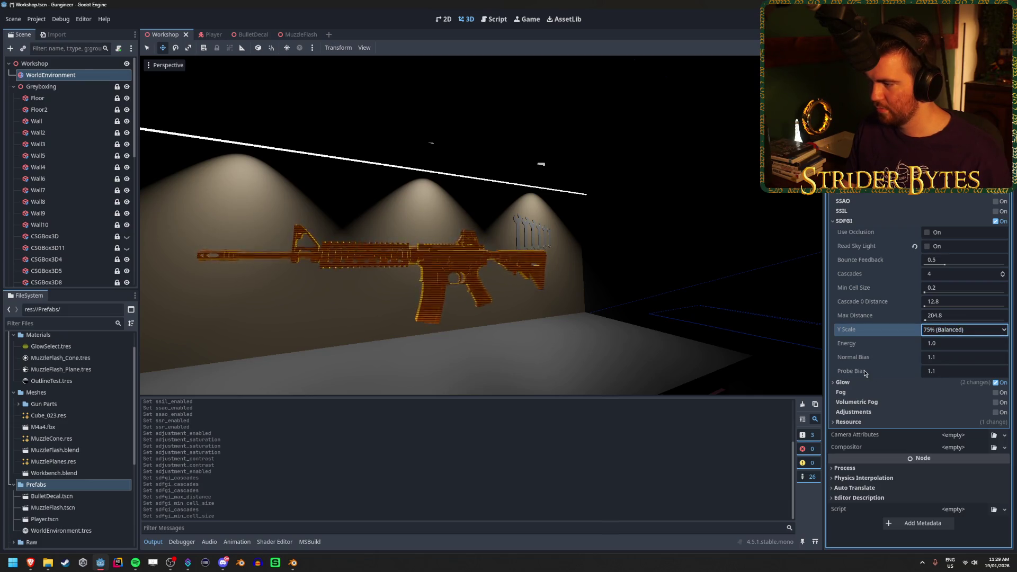
left_click_drag(941, 371, 951, 371)
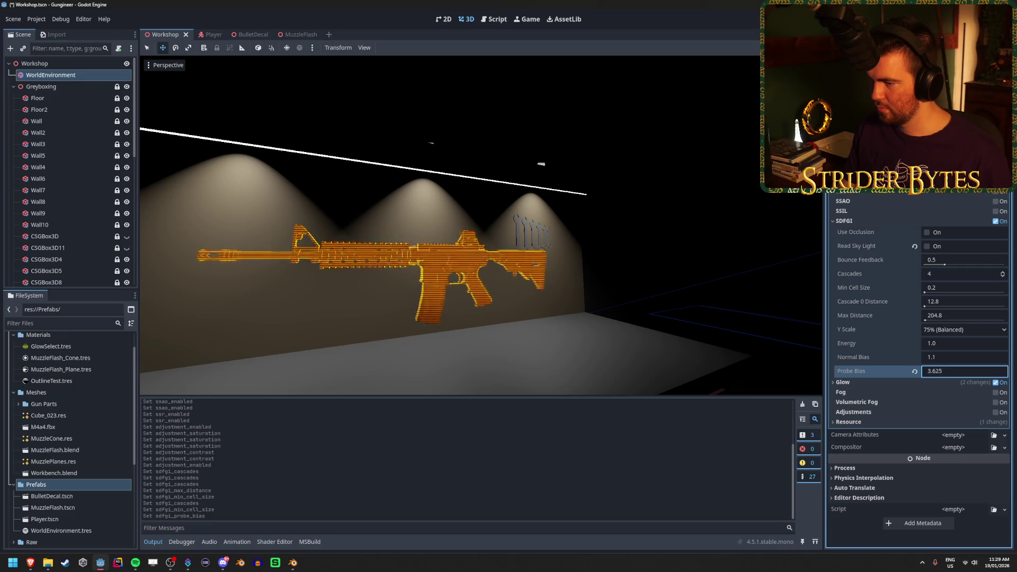
left_click(915, 371)
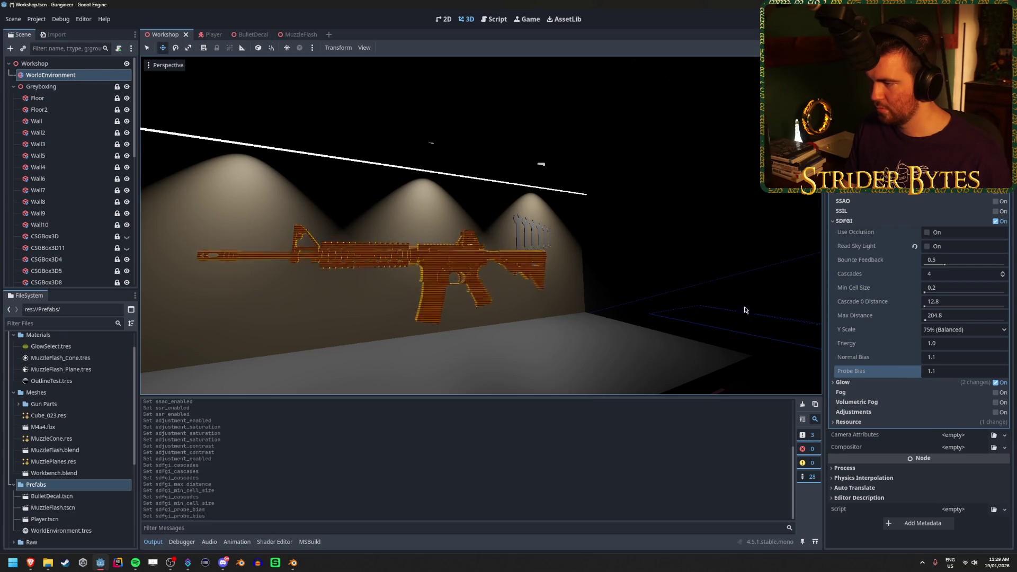
scroll(561, 293, "down", 6)
scroll(562, 293, "up", 4)
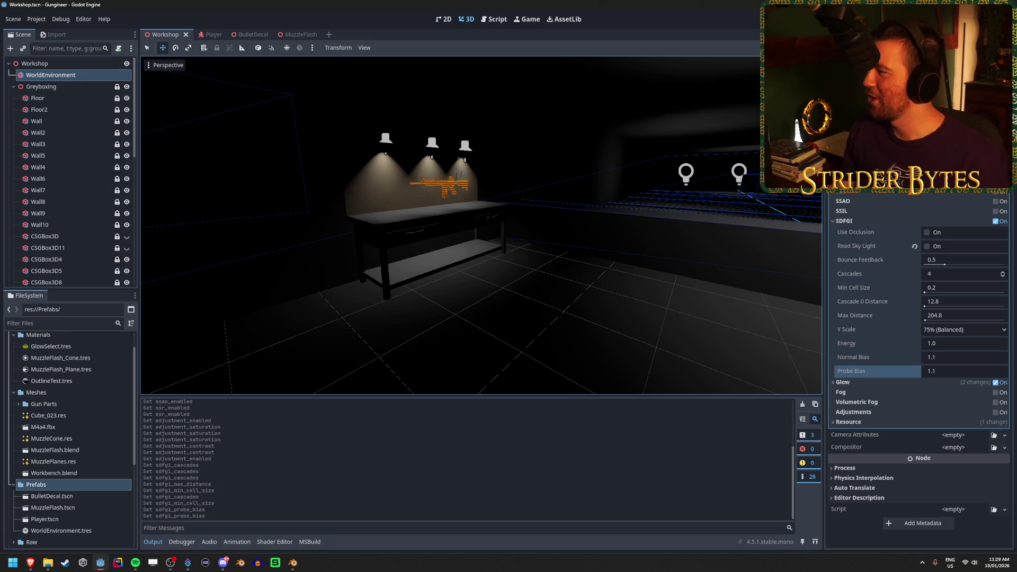
Fly the camera around the room and frame the rifle bench
key("alt+Tab")
left_click(625, 3)
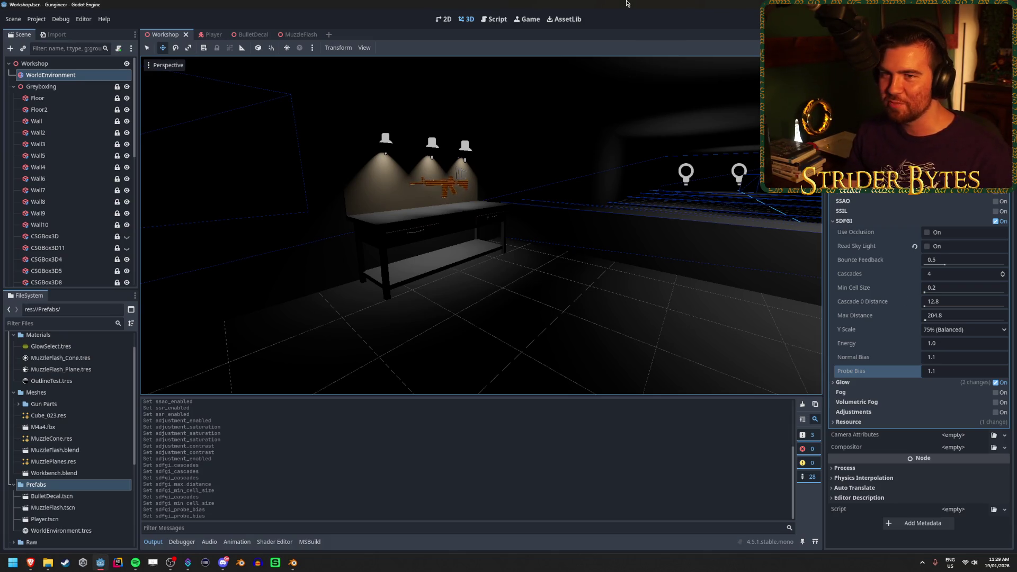
key("w")
key("s")
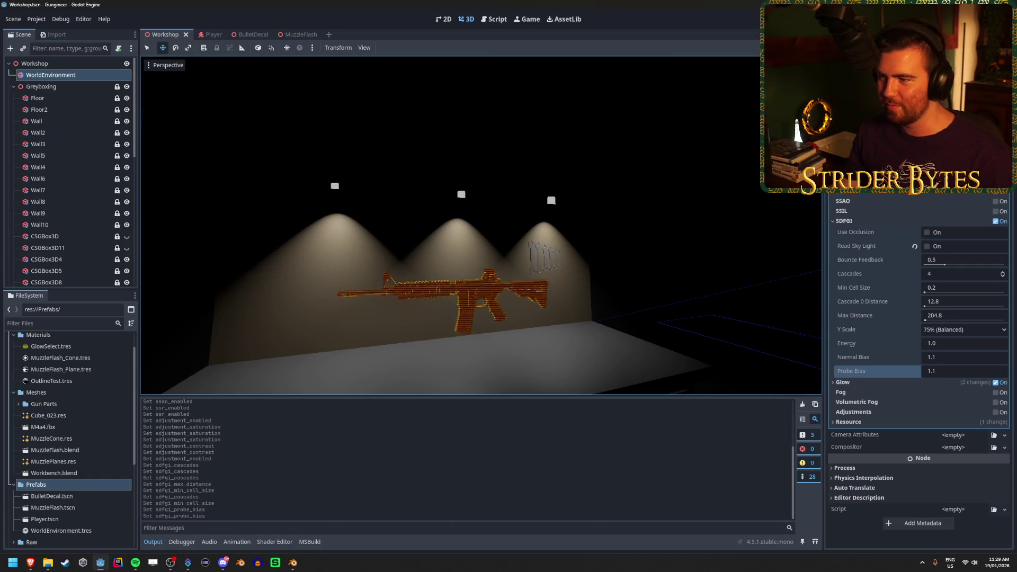
key("a")
key("s")
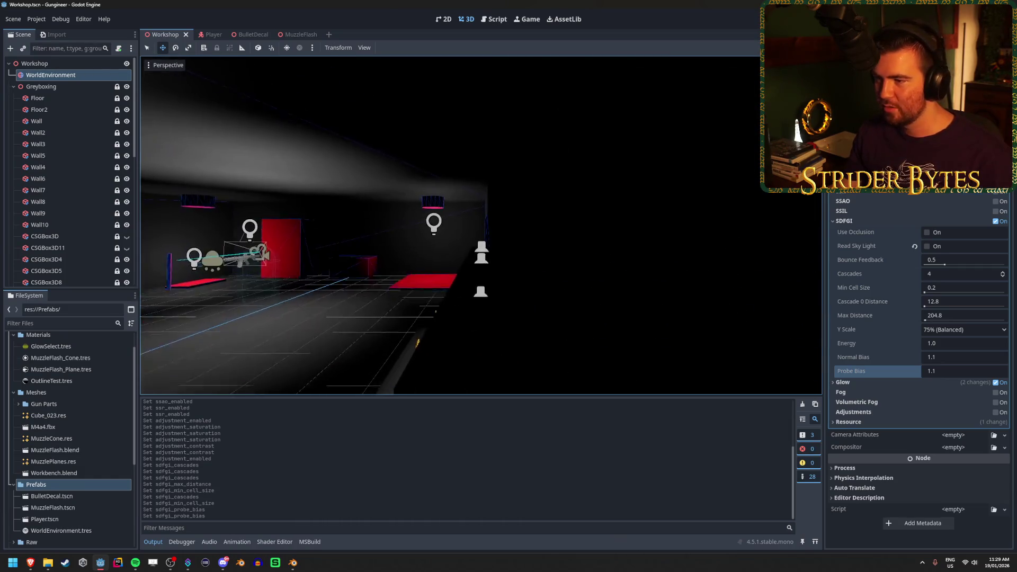
right_click(562, 311)
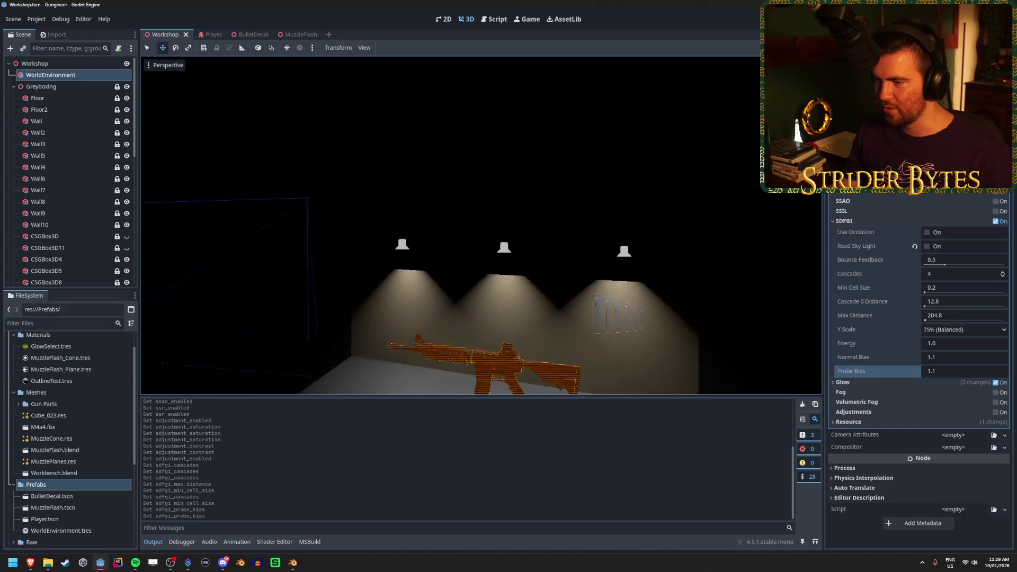
key("w")
key("s")
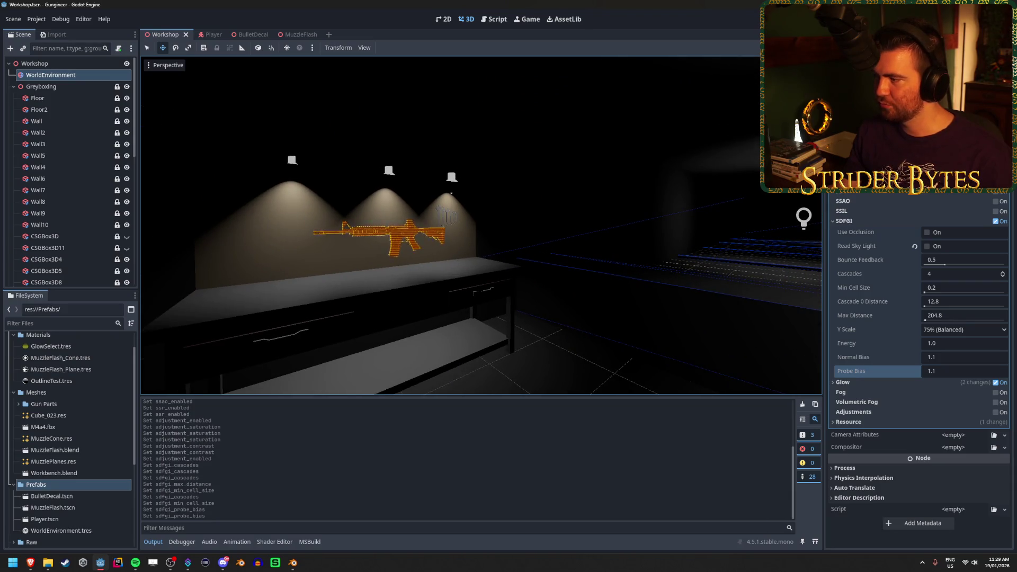
Compare SDFGI on and off, toggle occlusion and sky light, then leave SDFGI off and save
left_click(996, 221)
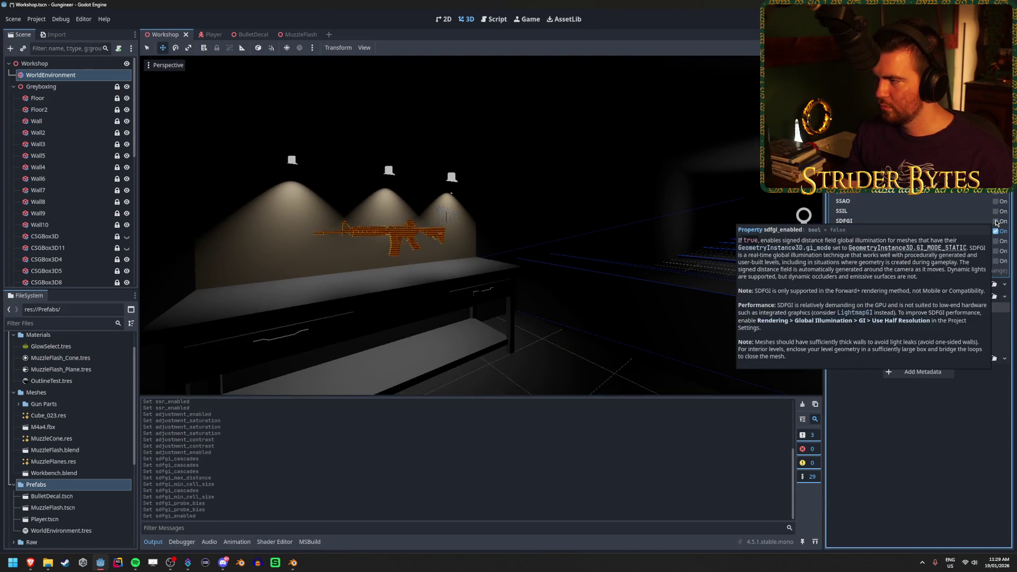
left_click(996, 221)
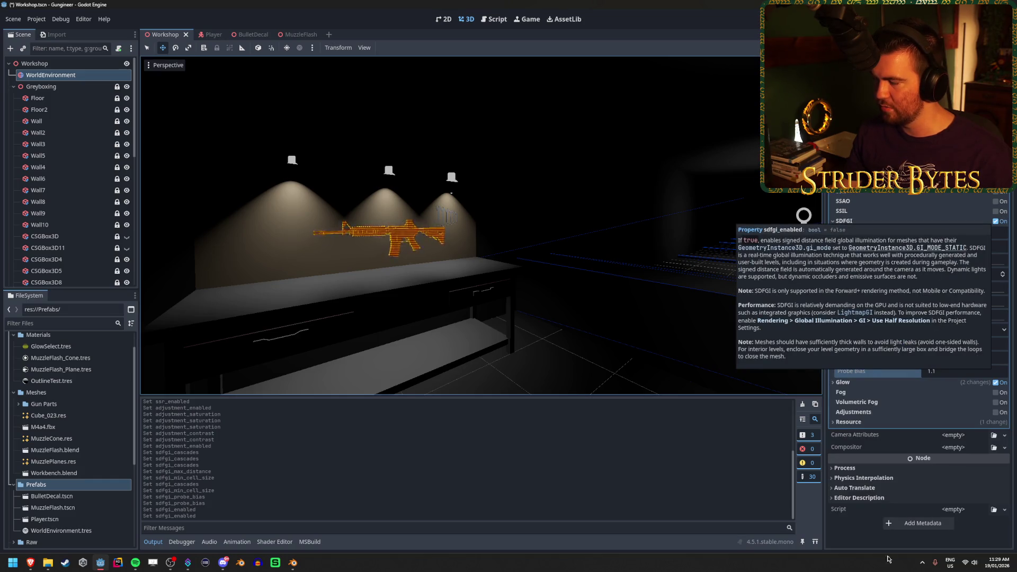
left_click(927, 232)
left_click(927, 246)
left_click(927, 232)
left_click(996, 222)
key("ctrl+s")
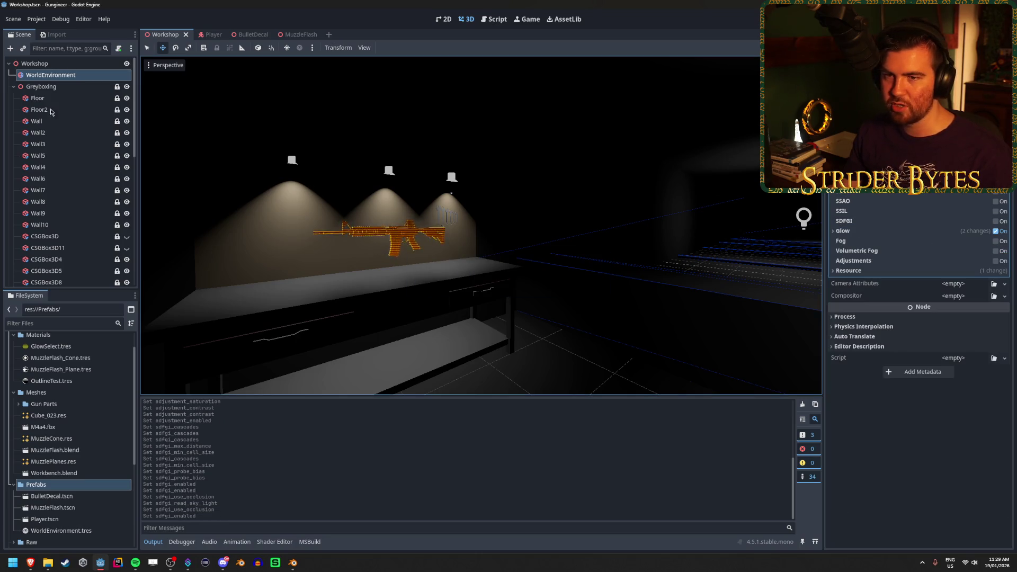
Collapse Greyboxing, add a VoxelGI node under the Workshop root, and frame it in view
left_click(13, 86)
left_click(56, 210)
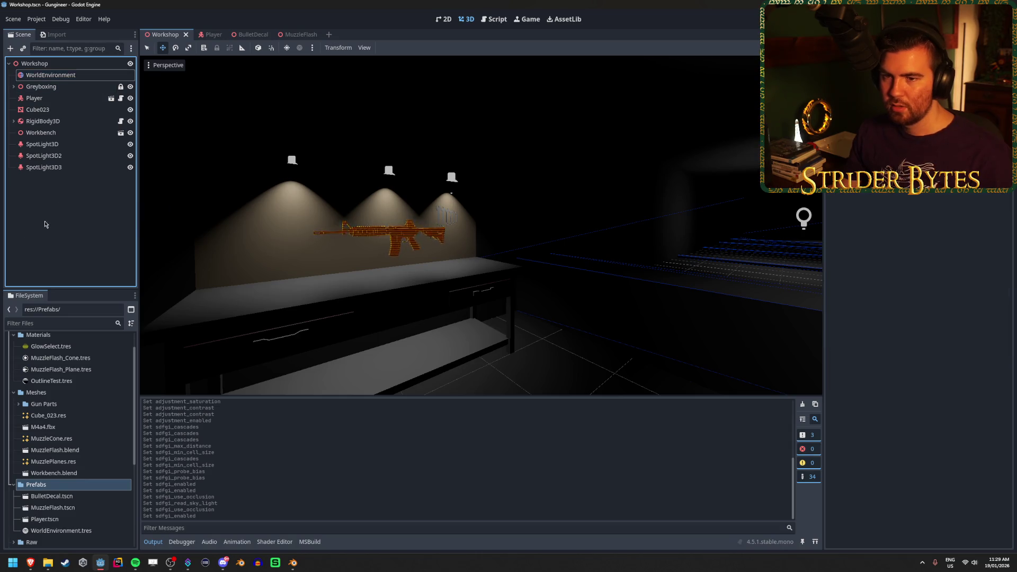
left_click(9, 48)
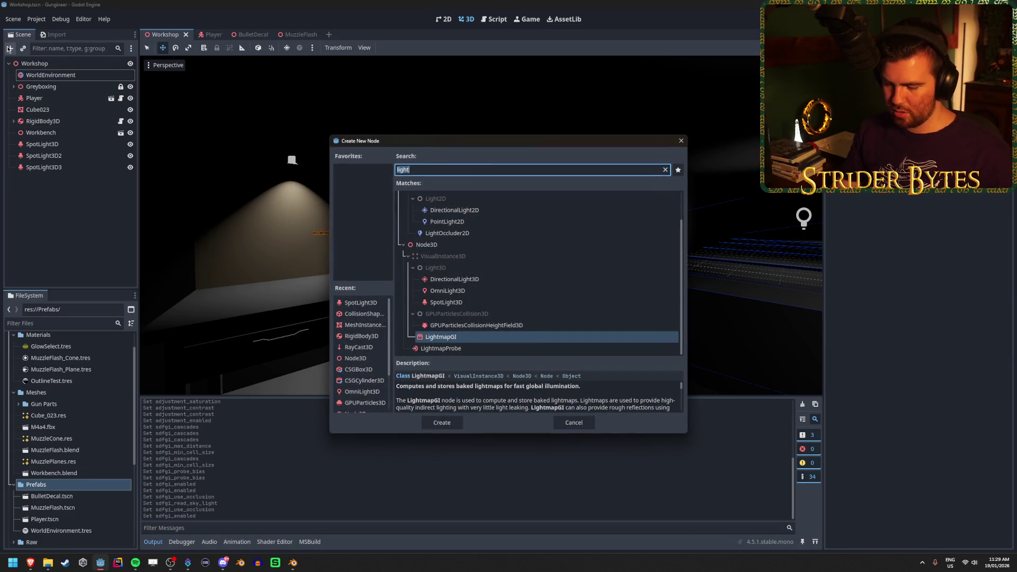
type("voxel")
key("Return")
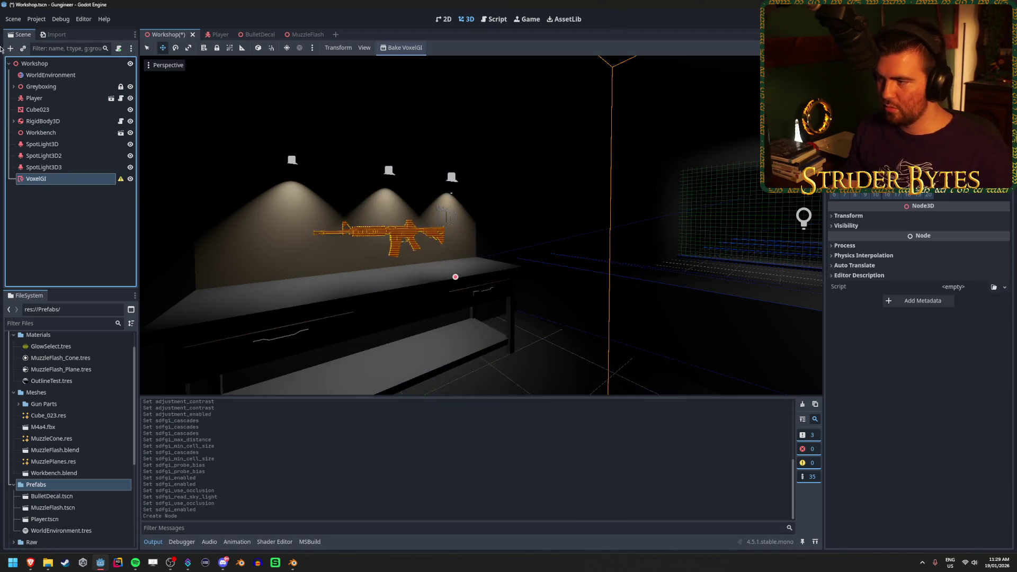
key("f")
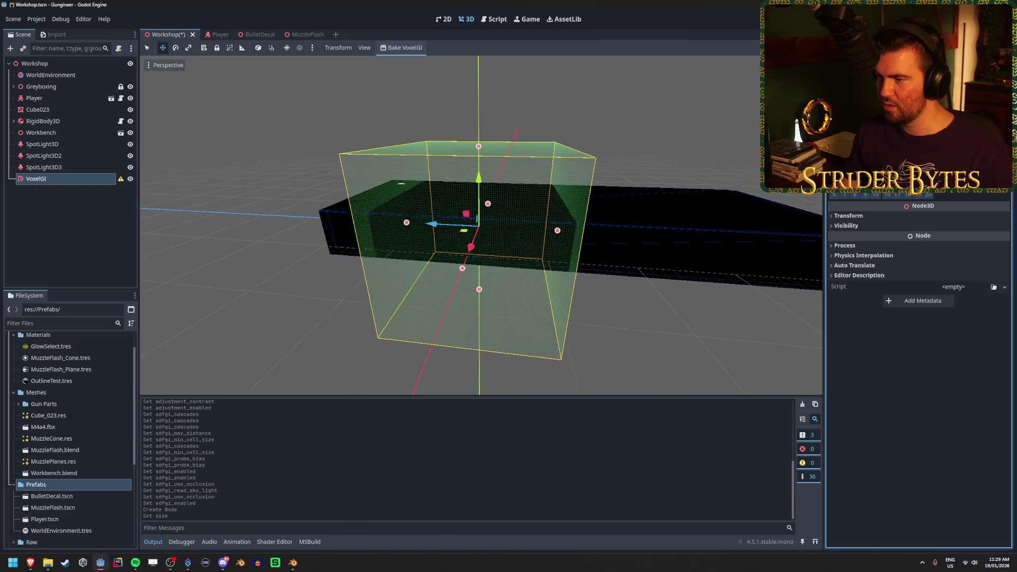
Undo the last size change, then widen the VoxelGI box and shift it along Z and Y
key("ctrl+z")
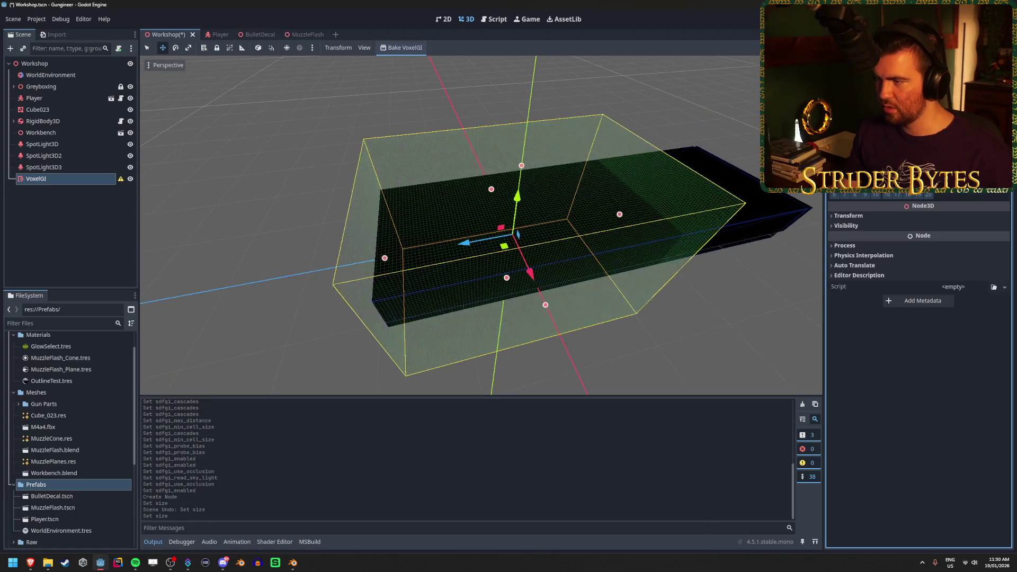
left_click_drag(709, 197, 720, 196)
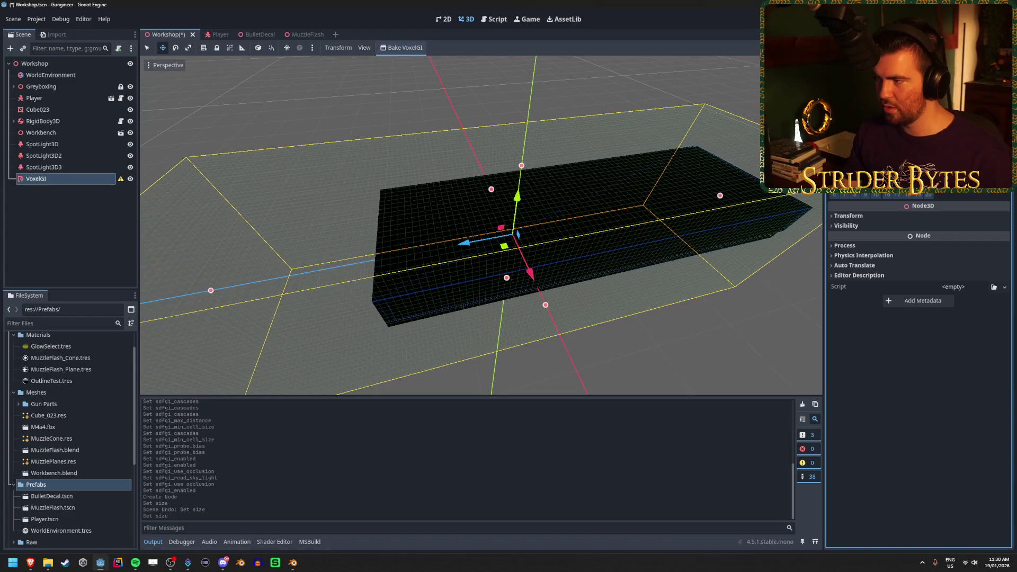
left_click_drag(677, 333, 698, 342)
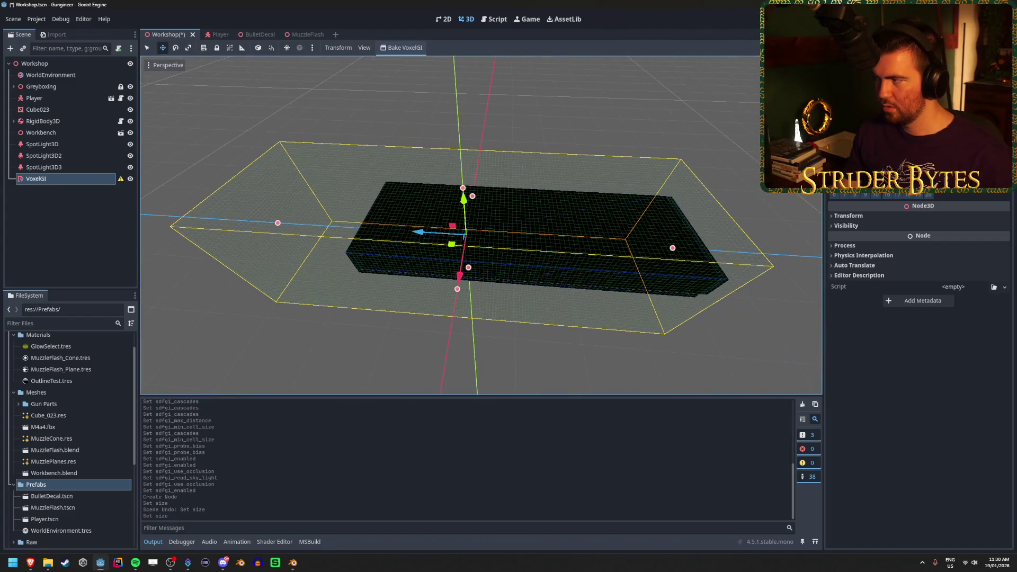
mouse_move(419, 233)
left_mouse_down()
mouse_move(477, 234)
mouse_move(374, 244)
left_mouse_up()
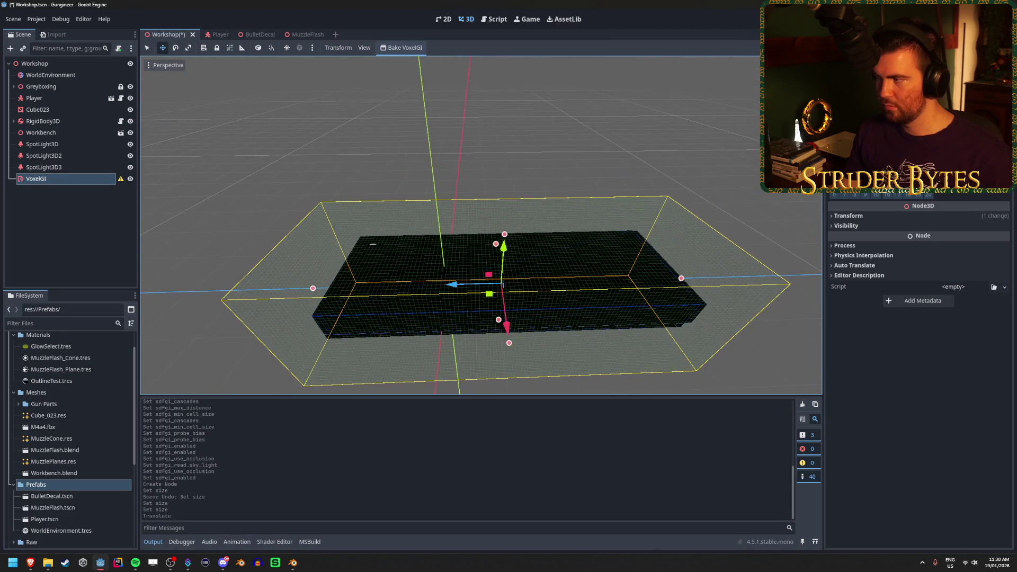
left_click_drag(597, 264, 599, 228)
scroll(597, 263, "down", 3)
scroll(598, 231, "up", 3)
mouse_move(479, 172)
left_mouse_down()
mouse_move(556, 173)
mouse_move(495, 171)
mouse_move(467, 183)
mouse_move(445, 163)
mouse_move(444, 172)
mouse_move(481, 170)
left_mouse_up()
Pull the box's left and right ends in so the VoxelGI volume fits the room
scroll(445, 164, "down", 2)
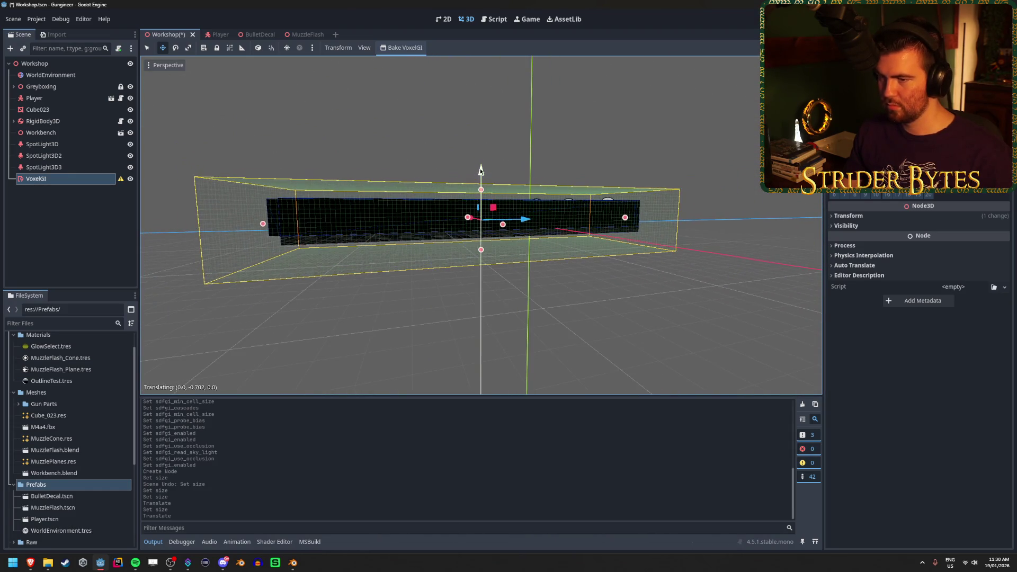
mouse_move(585, 232)
left_mouse_down()
mouse_move(611, 229)
mouse_move(588, 228)
left_mouse_up()
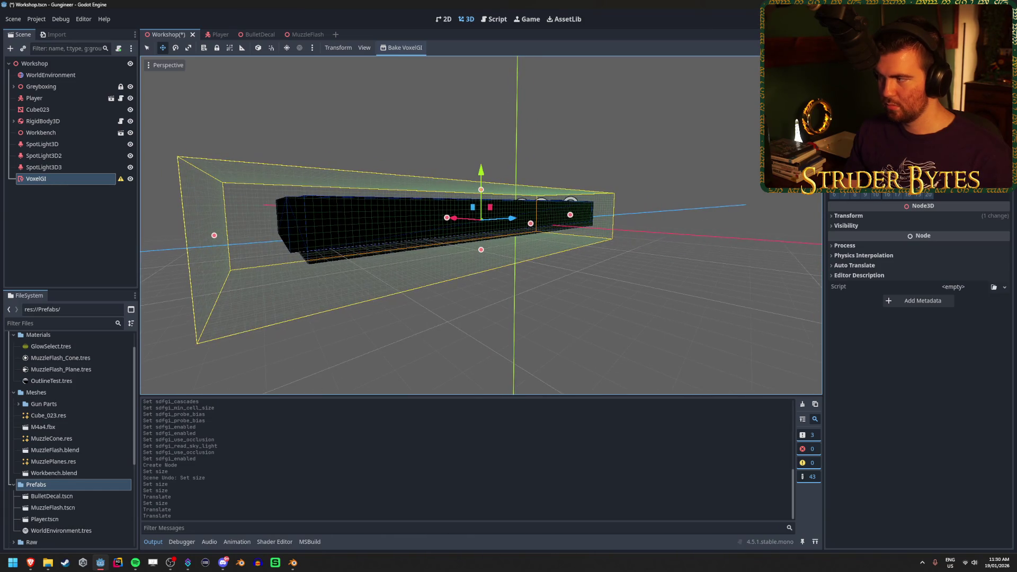
mouse_move(214, 235)
left_mouse_down()
mouse_move(528, 231)
mouse_move(379, 227)
mouse_move(477, 264)
mouse_move(548, 308)
left_mouse_up()
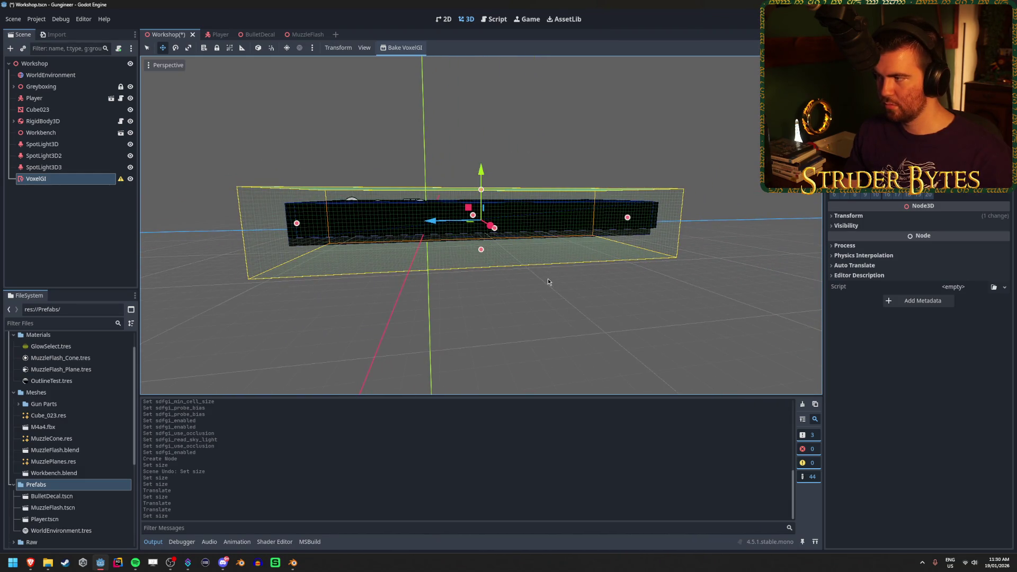
left_click(919, 424)
left_click_drag(503, 250, 712, 245)
left_click(919, 424)
mouse_move(471, 237)
left_mouse_down()
mouse_move(429, 237)
mouse_move(471, 236)
left_mouse_up()
Save the scene and orbit in close to check the box
key("ctrl+s")
mouse_move(341, 268)
left_mouse_down()
mouse_move(427, 293)
mouse_move(290, 172)
left_mouse_up()
scroll(427, 293, "up", 3)
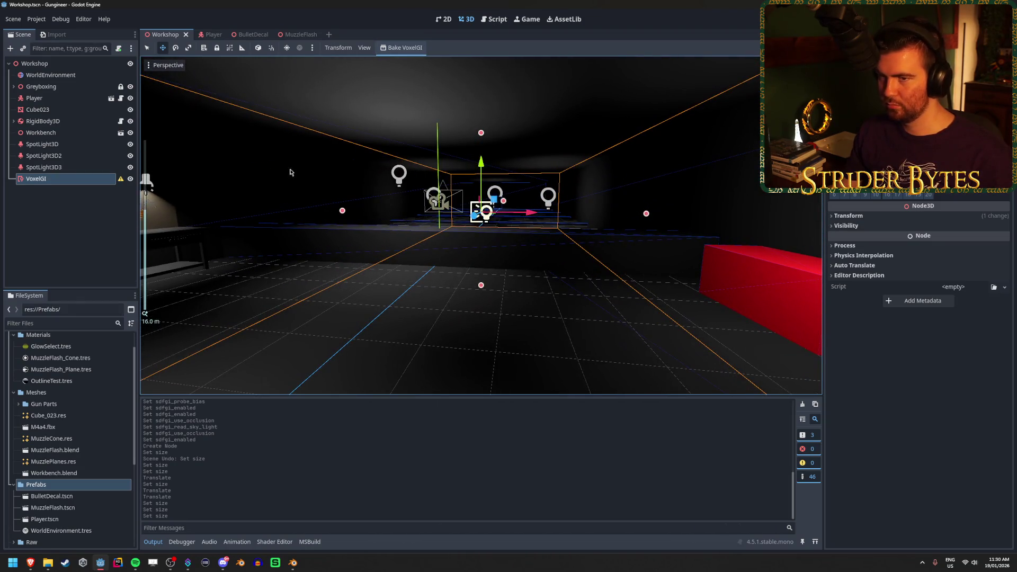
Select all the Greyboxing CSG shapes and confirm their GI Mode is Static
mouse_move(121, 181)
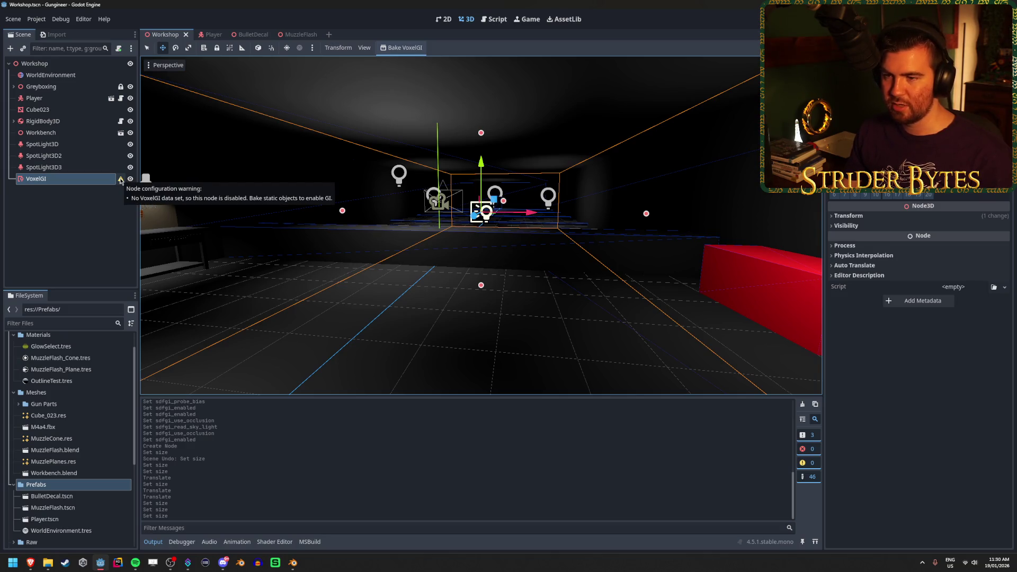
mouse_move(238, 201)
left_mouse_down()
mouse_move(185, 175)
mouse_move(140, 127)
left_mouse_up()
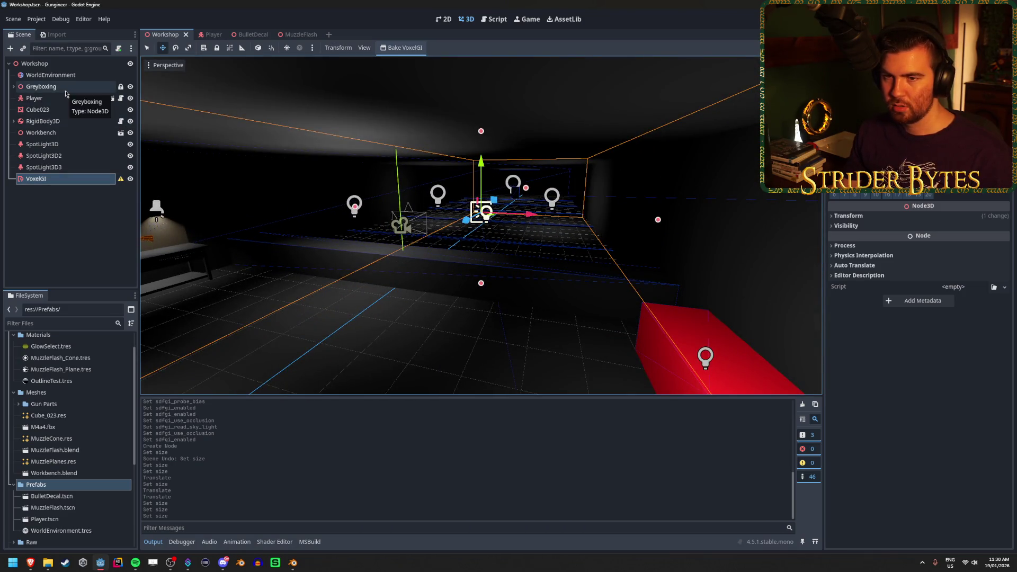
left_click(50, 133)
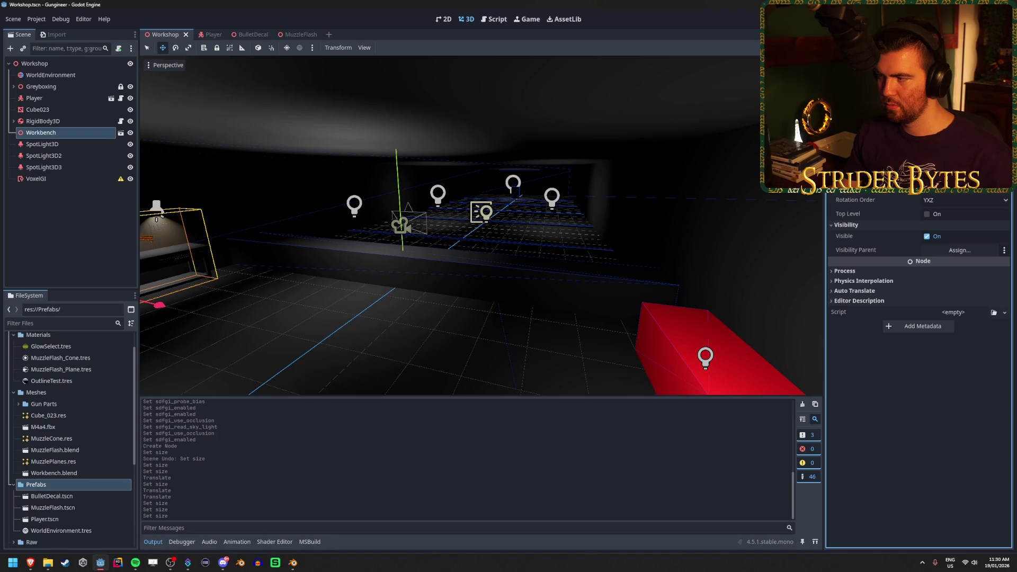
scroll(919, 318, "down", 5)
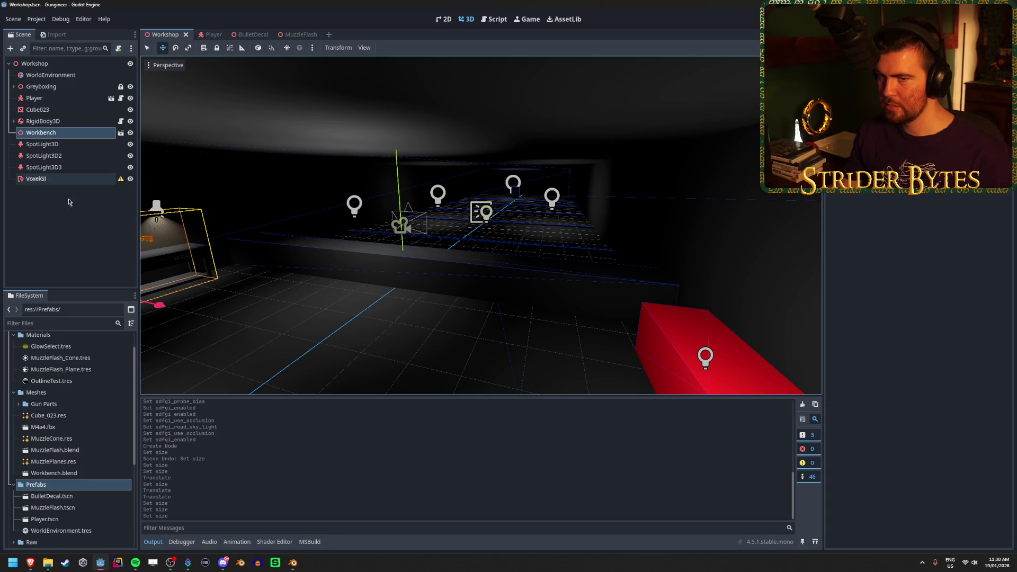
left_click(53, 212)
left_click(14, 87)
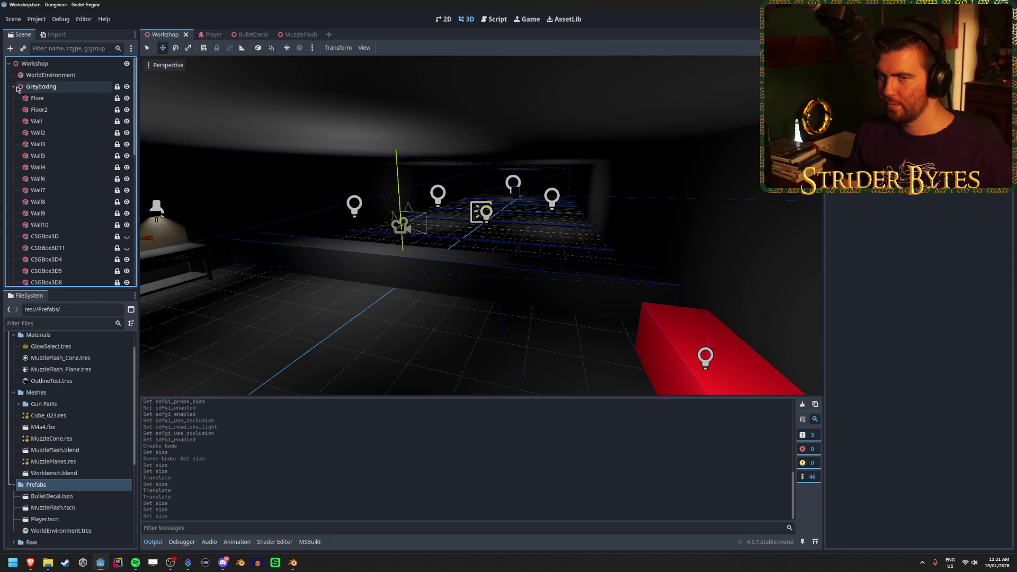
left_click(58, 99)
scroll(90, 228, "down", 5)
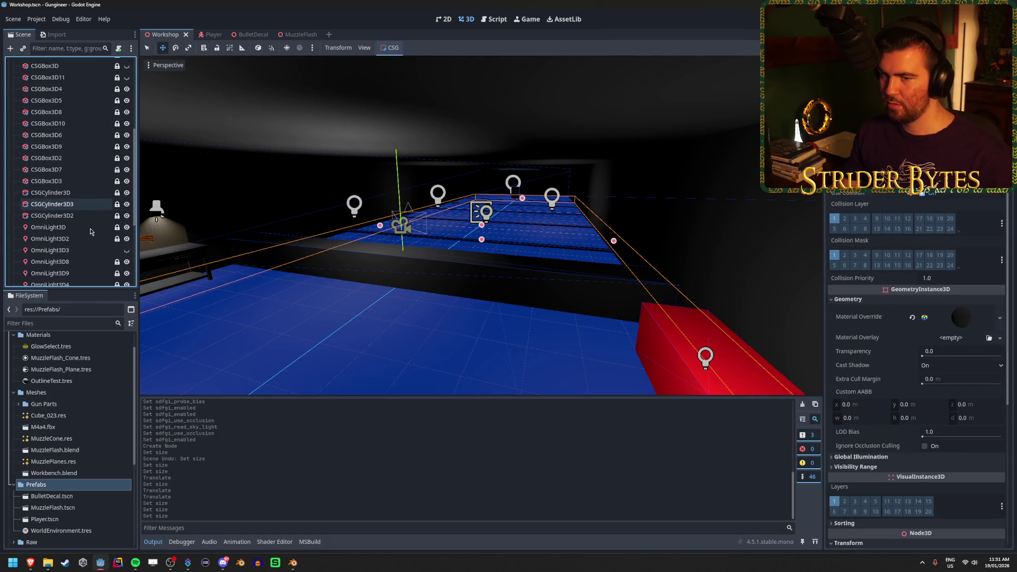
left_click(66, 215, "shift")
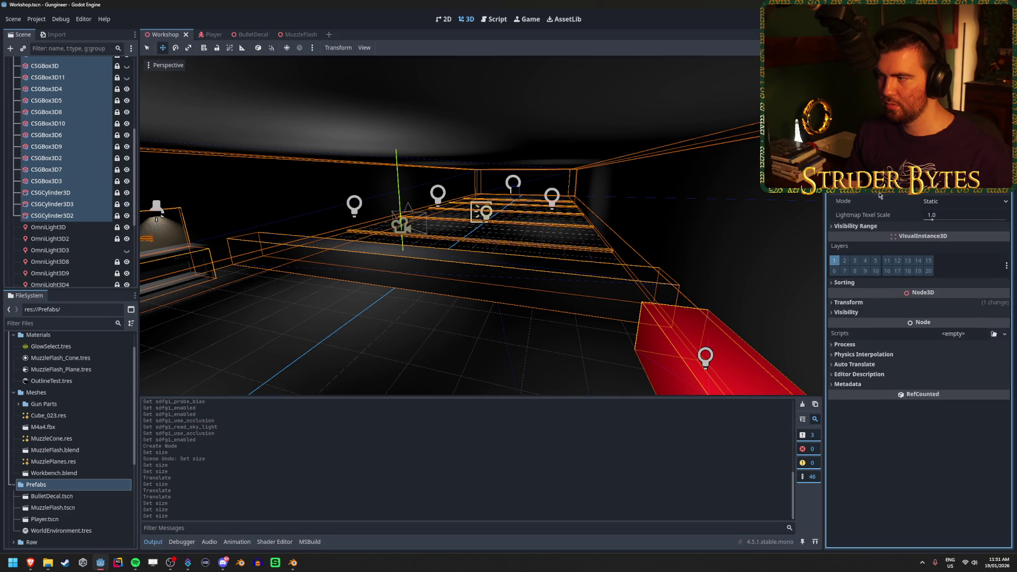
left_click(970, 201)
left_click(944, 229)
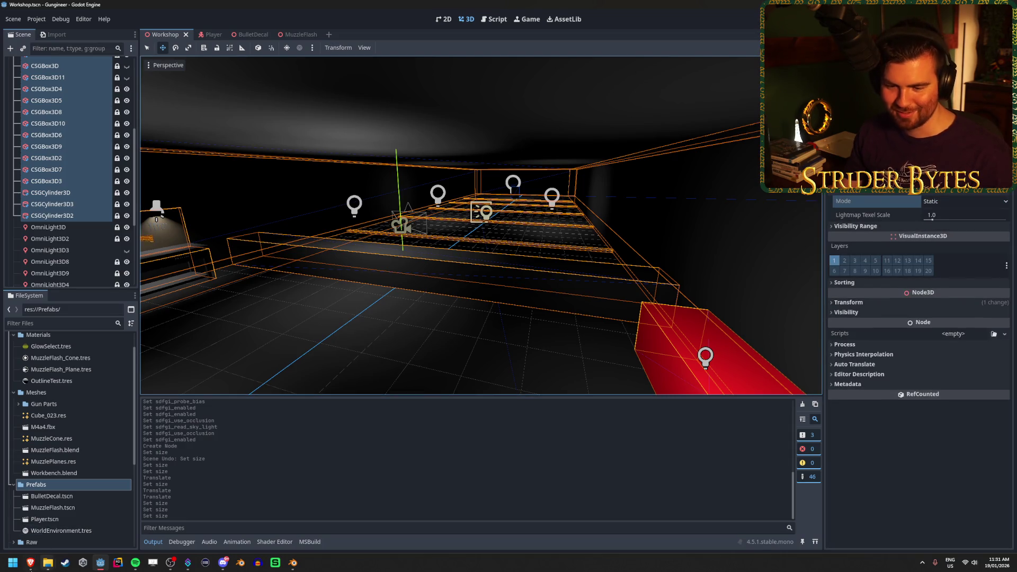
Skip the VoxelGI tutorial video ahead to 7:48, then switch to the documentation page
mouse_move(30, 563)
left_click(204, 494)
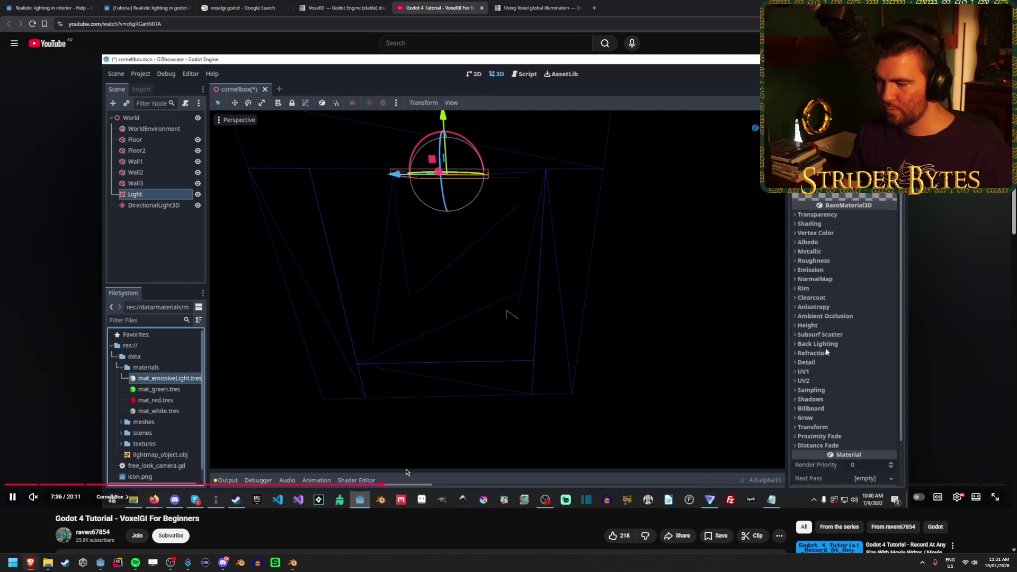
left_click(392, 485)
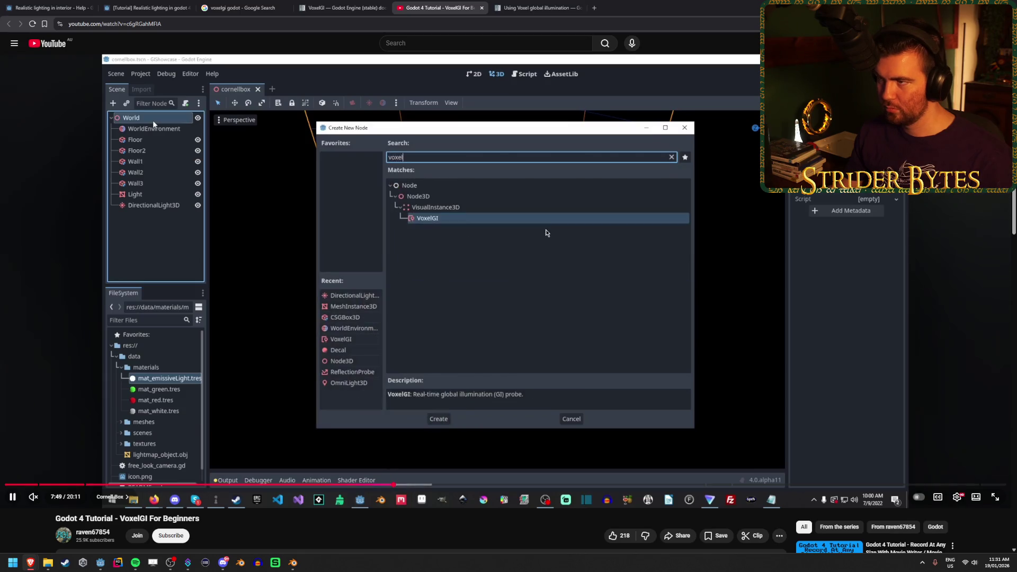
left_click(562, 4)
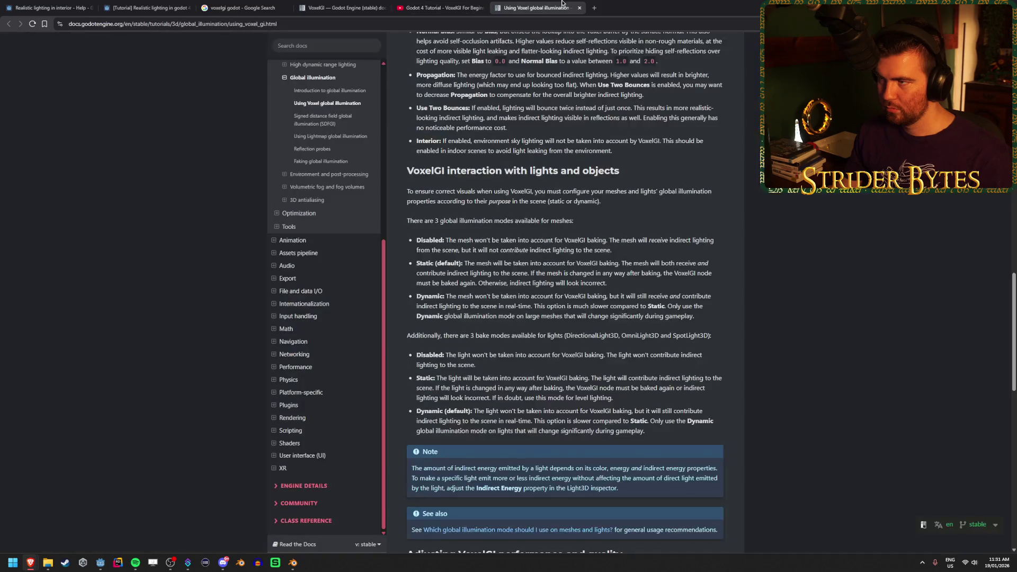
scroll(673, 304, "up", 4)
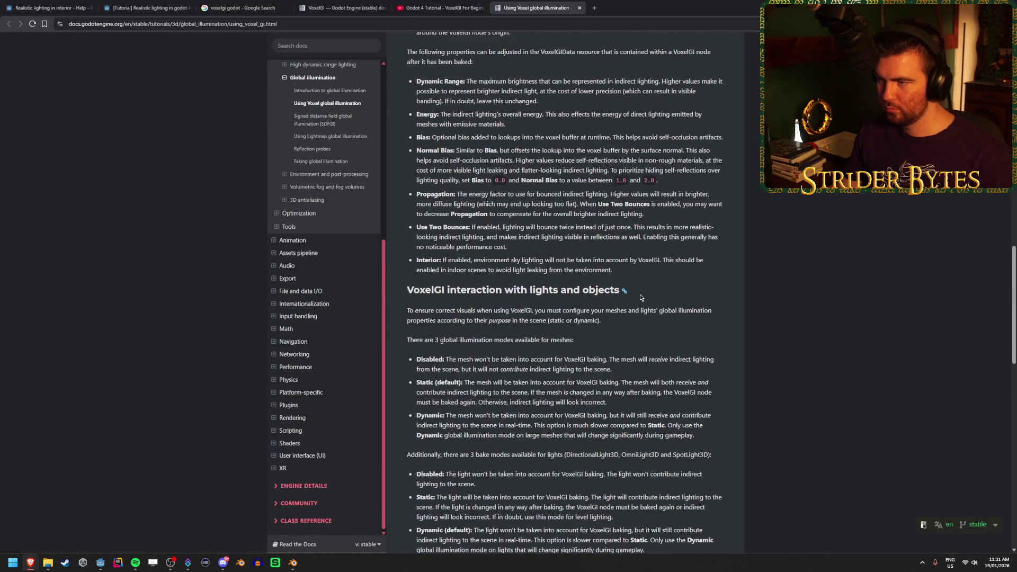
scroll(672, 304, "up", 10)
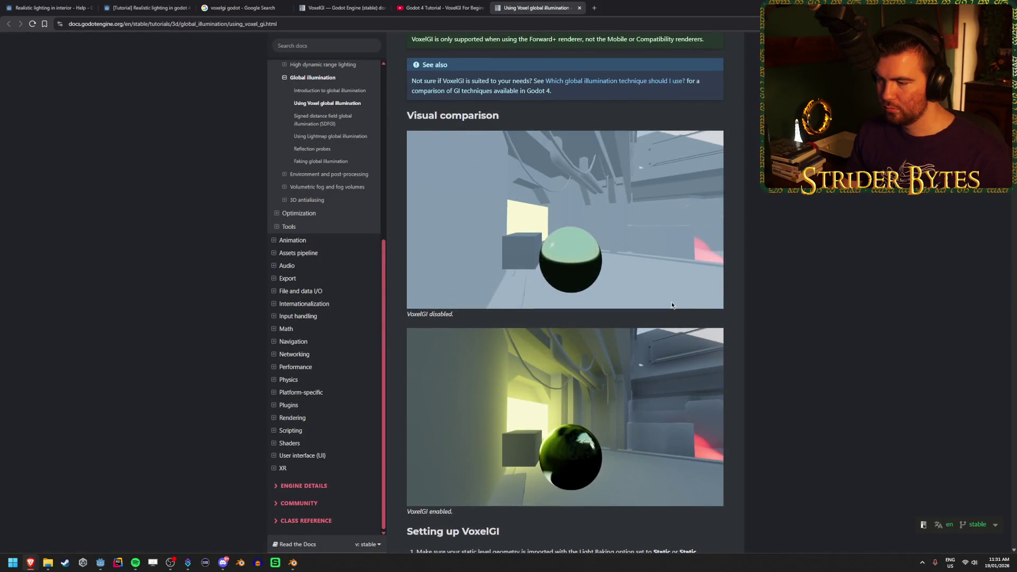
scroll(672, 305, "down", 8)
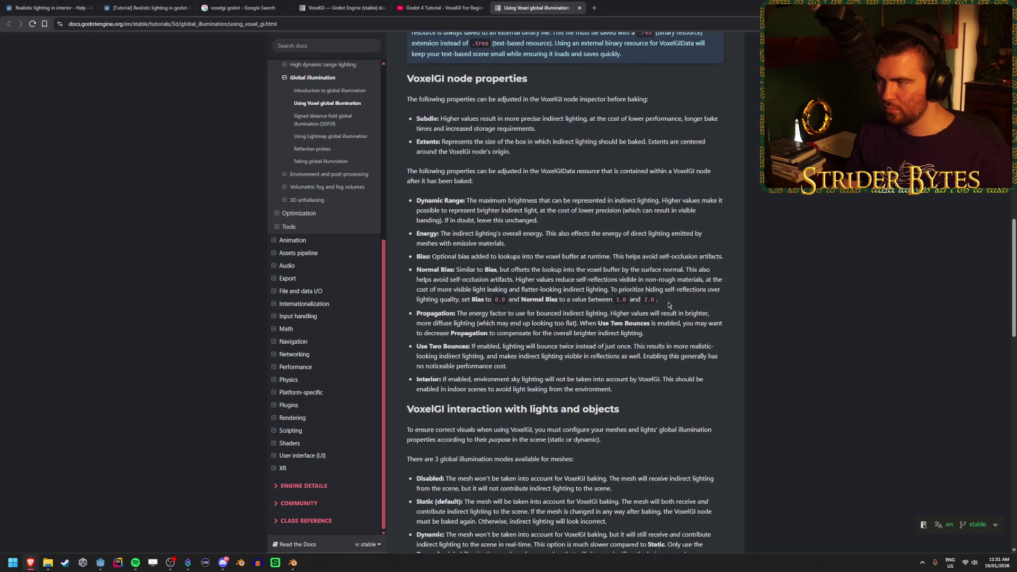
scroll(669, 306, "down", 10)
scroll(667, 306, "down", 9)
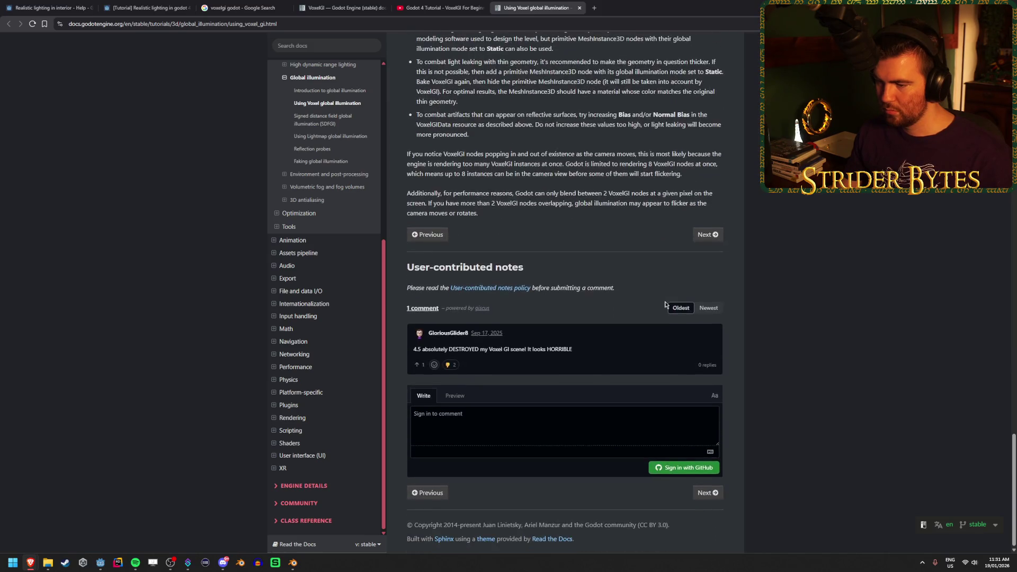
key("Home")
key("ctrl+shift+Tab")
mouse_move(395, 485)
left_mouse_down()
mouse_move(412, 485)
mouse_move(404, 485)
left_mouse_up()
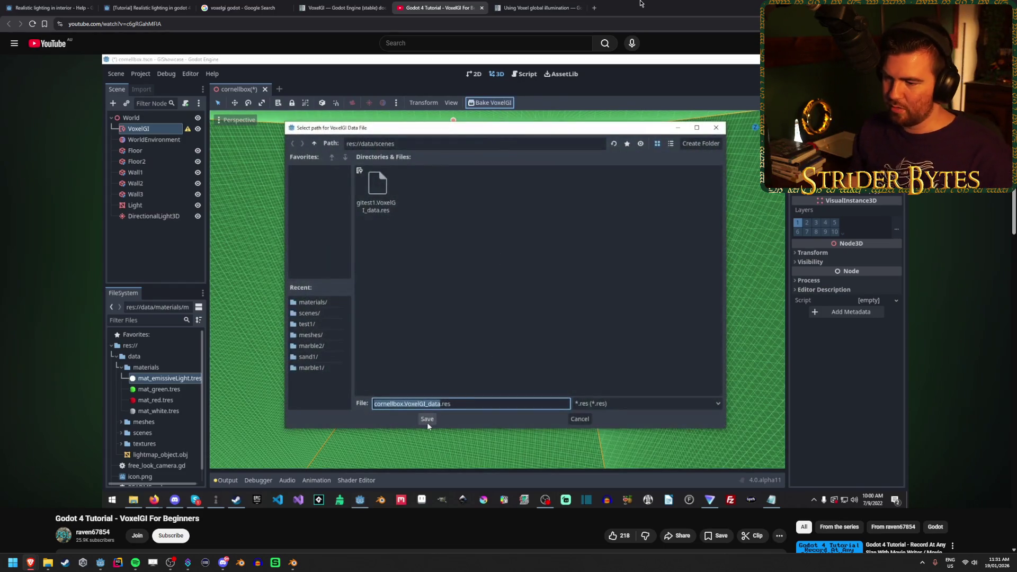
Pause the tutorial just after its bake step and return to the Godot editor
left_click(463, 292)
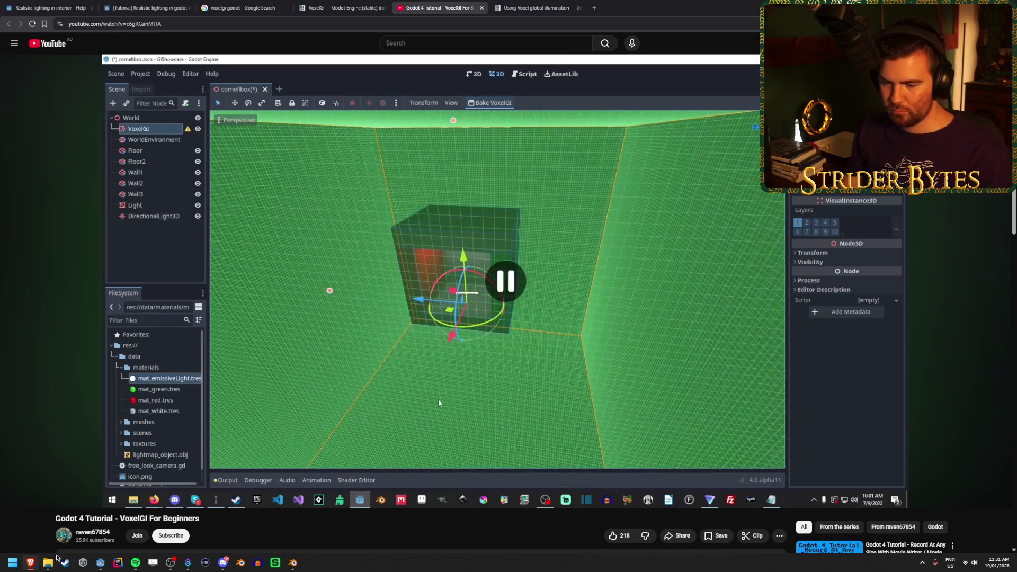
key("alt+Tab")
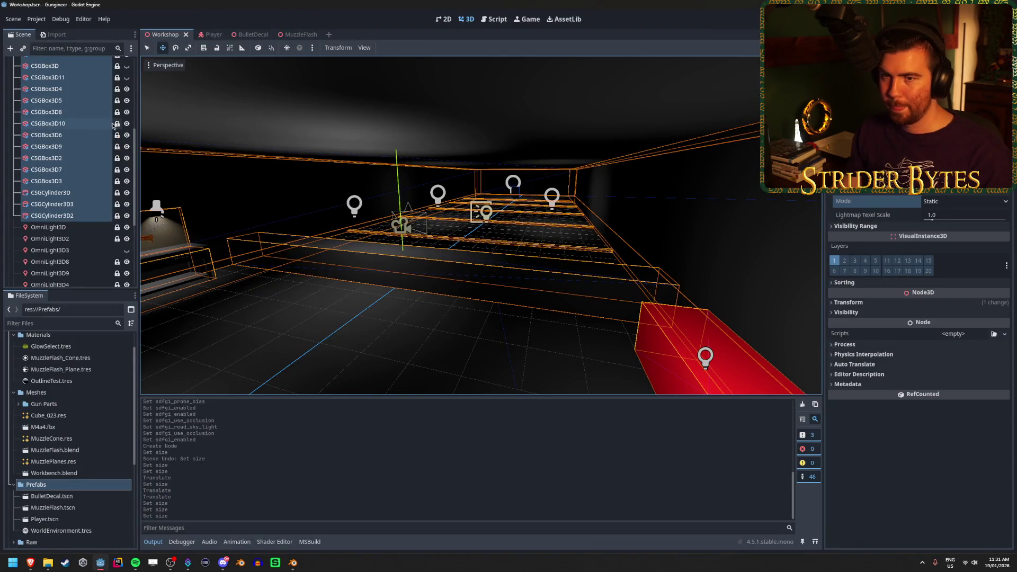
Bake the VoxelGI node and save its data as Workshop.VoxelGI_data.res in res://
scroll(71, 154, "up", 5)
left_click(45, 74)
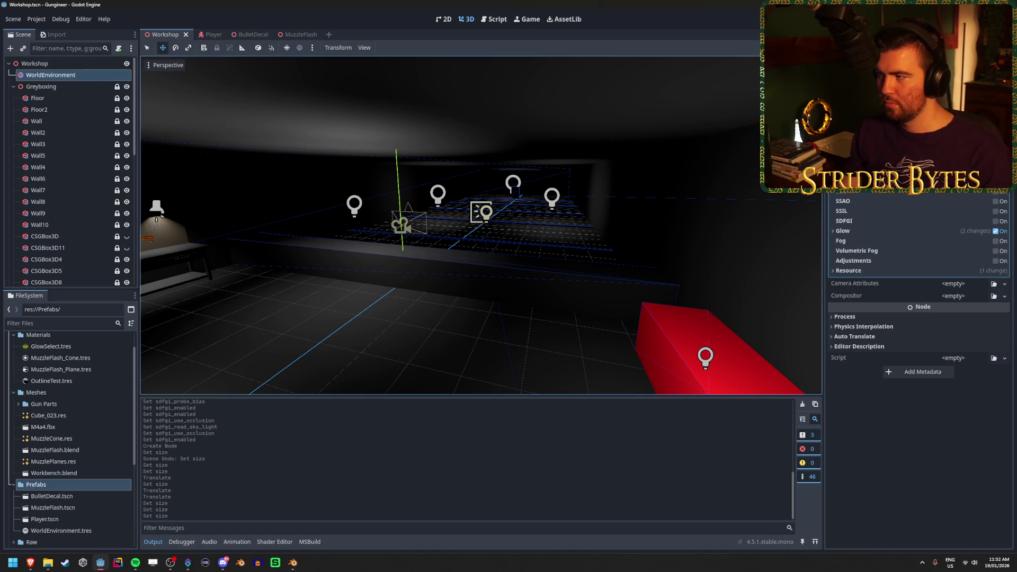
scroll(69, 137, "down", 10)
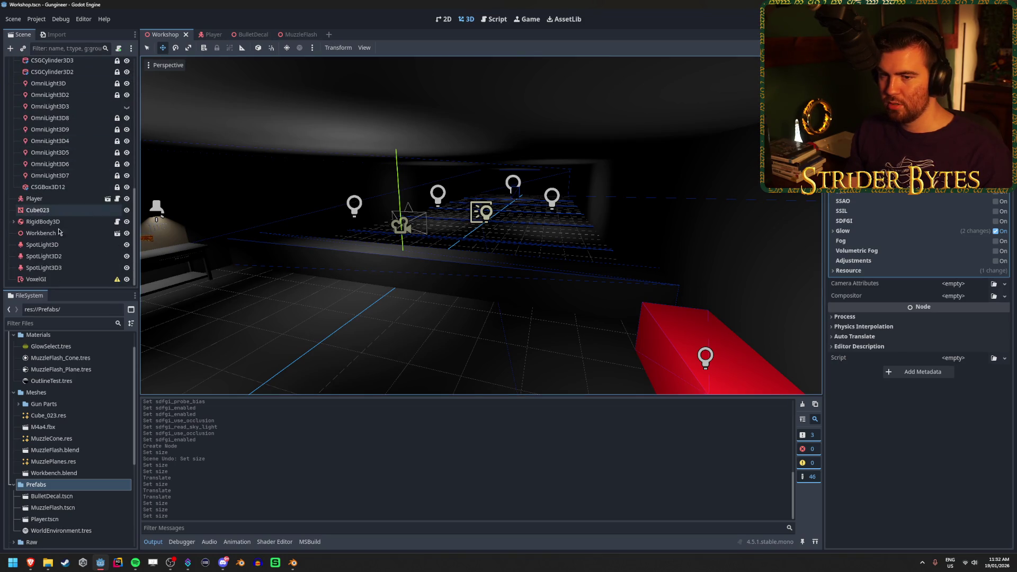
left_click(37, 279)
left_click(394, 48)
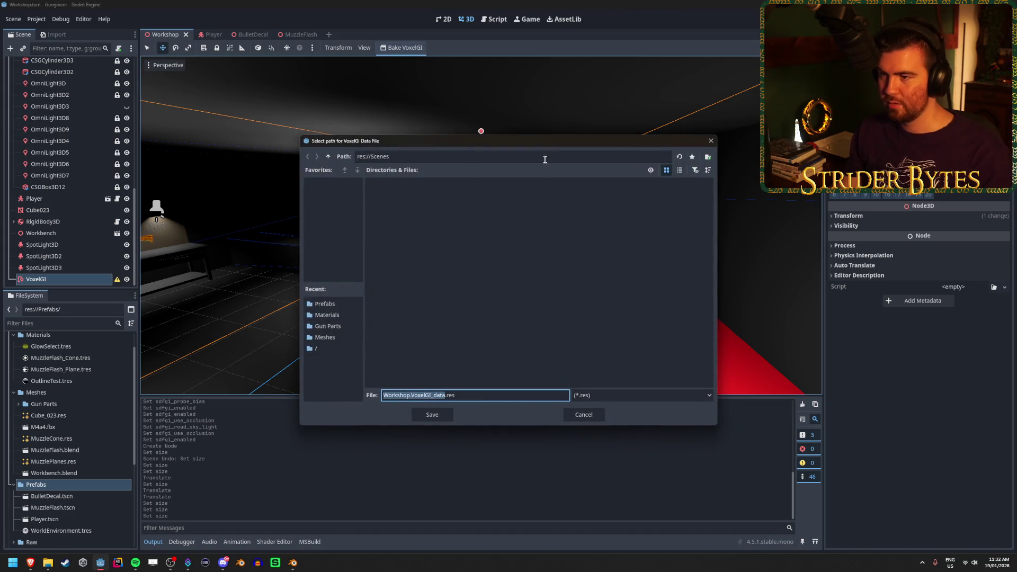
left_click(328, 158)
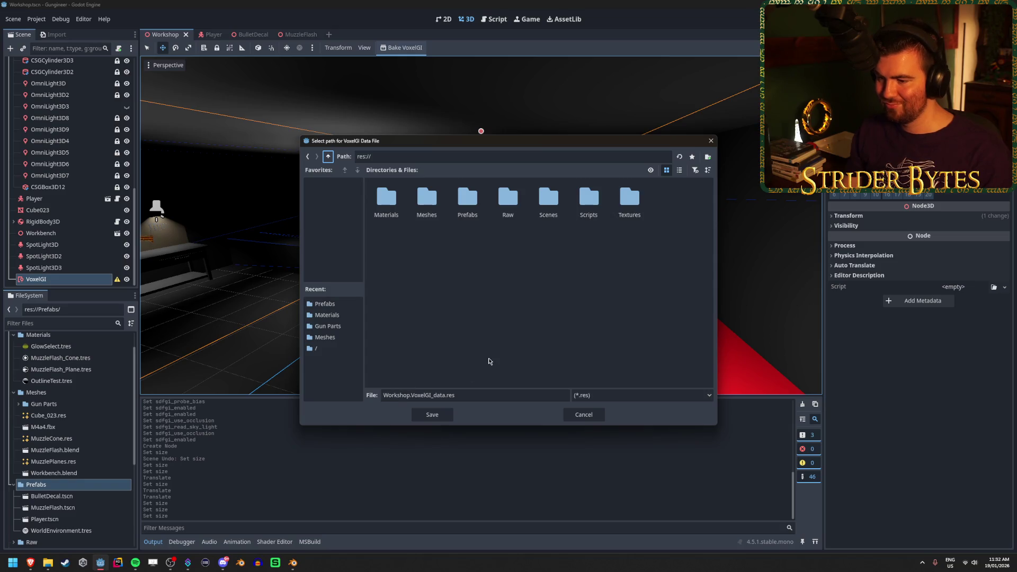
left_click(434, 416)
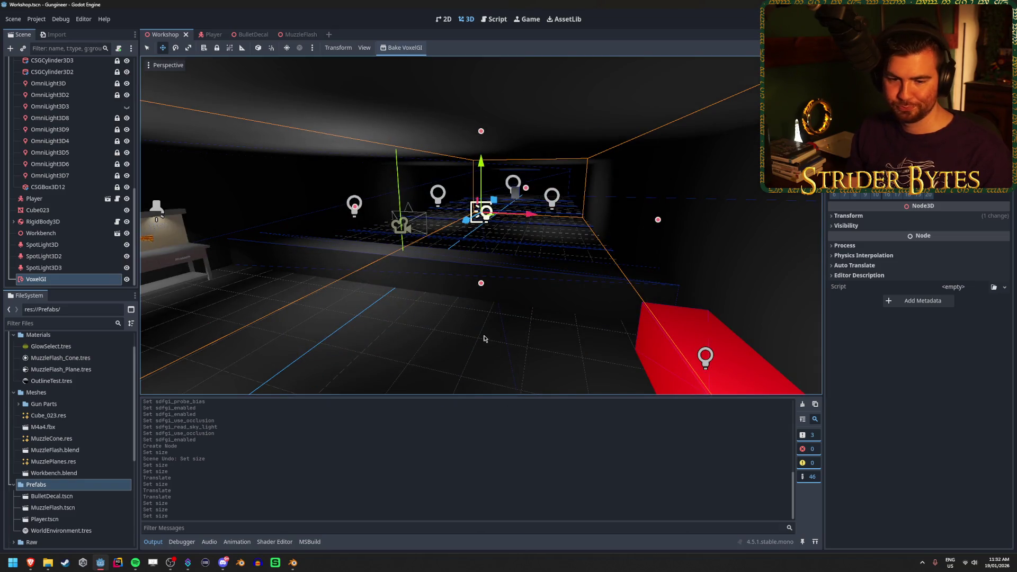
Confirm Workshop.VoxelGI_data.res appears in the project root folder in FileSystem
left_click_drag(484, 338, 499, 291)
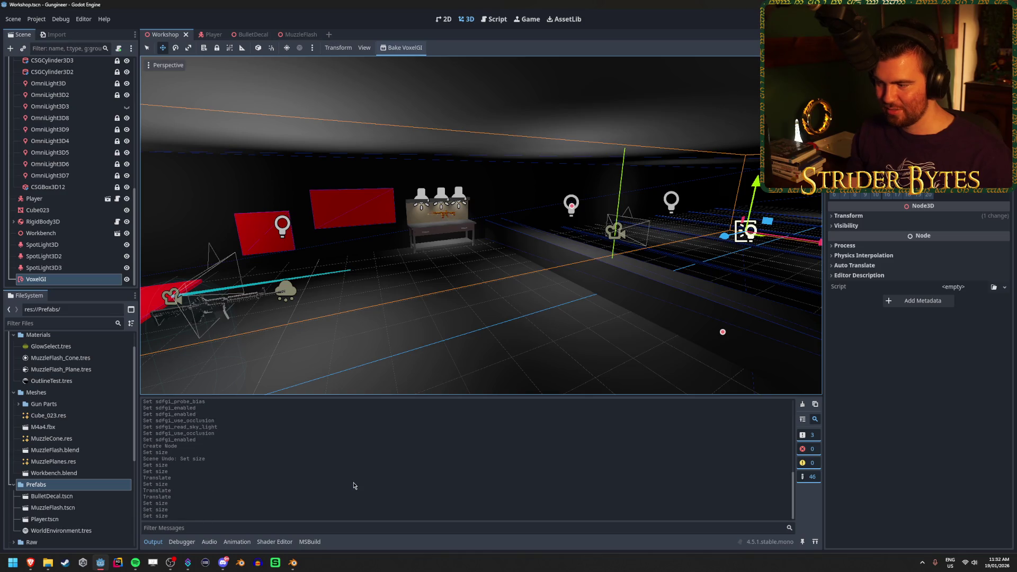
scroll(59, 470, "up", 2)
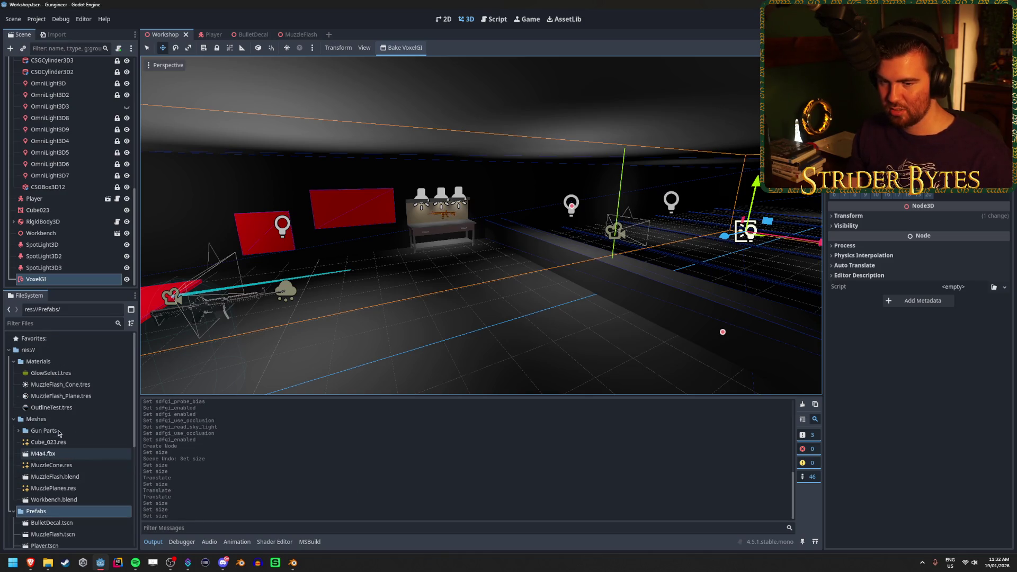
left_click(42, 354)
scroll(45, 424, "down", 8)
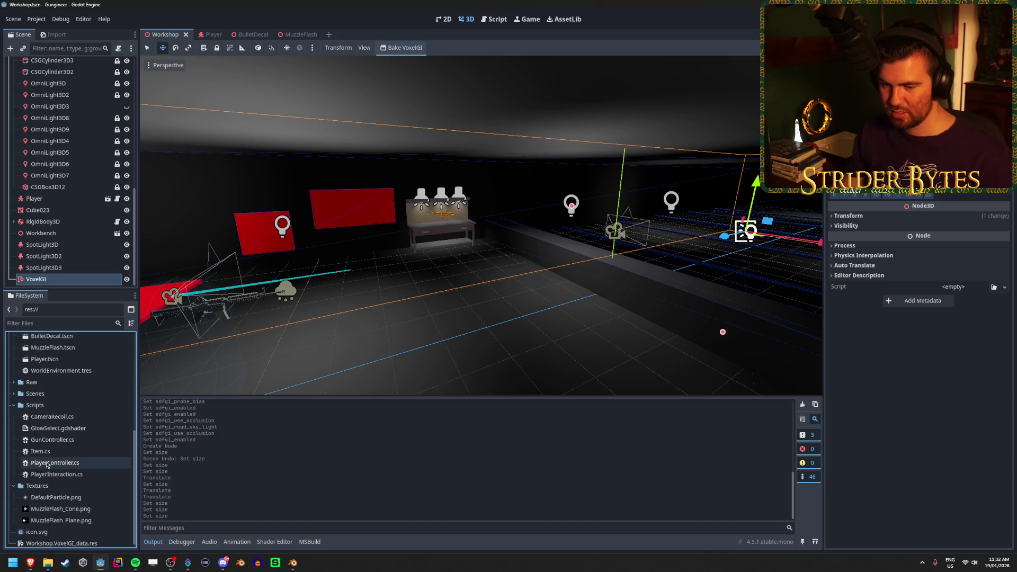
left_click(98, 539)
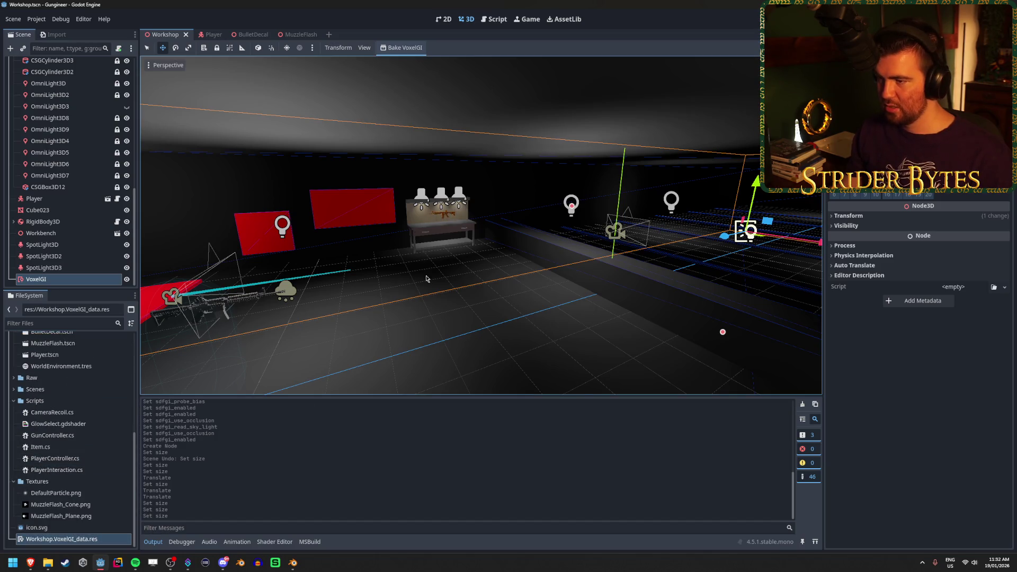
Toggle the VoxelGI's visibility repeatedly to compare the baked lighting
key("d")
left_click(127, 279)
left_click(128, 280)
left_click(127, 279)
left_click(127, 280)
left_click(128, 279)
left_click(128, 280)
Fly the view around to face the workbench, then save and run the scene
key("a")
key("w")
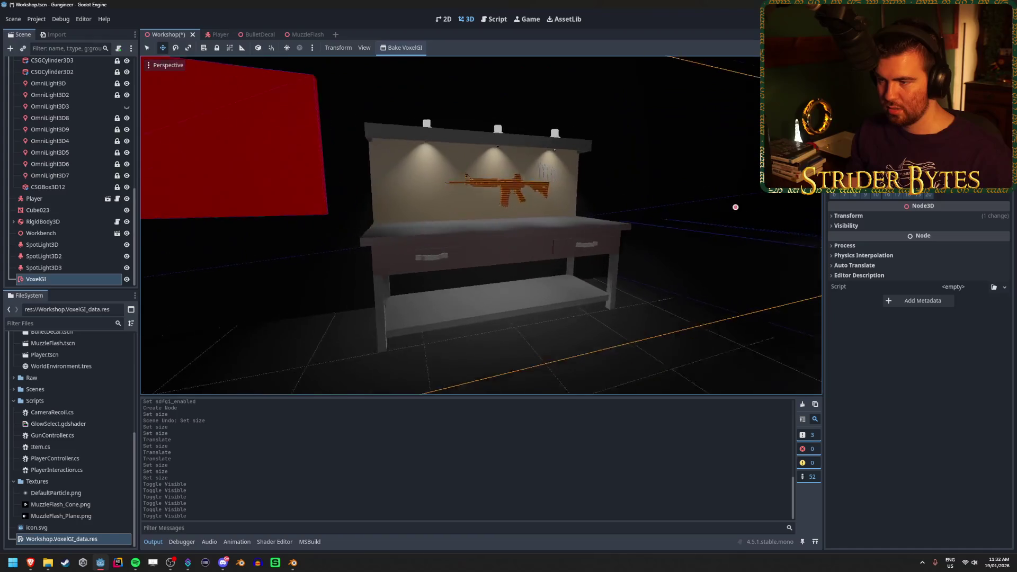
key("s")
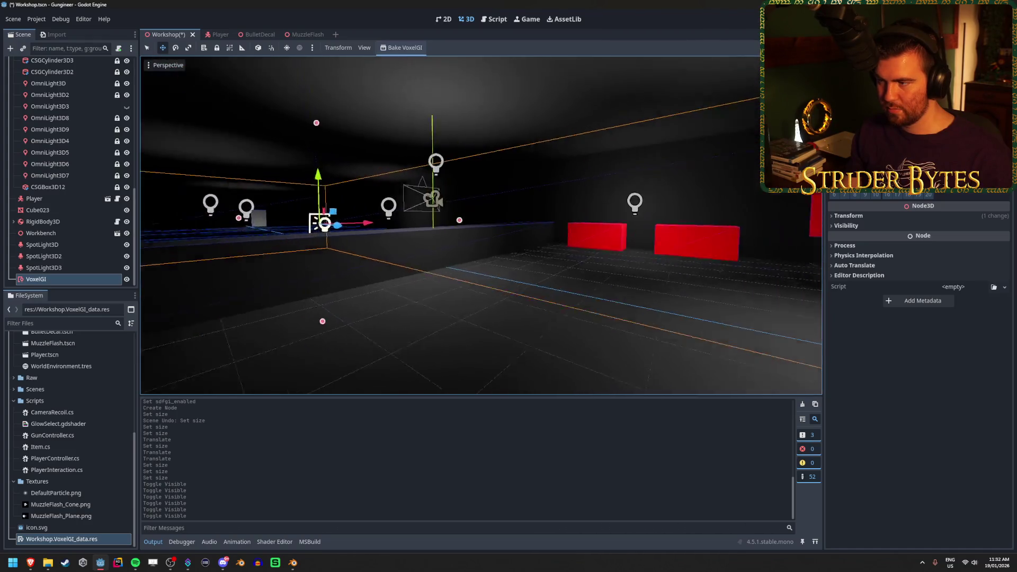
key("a")
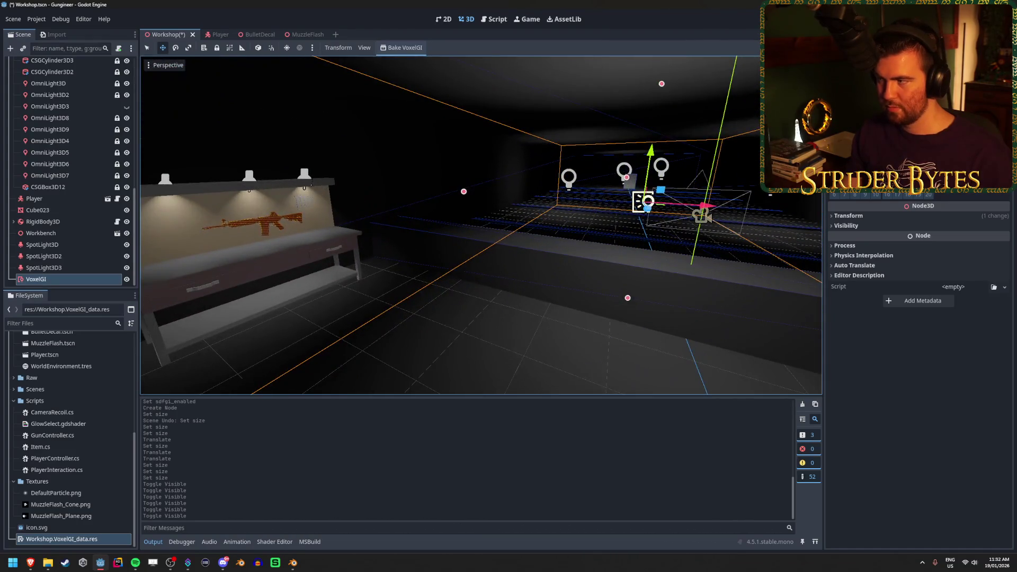
key("ctrl+s")
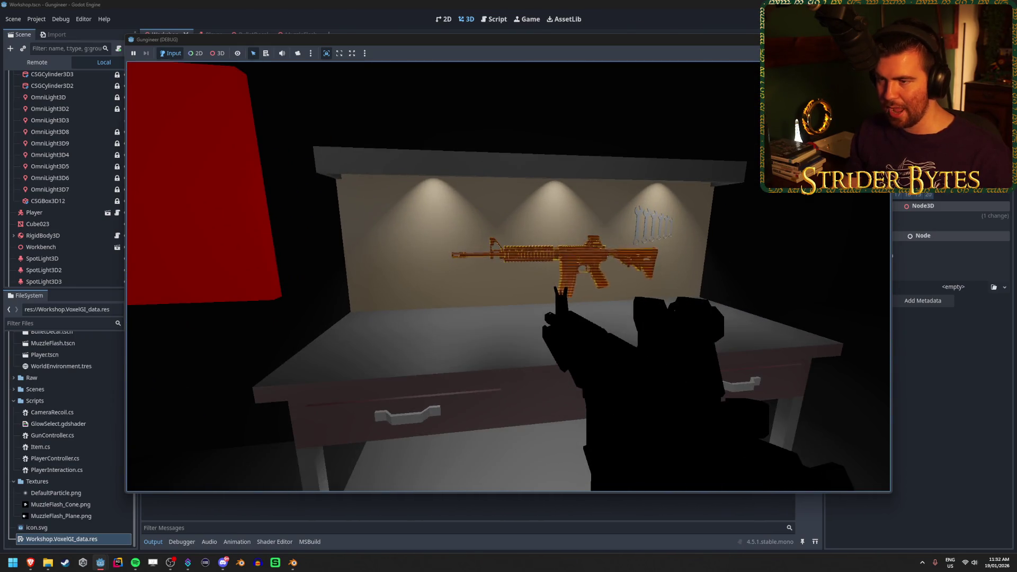
Stop the running game and check OmniLight3D3's visibility, leaving it hidden
key("F8")
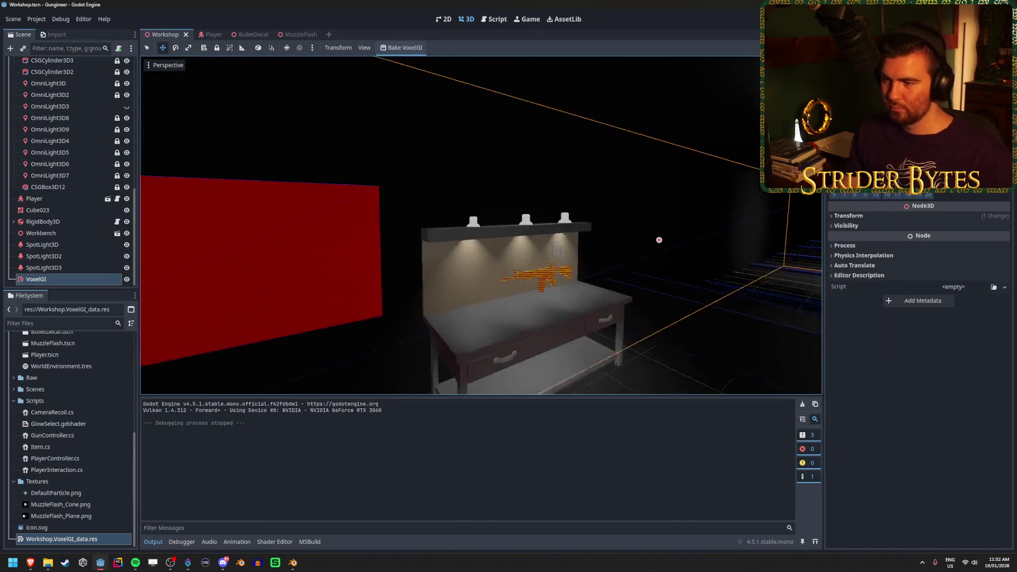
scroll(659, 240, "up", 5)
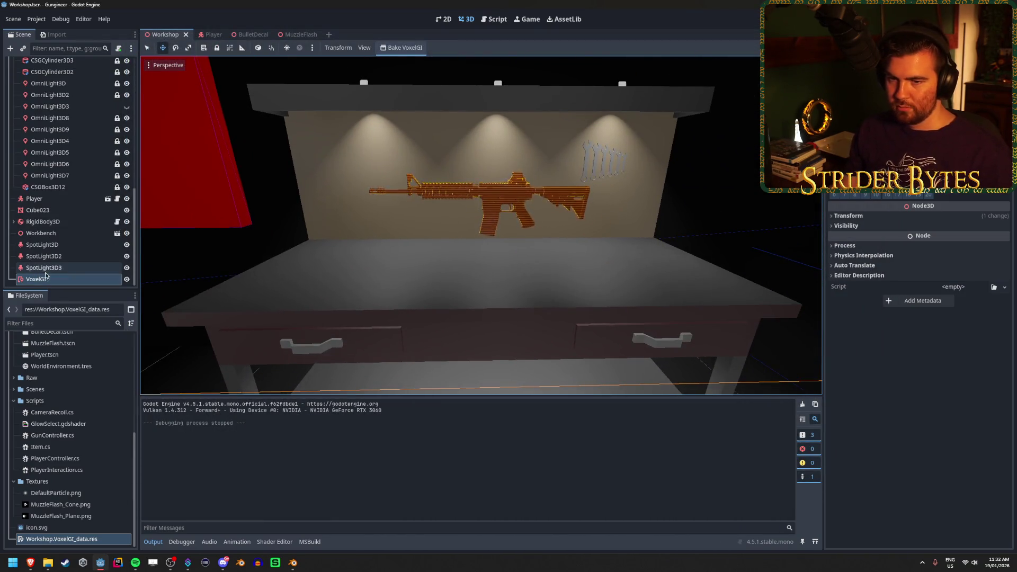
scroll(86, 263, "up", 1)
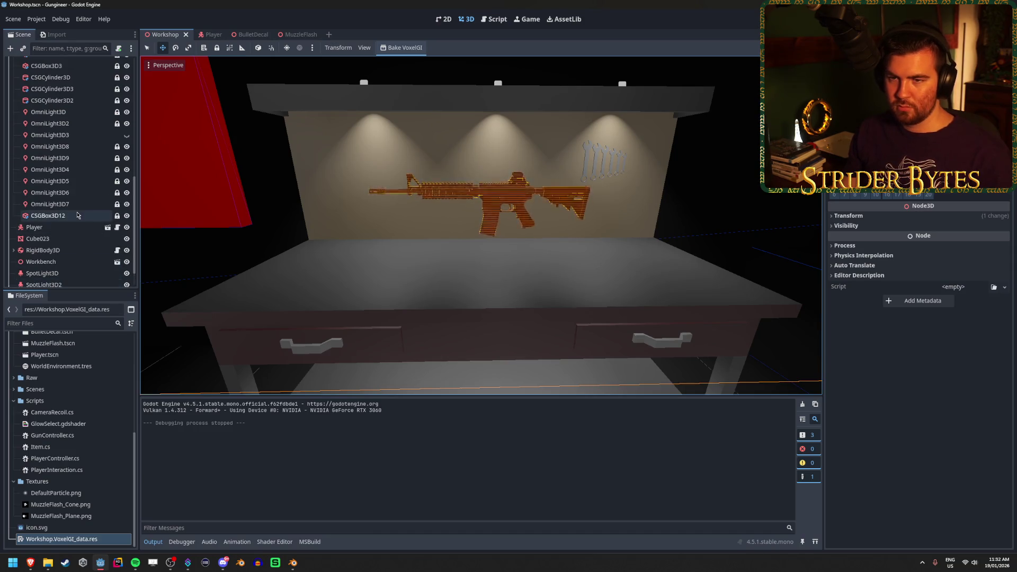
left_click(126, 136)
left_click(126, 136)
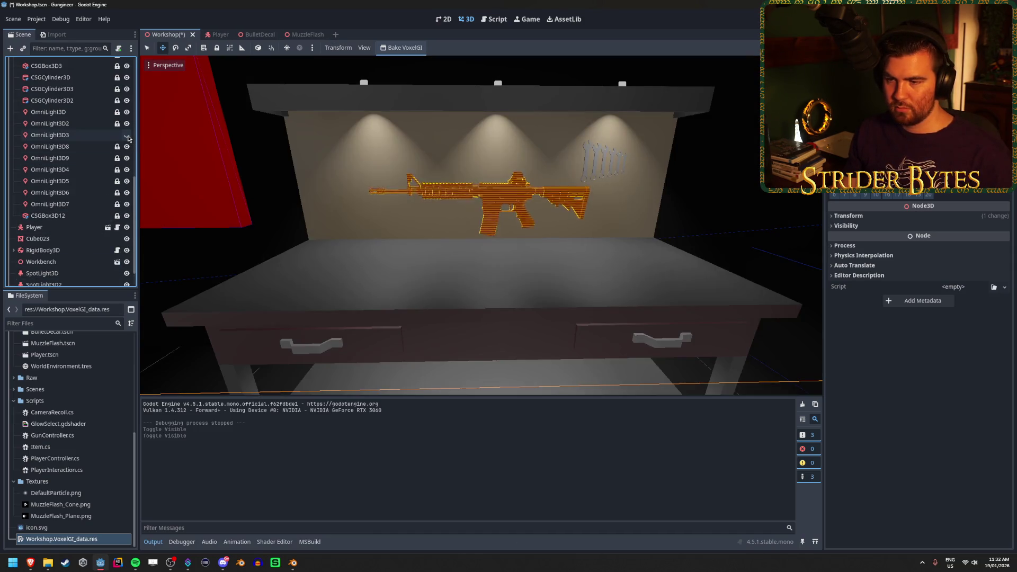
Hide SpotLight3D, SpotLight3D2 and SpotLight3D3, then re-bake the VoxelGI
scroll(117, 207, "down", 1)
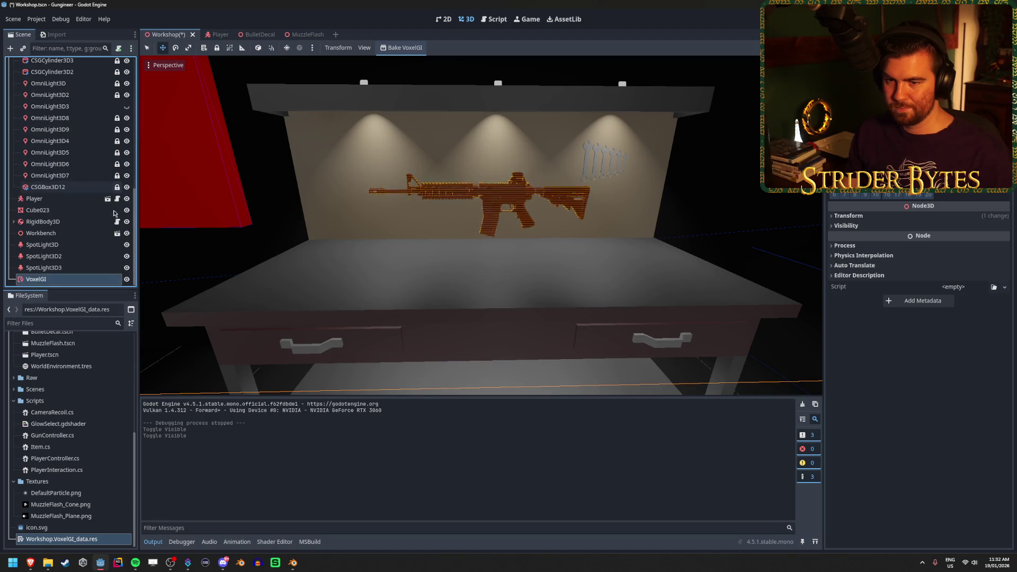
left_click(127, 245)
left_click(126, 256)
left_click(127, 268)
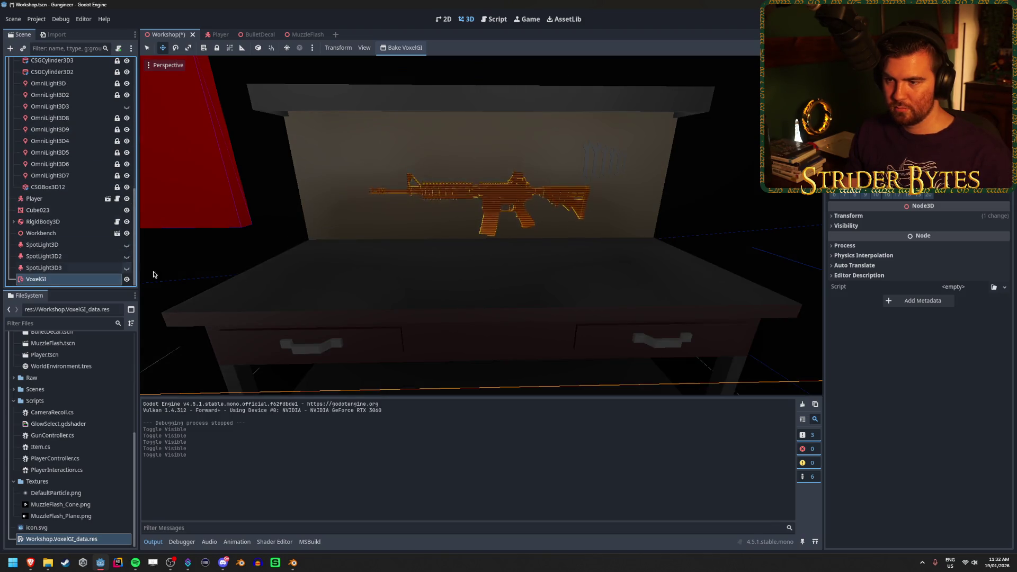
left_click(401, 47)
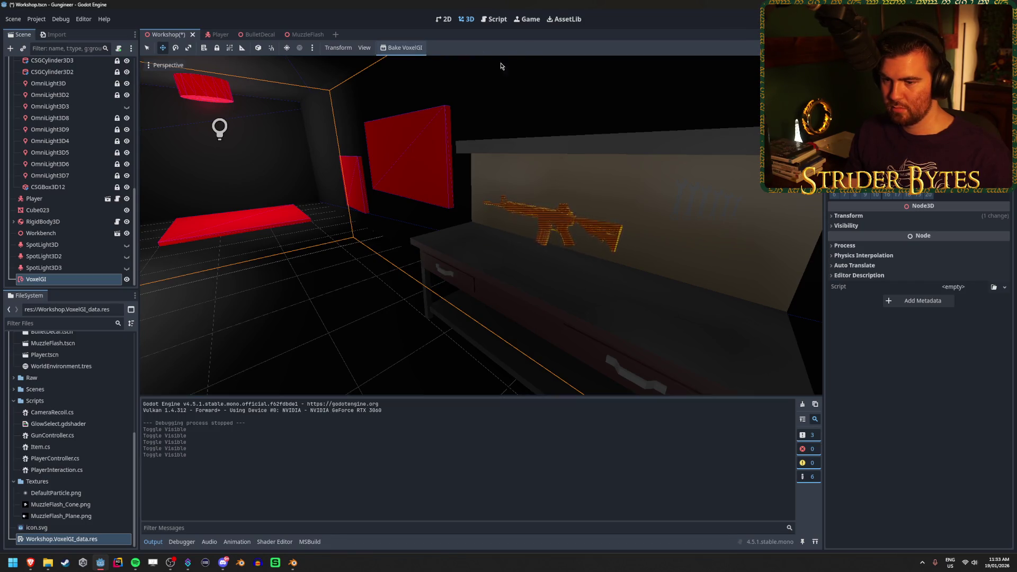
Fly around the viewport to inspect the re-baked lighting near the rifle and workbench
key("w")
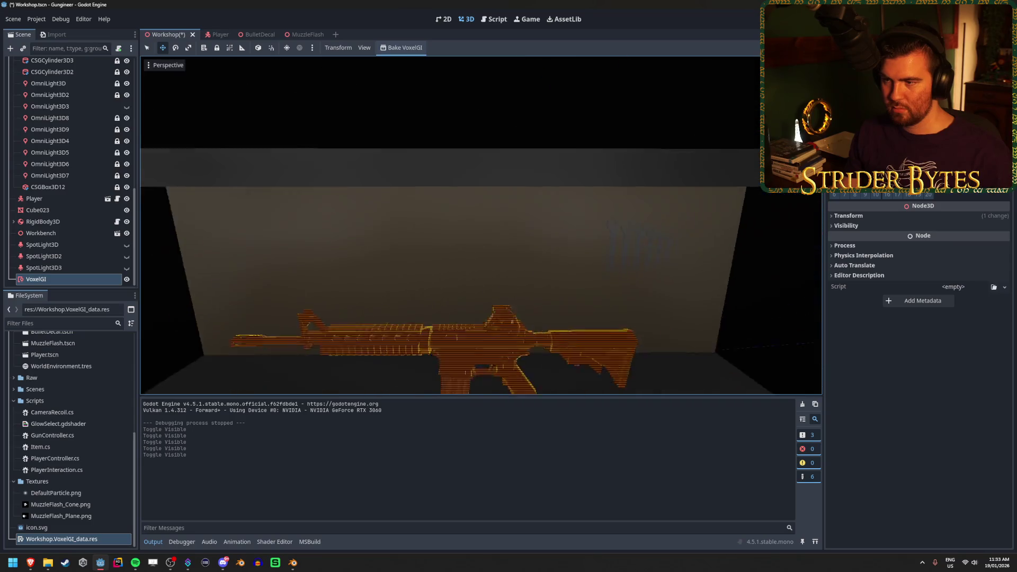
key("s")
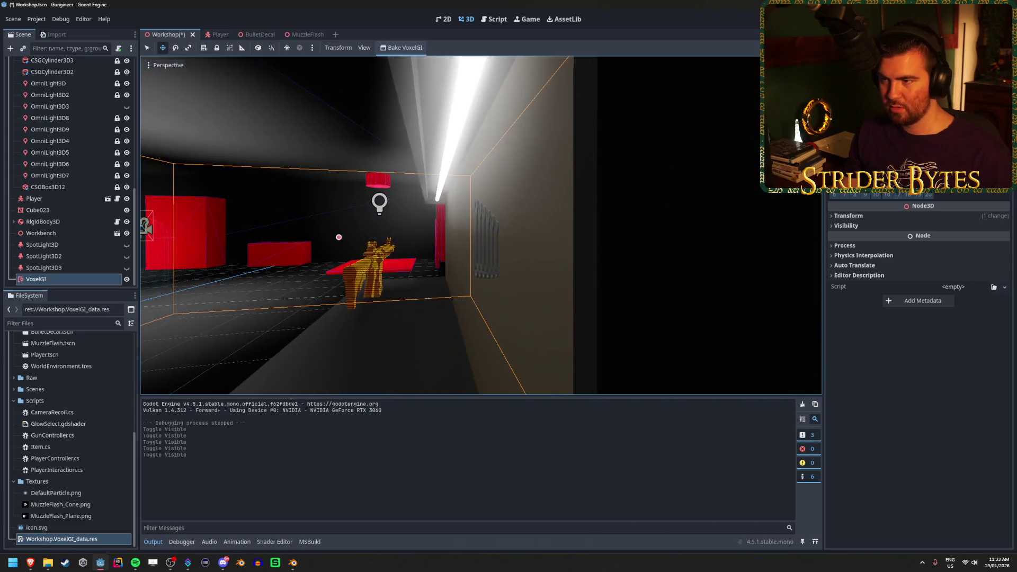
key("w")
key("s")
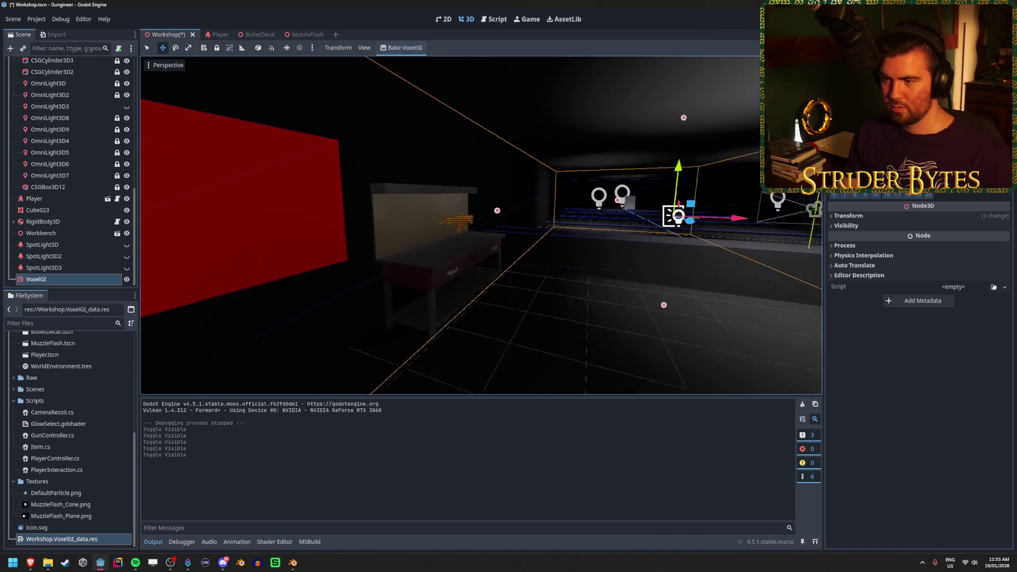
key("w")
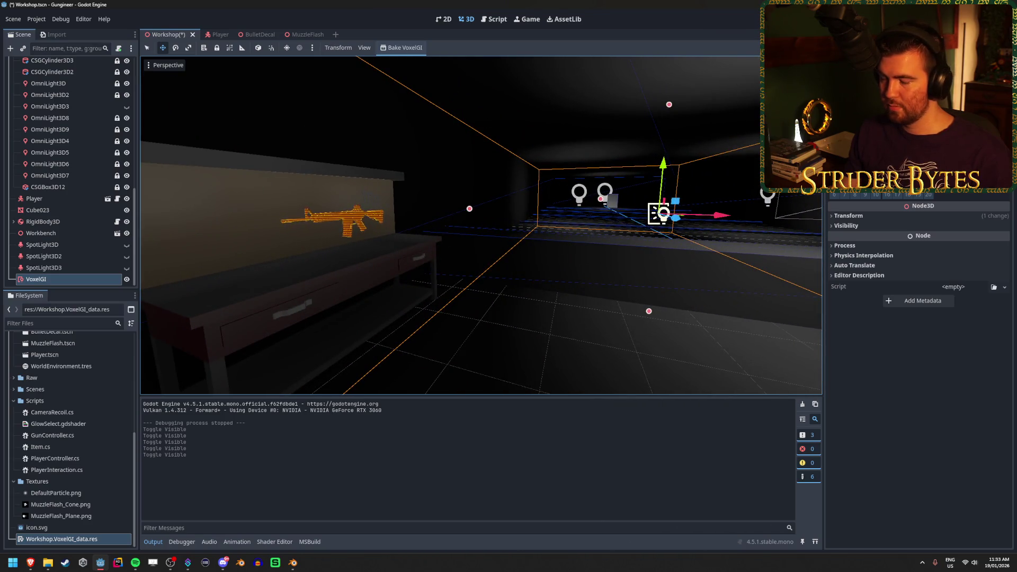
Save and run the game, walk up to the workbench, stop it, and select WorldEnvironment
key("F5")
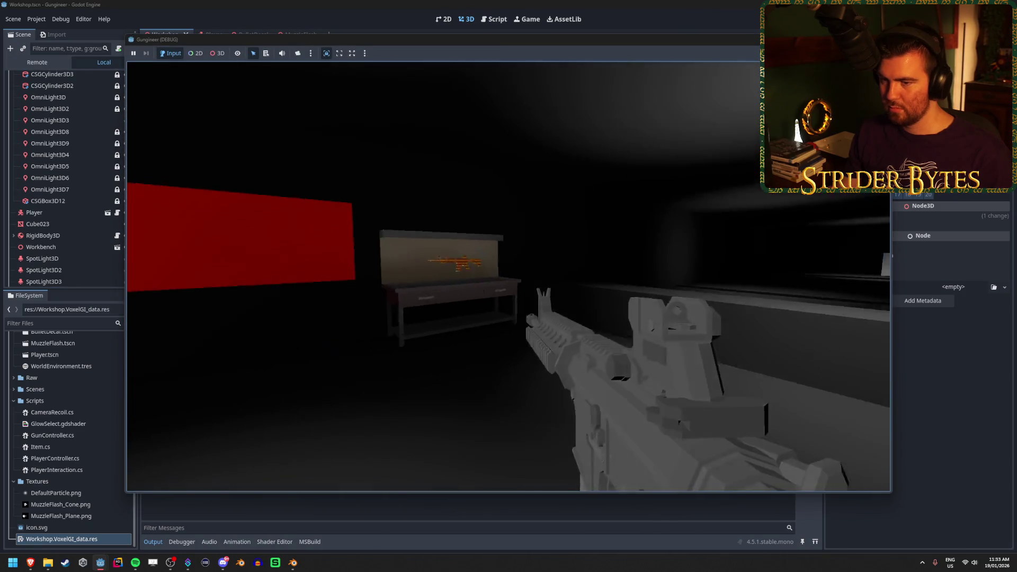
key("w")
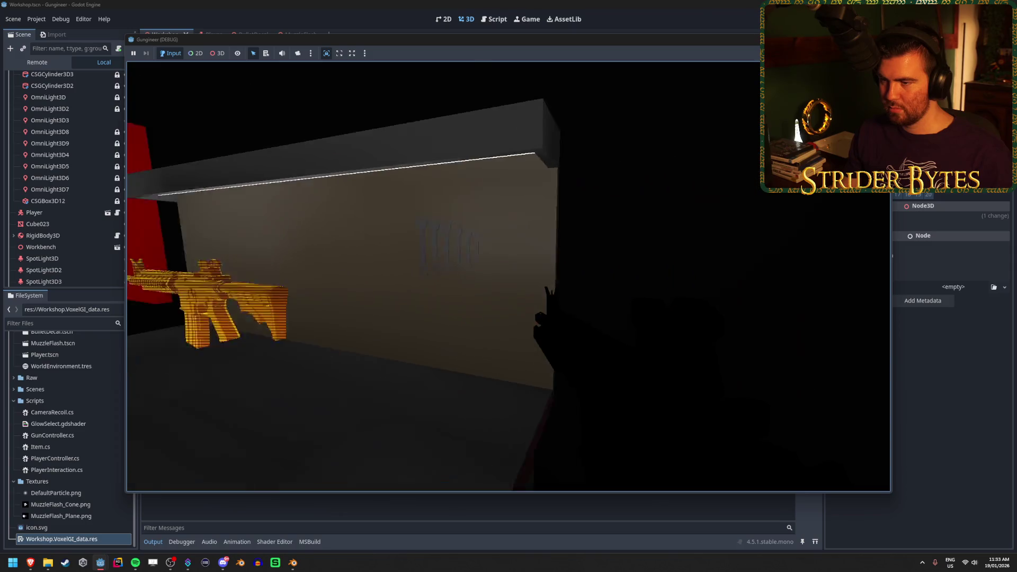
key("s")
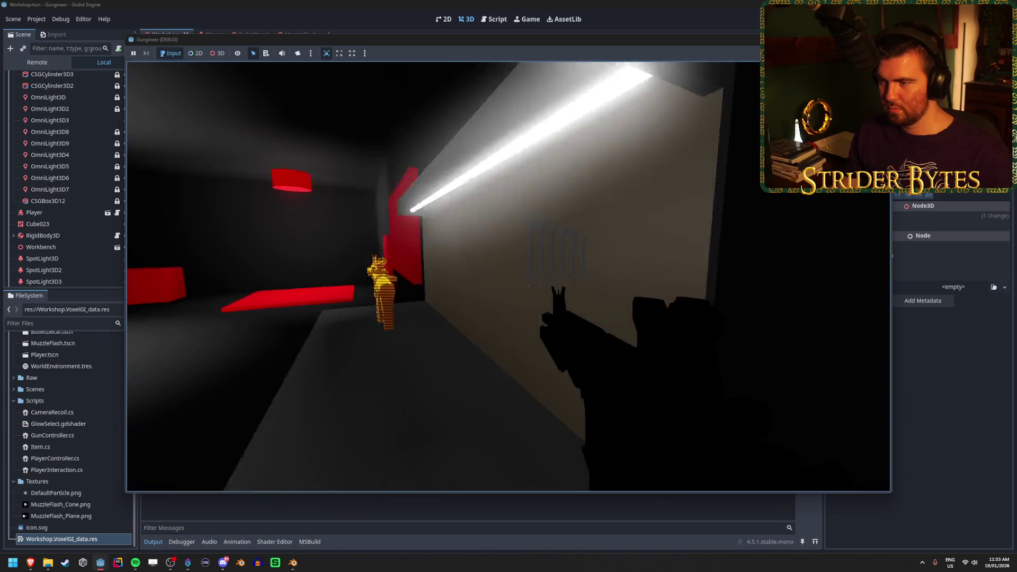
key("w")
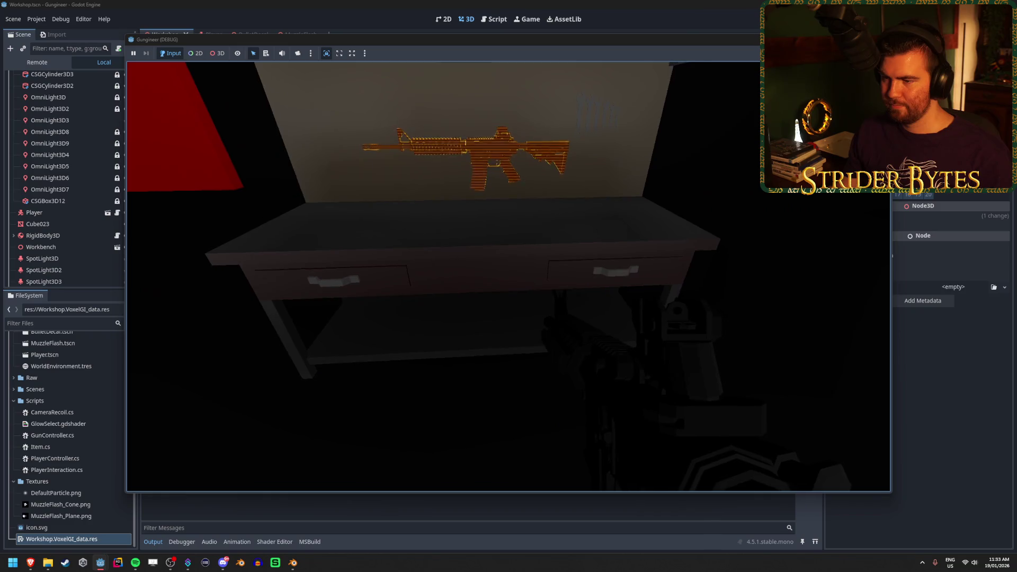
key("F8")
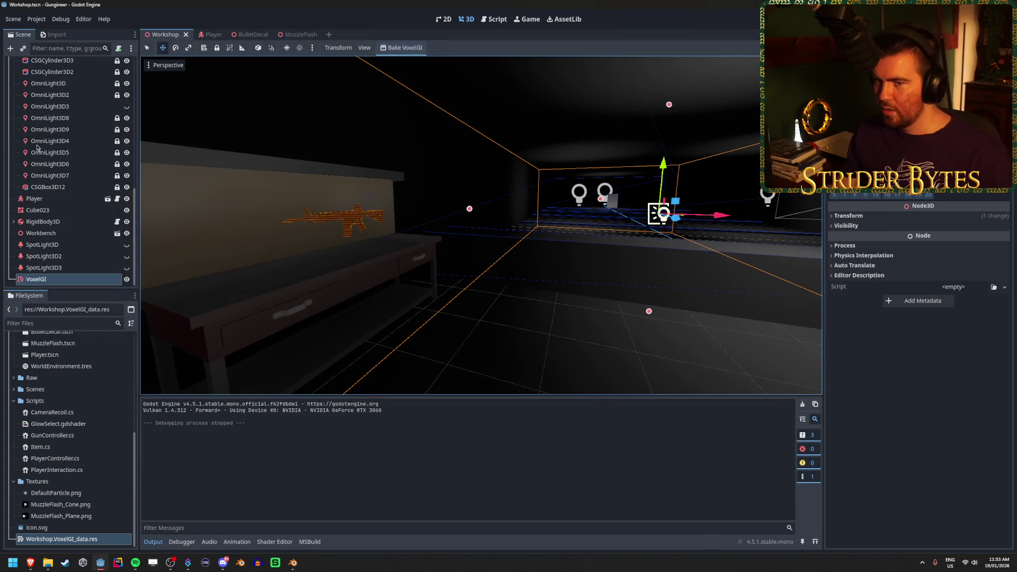
scroll(53, 159, "up", 10)
left_click(50, 74)
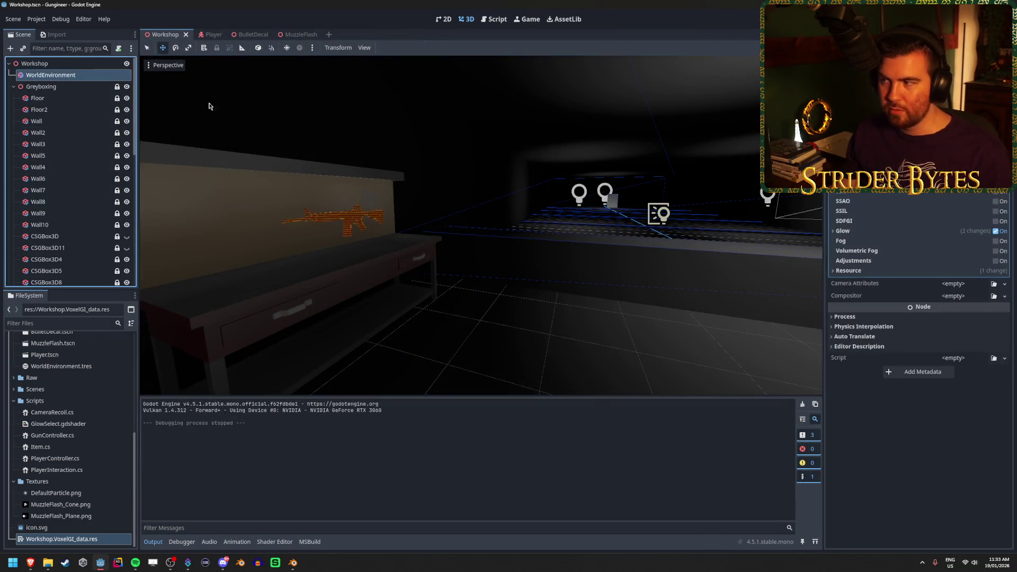
Enable volumetric fog at density 0.025 and orbit to see the haze around the lights
left_click(996, 251)
left_click_drag(480, 225, 529, 225)
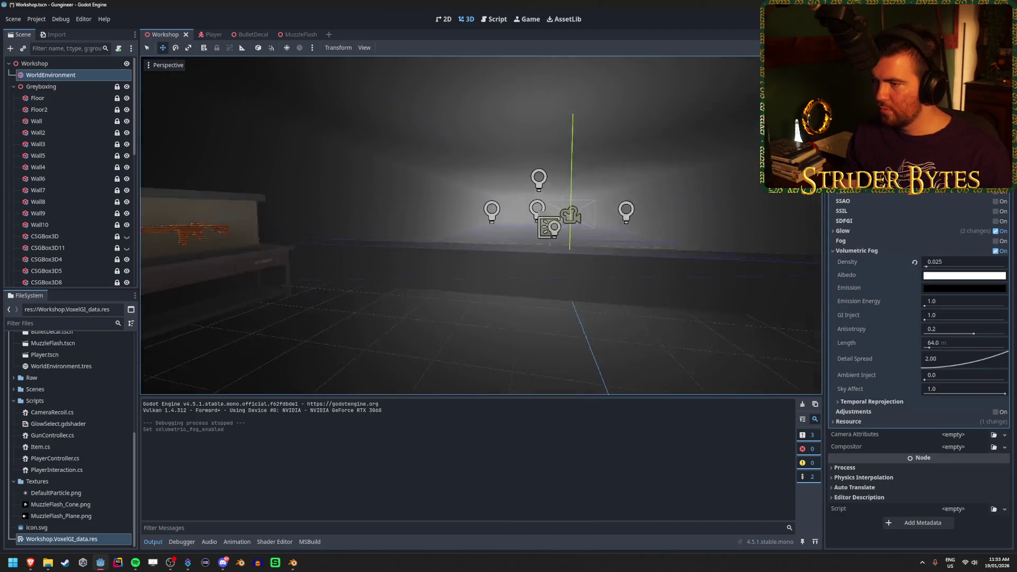